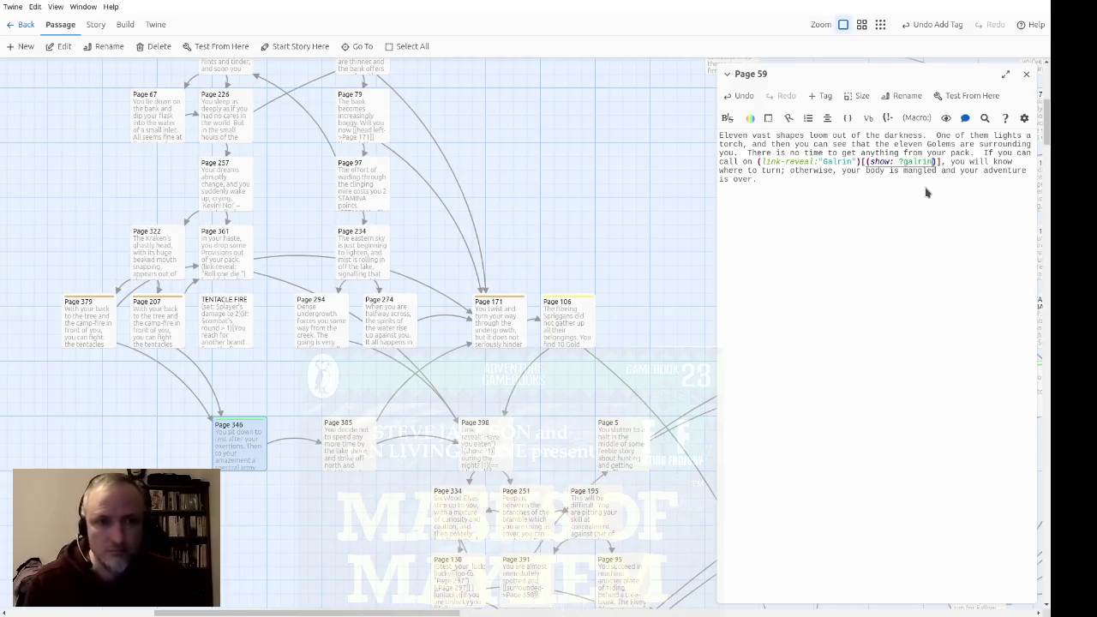
Below Page 59's text, add a galrin hook containing (set: _yes to $player contains "galrin")
{"action": "key", "text": "Return"}
{"action": "key", "text": "Return"}
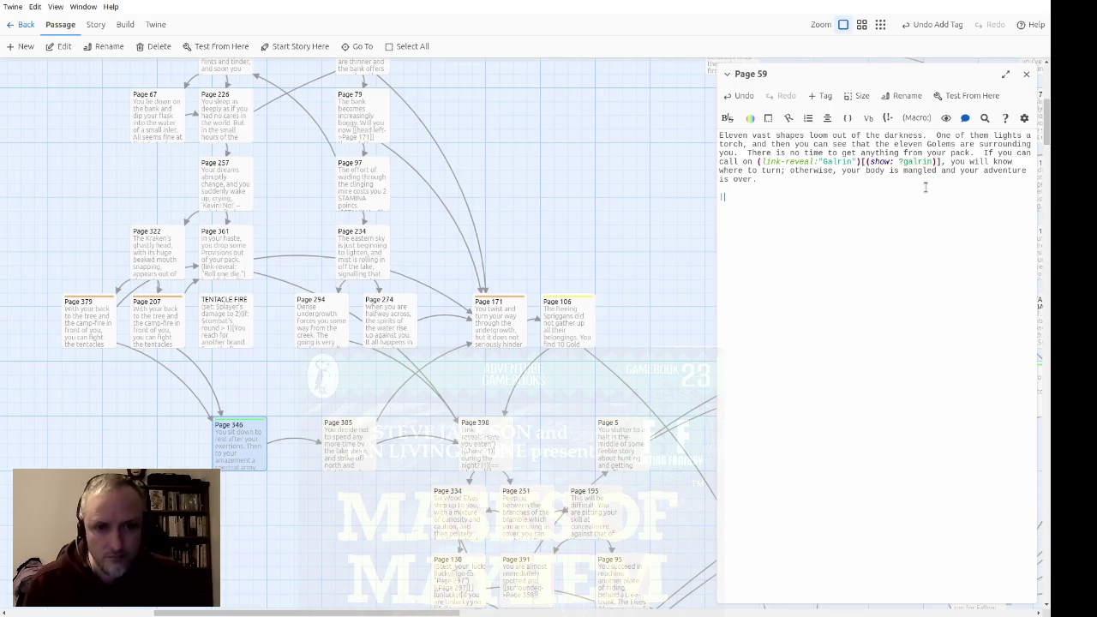
{"action": "type", "text": "galrin)[{"}
{"action": "key", "text": "Return"}
{"action": "key", "text": "Tab"}
{"action": "key", "text": "BackSpace"}
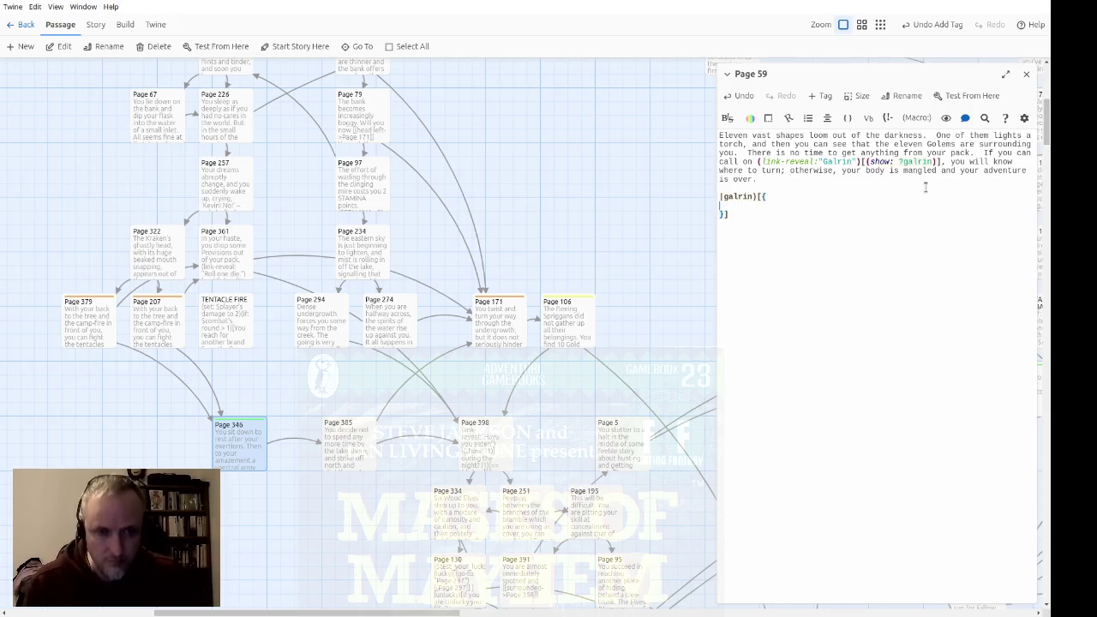
{"action": "type", "text": "(set"}
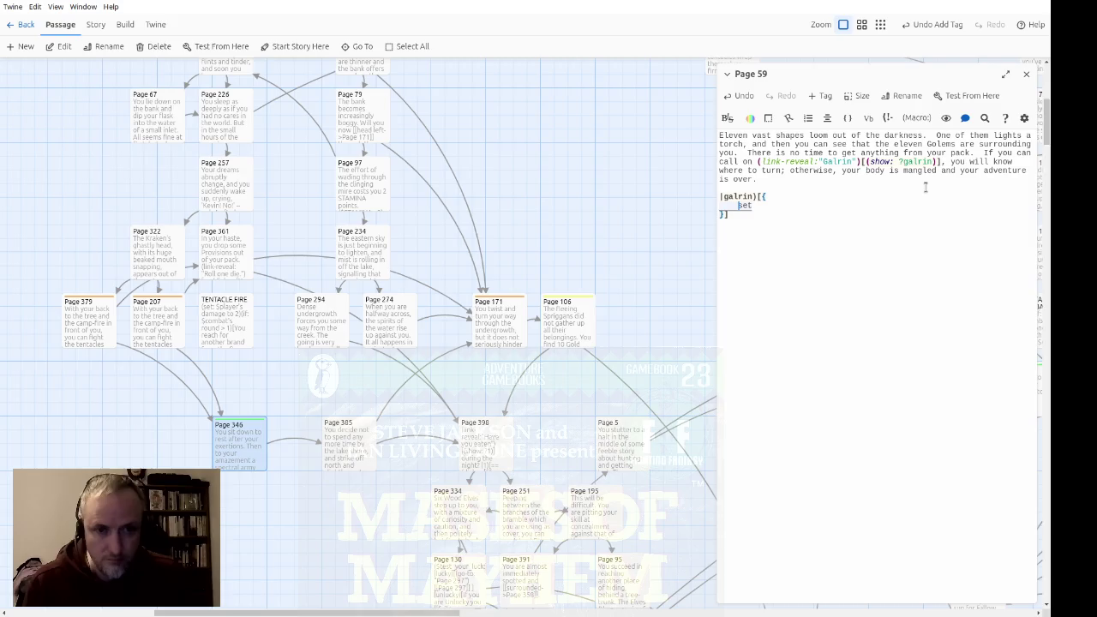
{"action": "type", "text": ": _"}
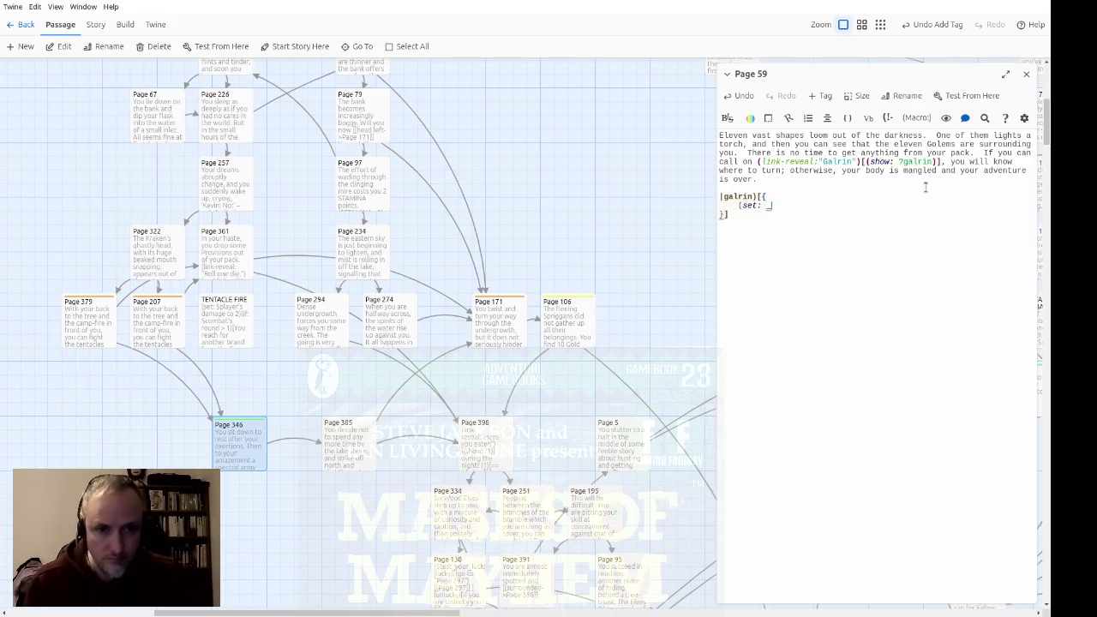
{"action": "type", "text": "yes to $player"}
{"action": "type", "text": " contains"}
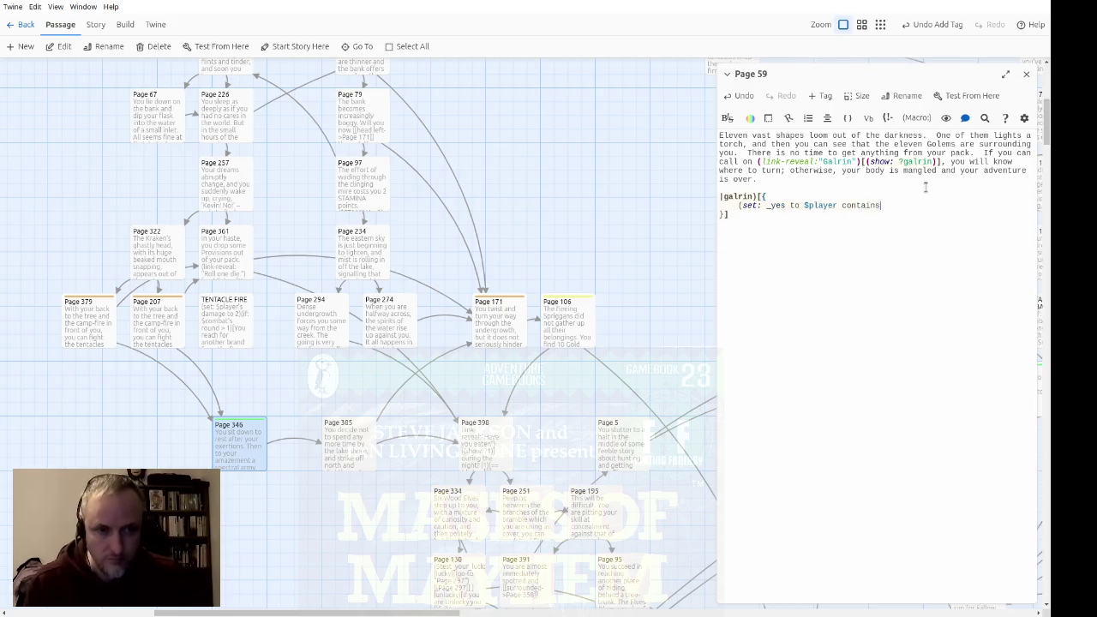
{"action": "type", "text": " \"galrin\""}
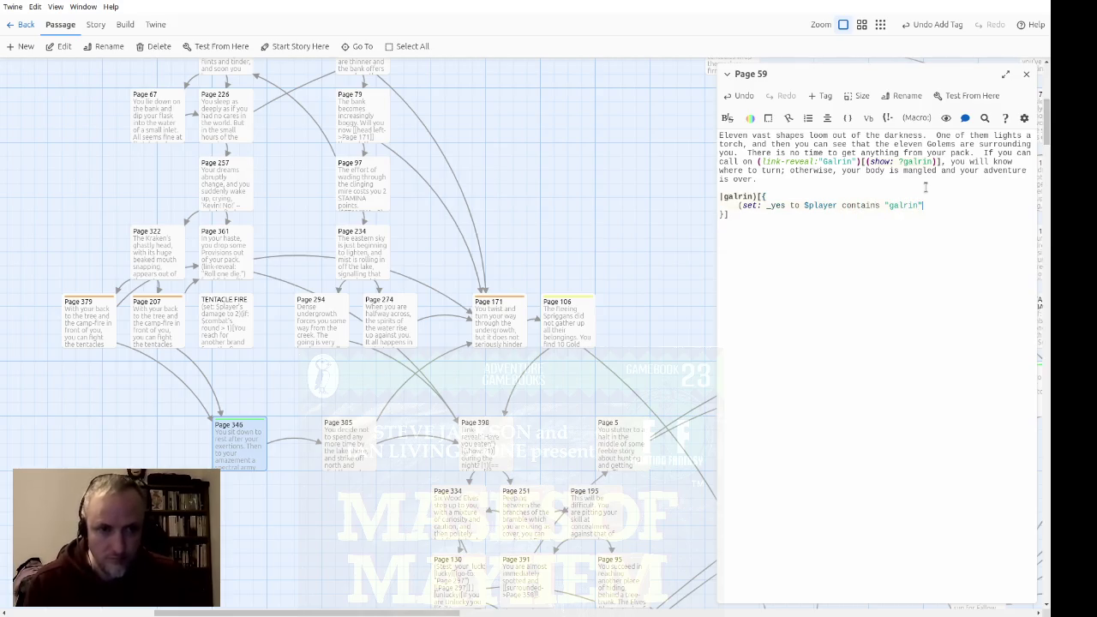
{"action": "type", "text": ")"}
{"action": "key", "text": "Return"}
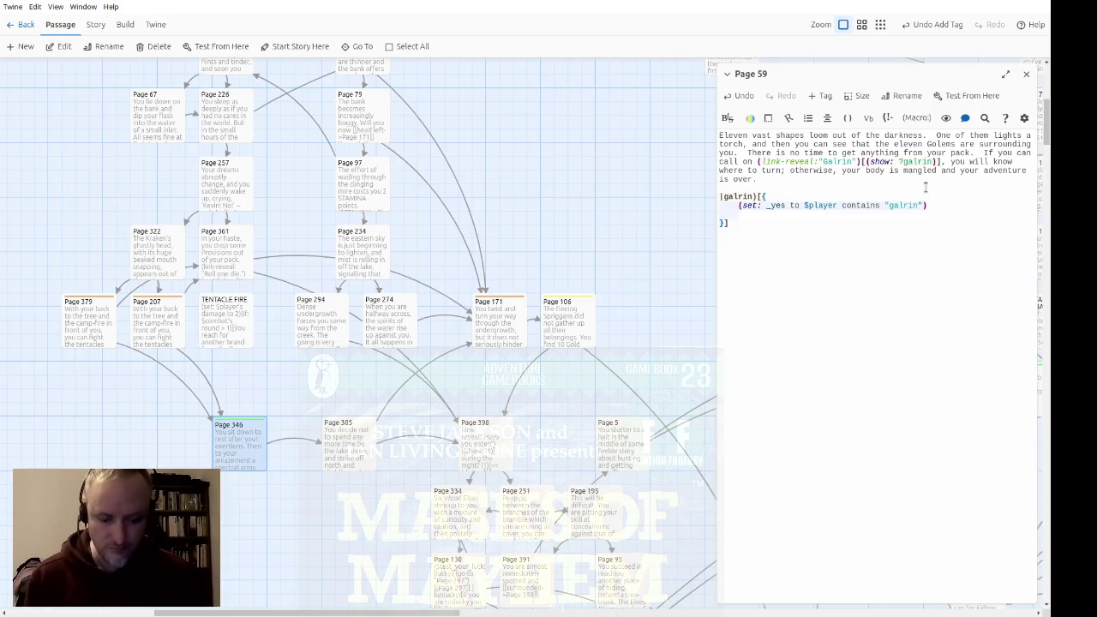
Start a (dialog: (cond: _yes, ...)) macro with the message "You call upon Galrin for aid"
{"action": "type", "text": "(dialog: _"}
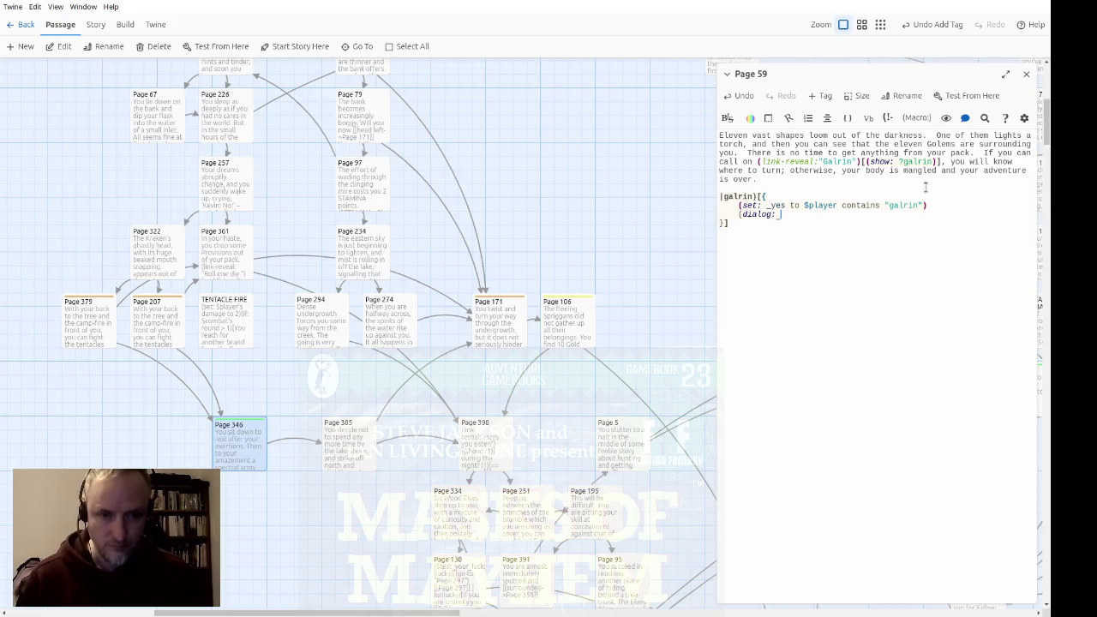
{"action": "key", "text": "Return"}
{"action": "key", "text": "Return"}
{"action": "type", "text": ")"}
{"action": "key", "text": "Delete"}
{"action": "key", "text": "Delete"}
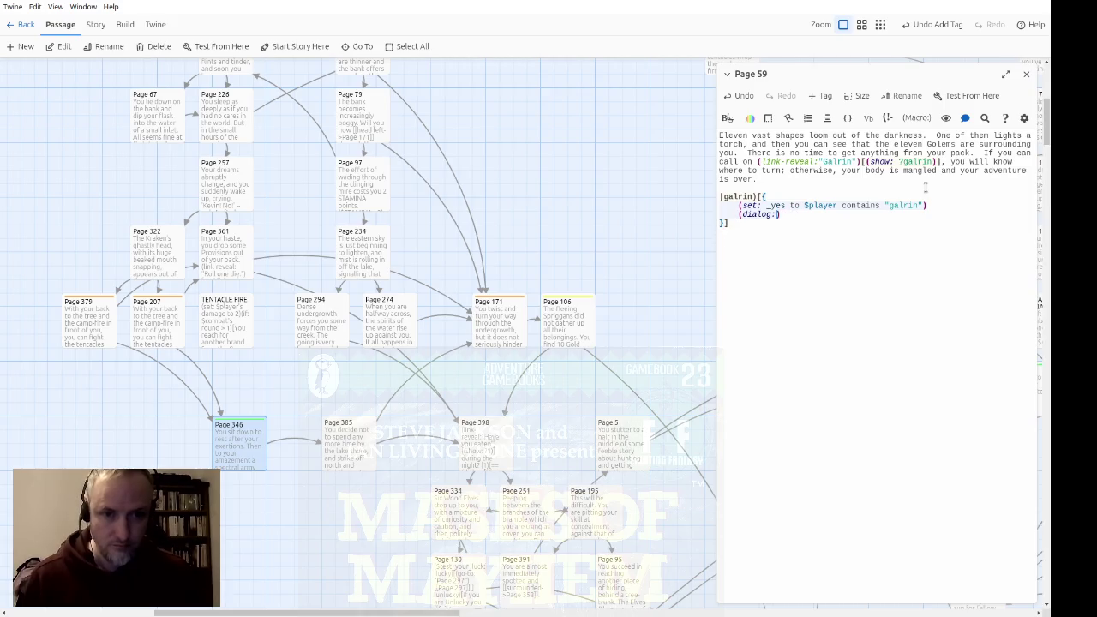
{"action": "type", "text": "(cond"}
{"action": "key", "text": "Tab"}
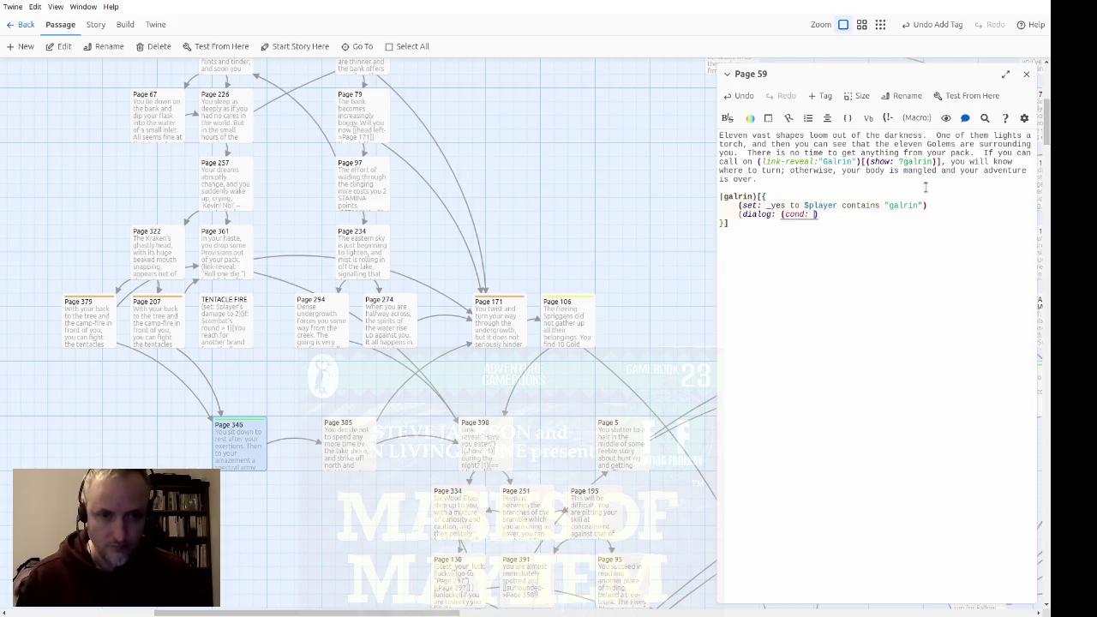
{"action": "type", "text": "_yes"}
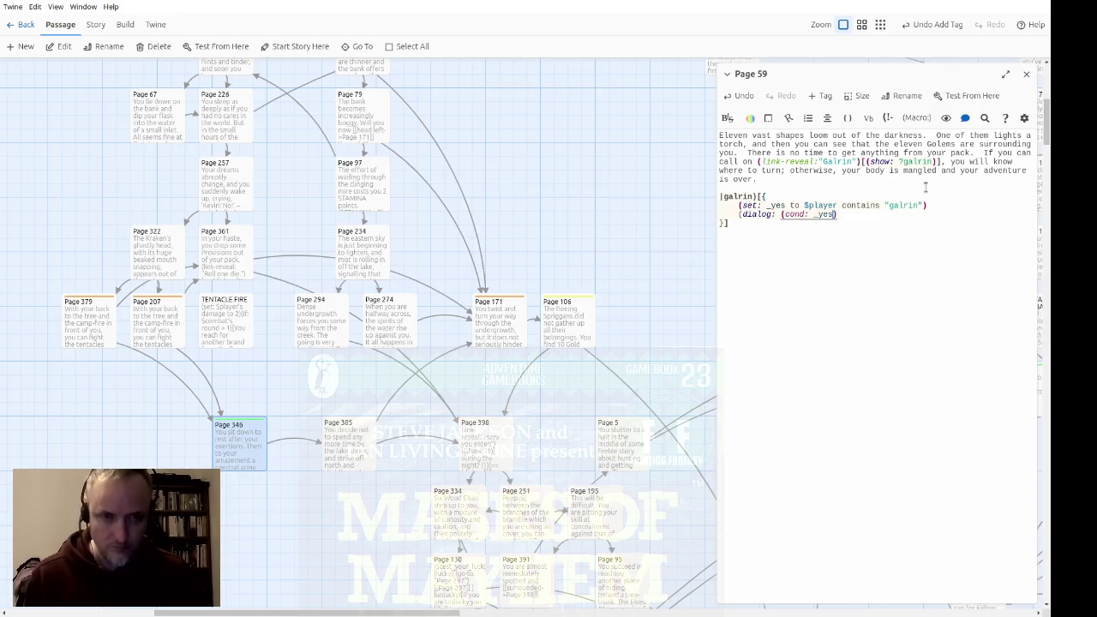
{"action": "type", "text": ", \""}
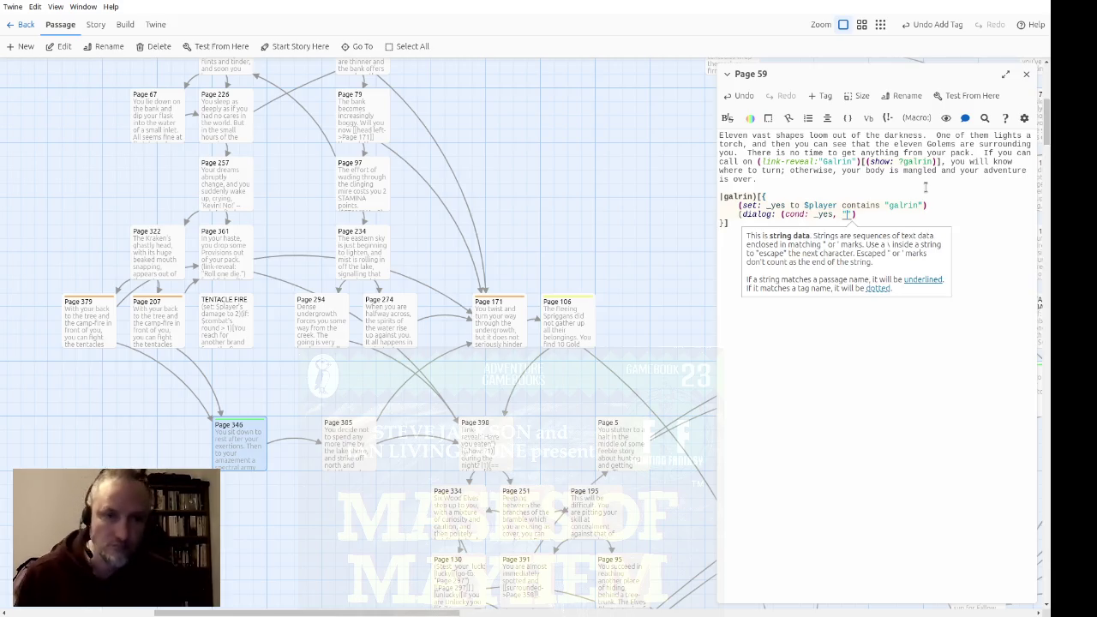
{"action": "type", "text": ")"}
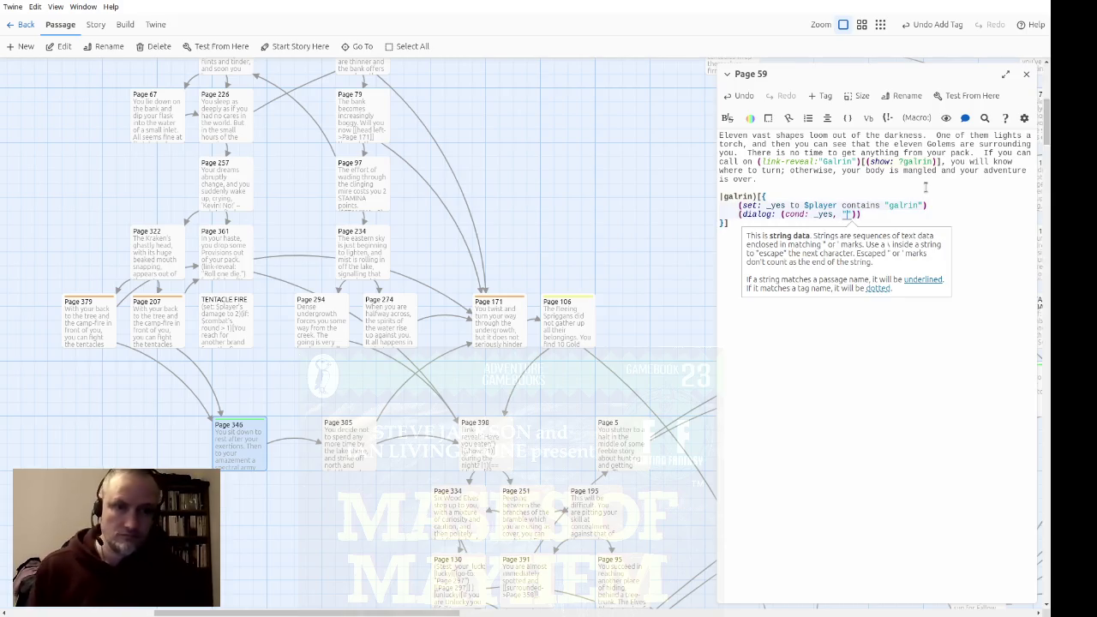
{"action": "type", "text": "You call up"}
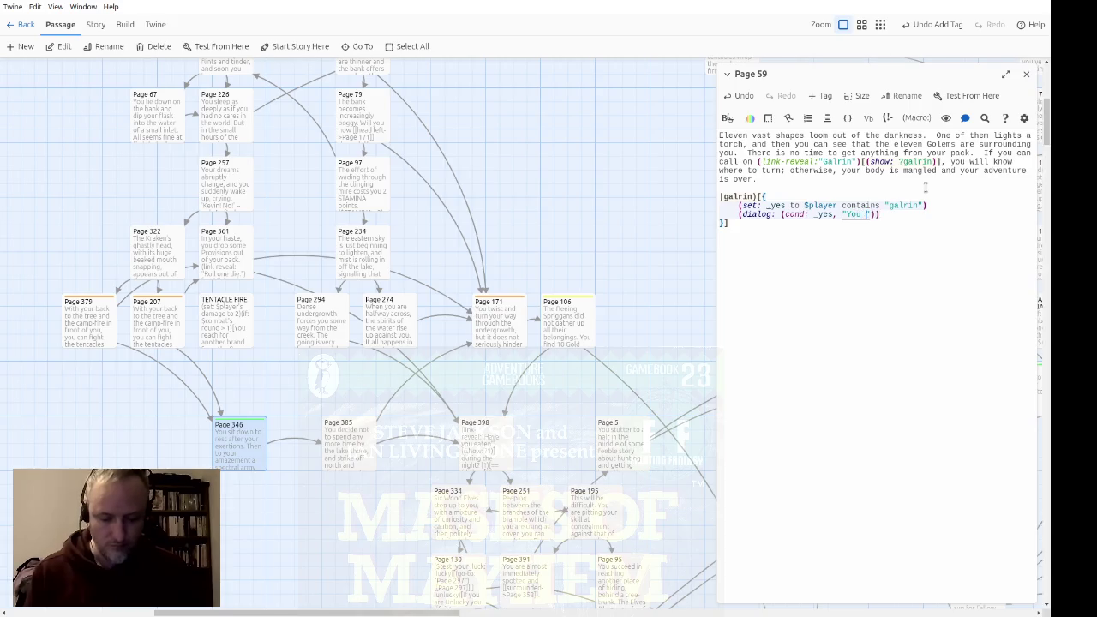
{"action": "type", "text": "on Galrin"}
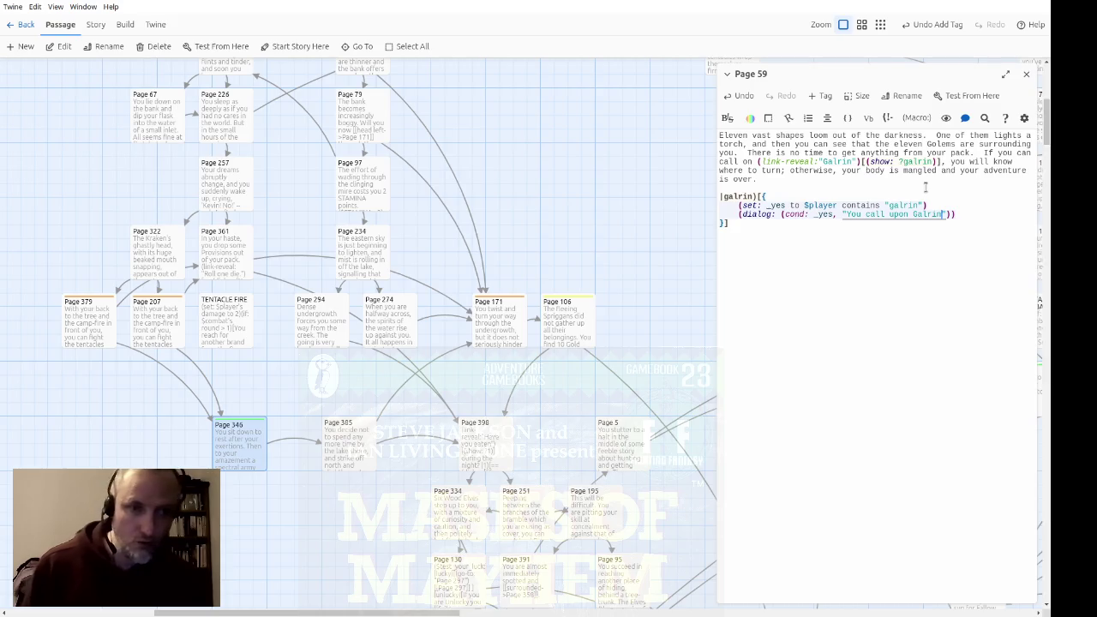
{"action": "type", "text": " for aid"}
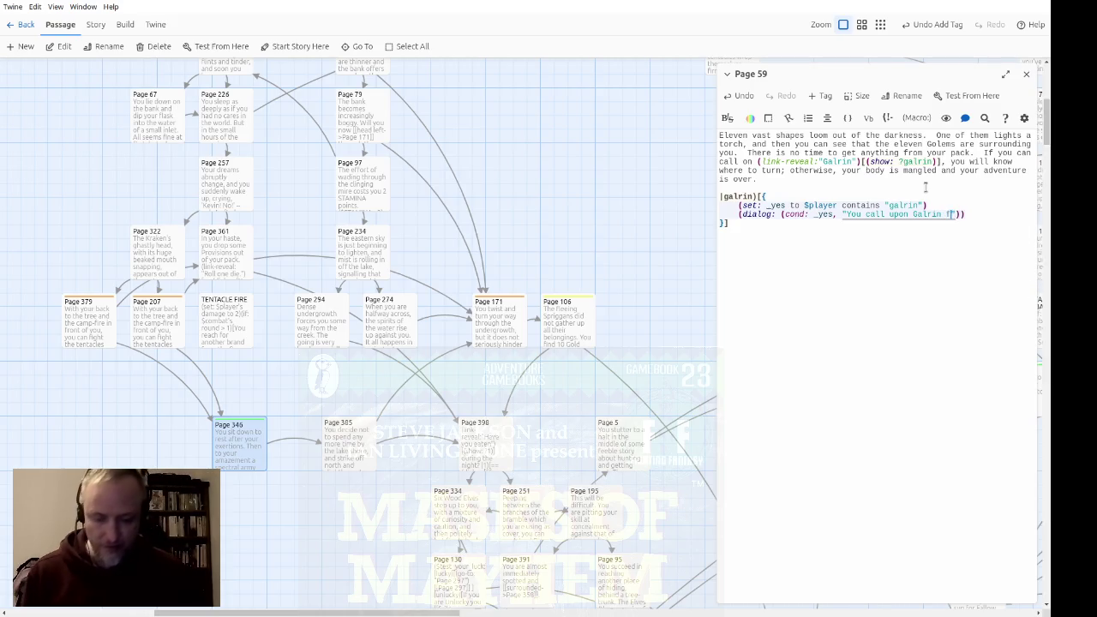
Add the fallback message "You have not encountered Galrin on your adventure." to the cond
{"action": "key", "text": "Left"}
{"action": "key", "text": "Left"}
{"action": "key", "text": "Left"}
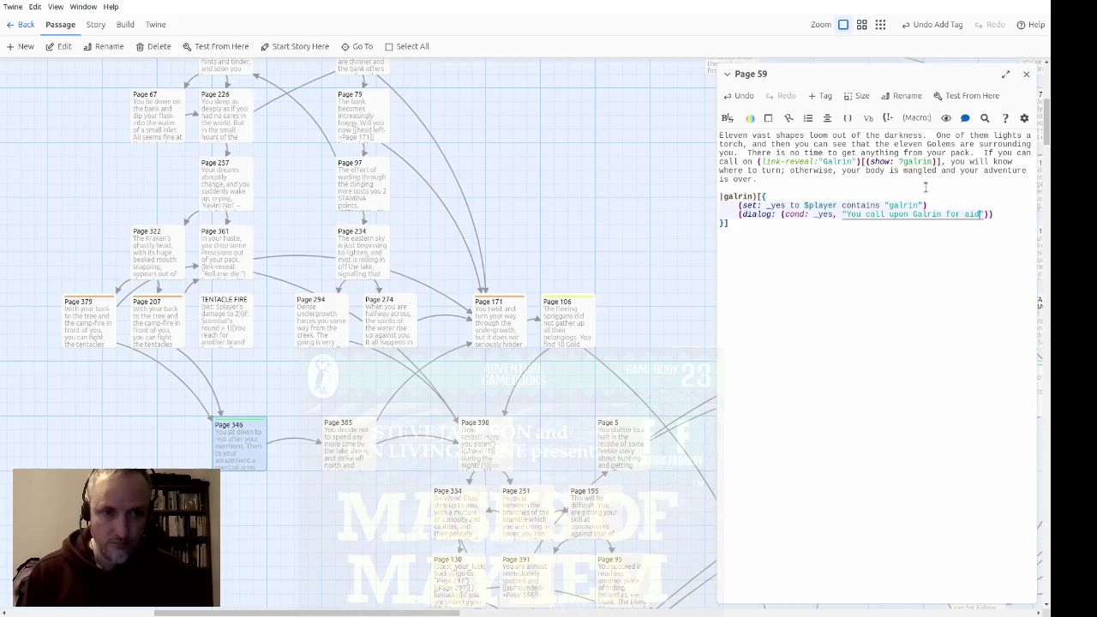
{"action": "key", "text": "Right"}
{"action": "key", "text": "Right"}
{"action": "key", "text": "Right"}
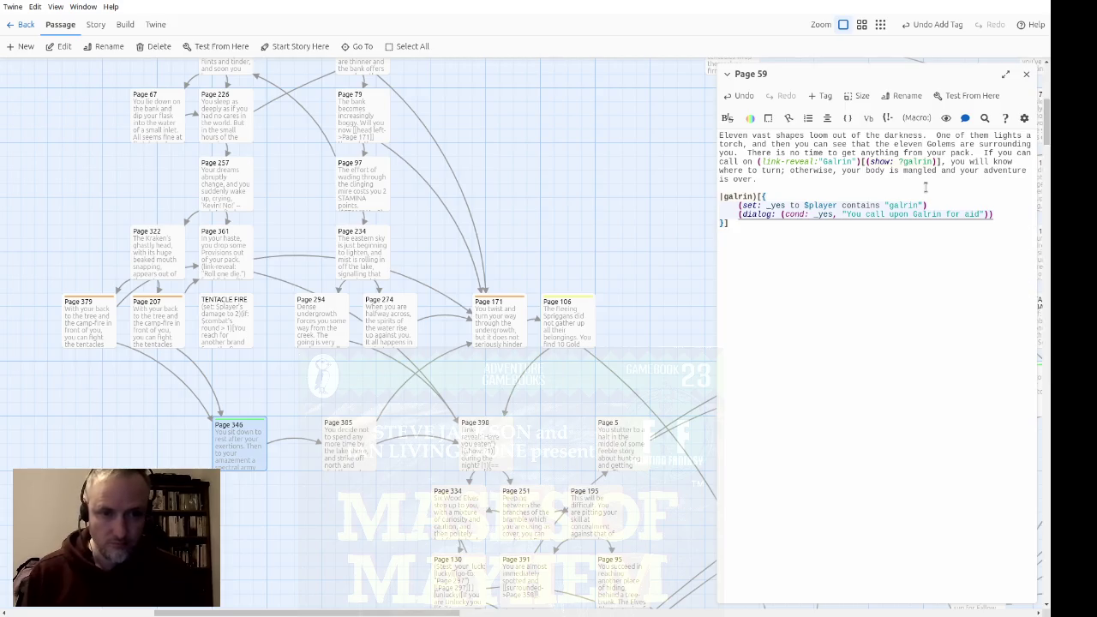
{"action": "type", "text": ", \"\""}
{"action": "key", "text": "Left"}
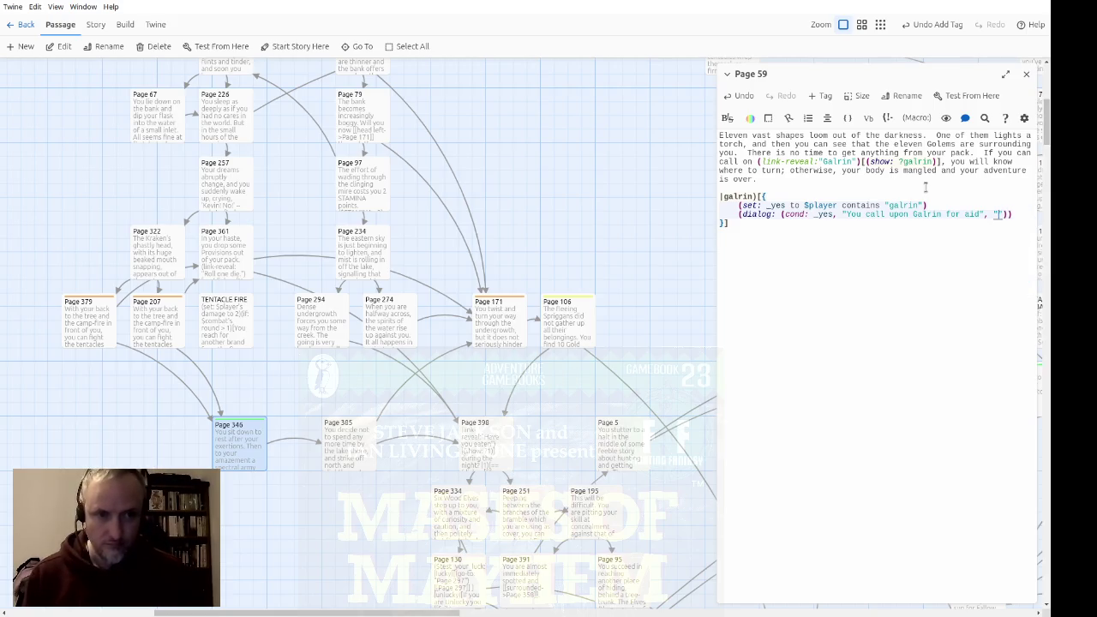
{"action": "type", "text": "Galrin"}
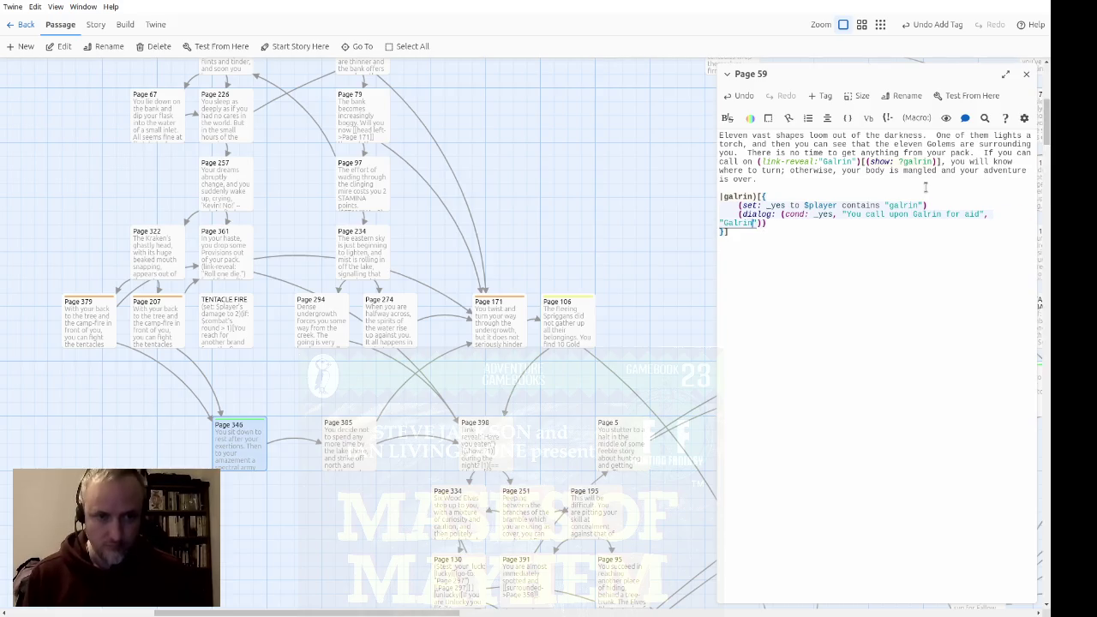
{"action": "key", "text": "BackSpace"}
{"action": "key", "text": "BackSpace"}
{"action": "key", "text": "BackSpace"}
{"action": "type", "text": "You do not"}
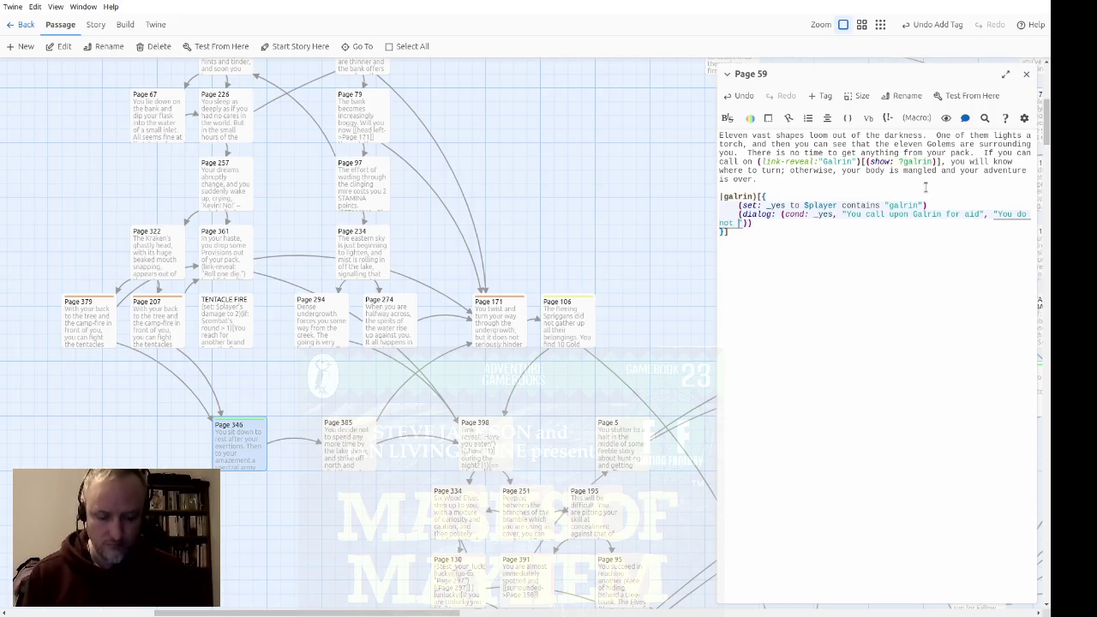
{"action": "key", "text": "BackSpace"}
{"action": "key", "text": "BackSpace"}
{"action": "key", "text": "BackSpace"}
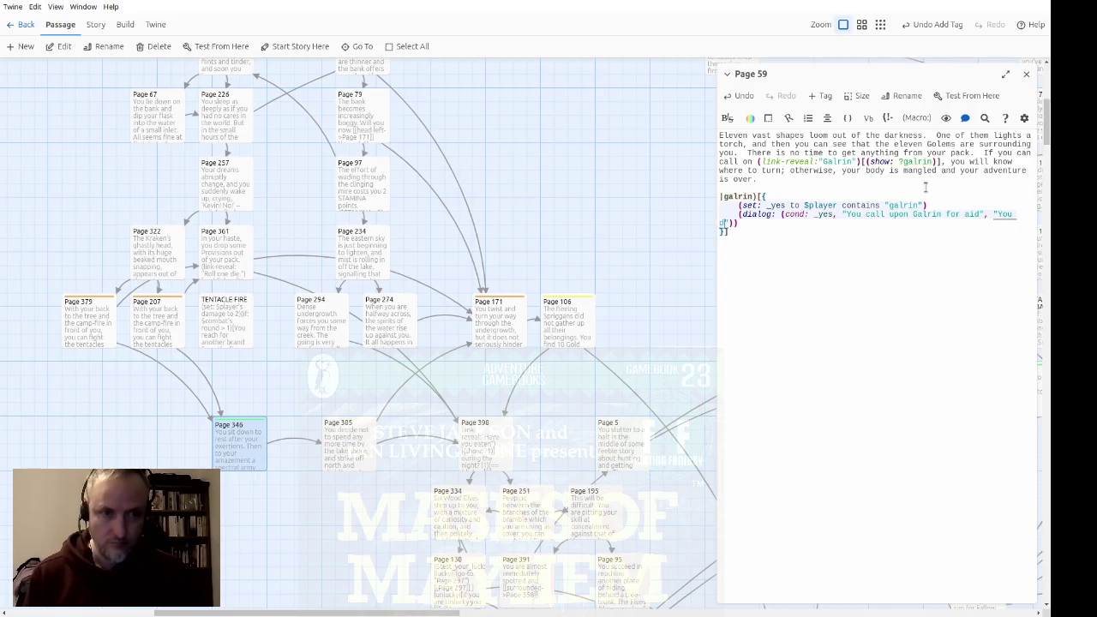
{"action": "type", "text": "have not encou"}
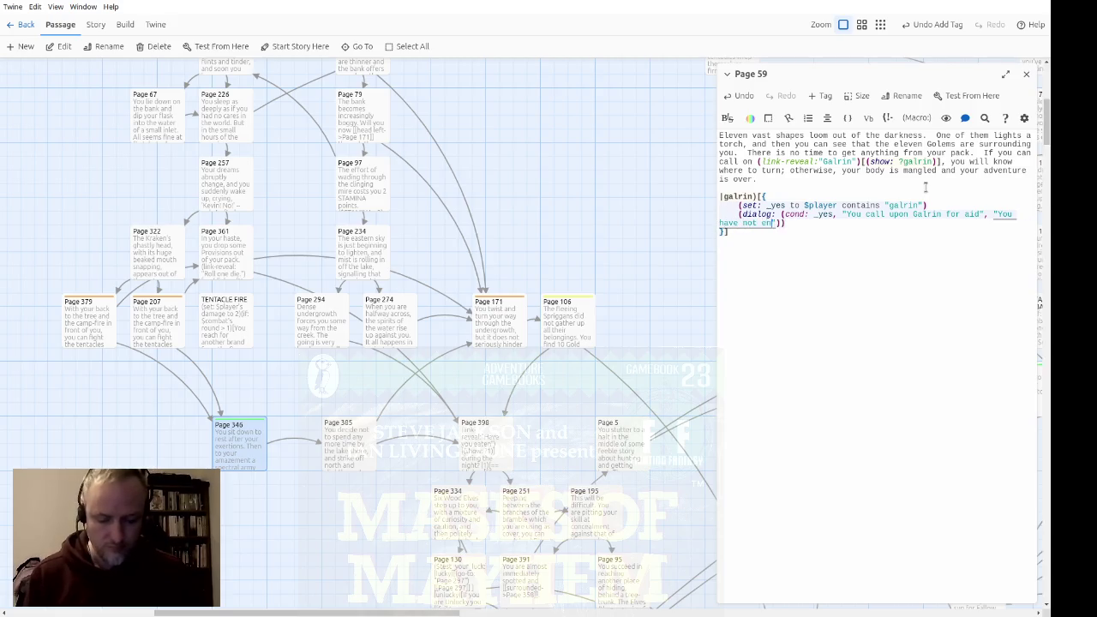
{"action": "type", "text": "ntered Galrin."}
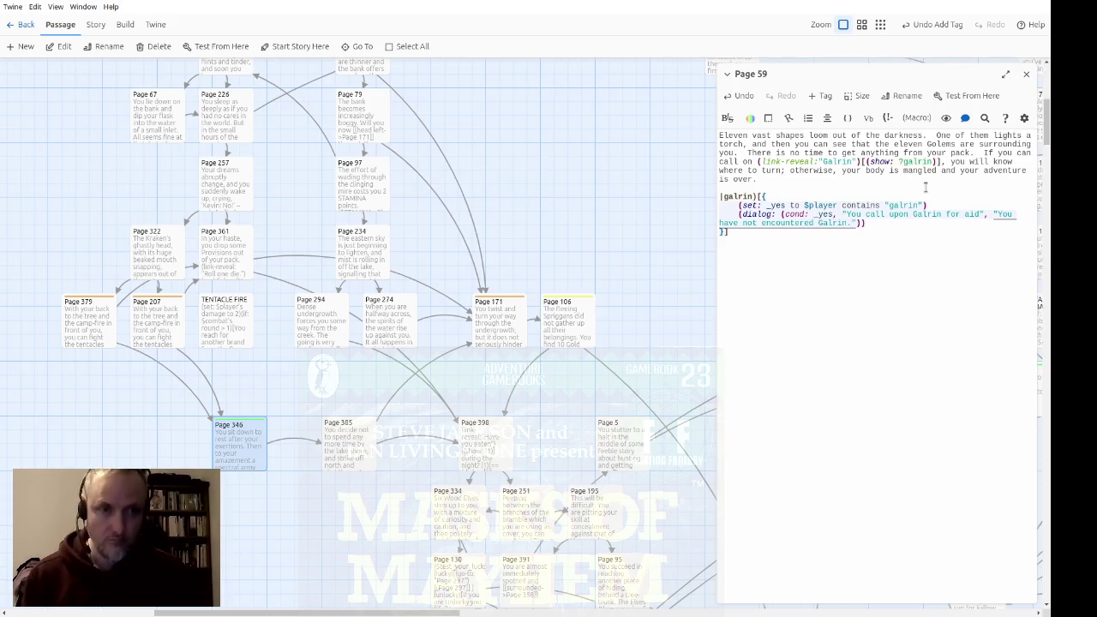
{"action": "type", "text": " on your adventure"}
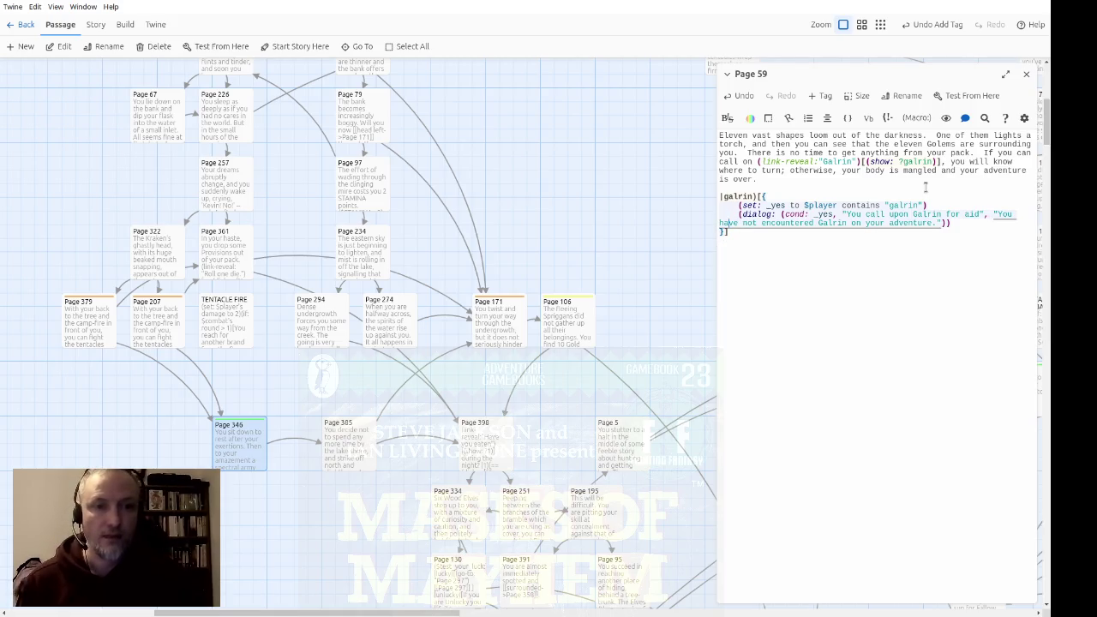
{"action": "key", "text": "Return"}
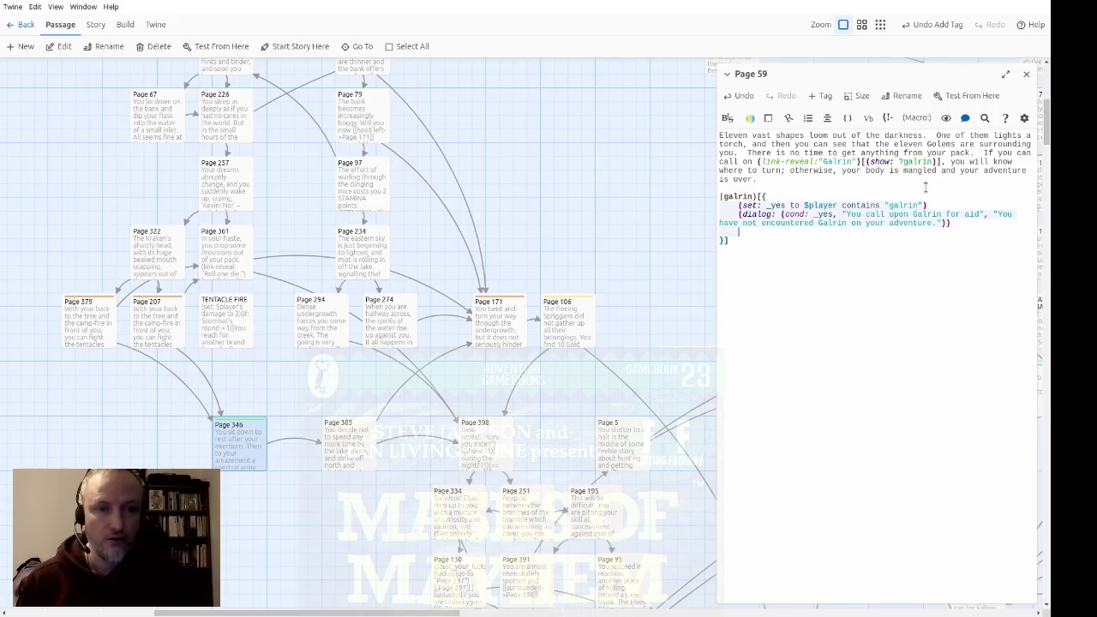
Add an (if: _yes) hook holding (go-to: "Page 100") and a [[Page 100]] link
{"action": "type", "text": "(if"}
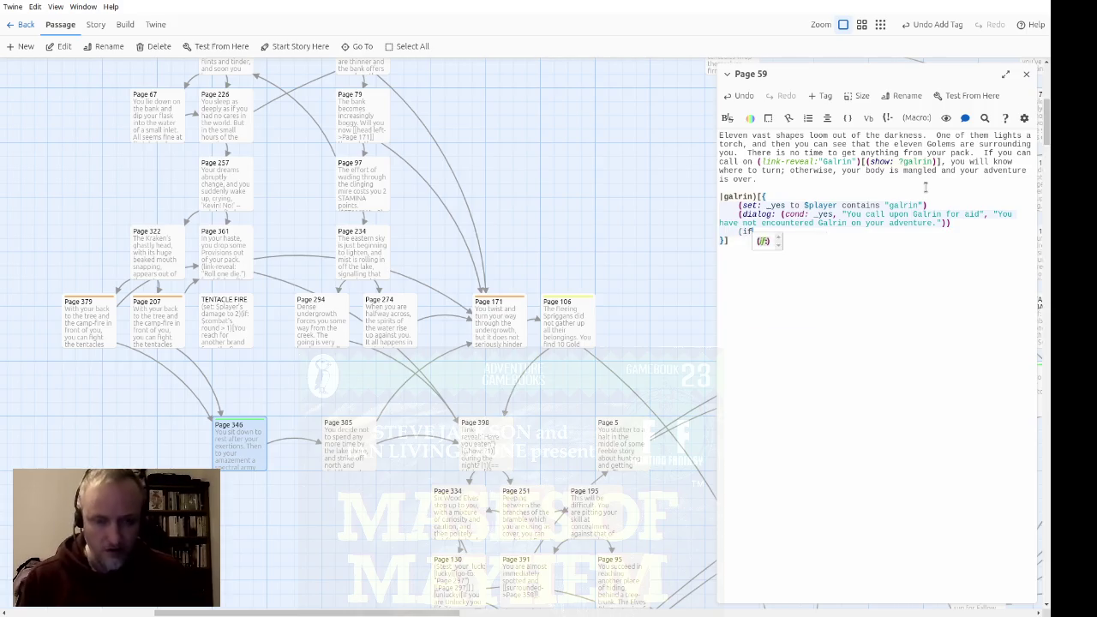
{"action": "type", "text": ": _yes"}
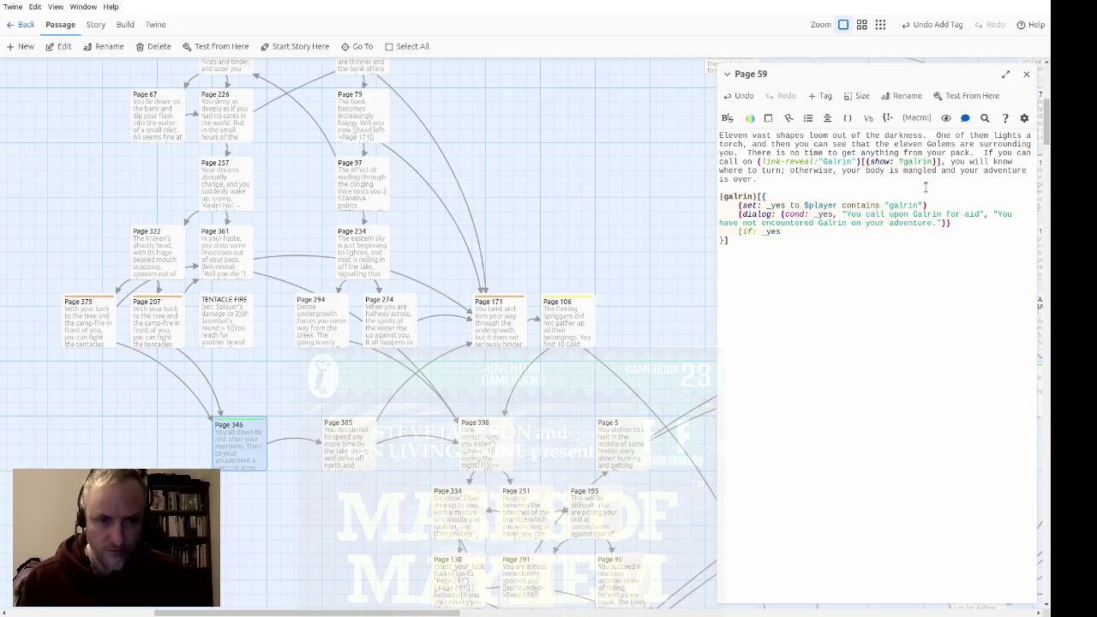
{"action": "type", "text": ")"}
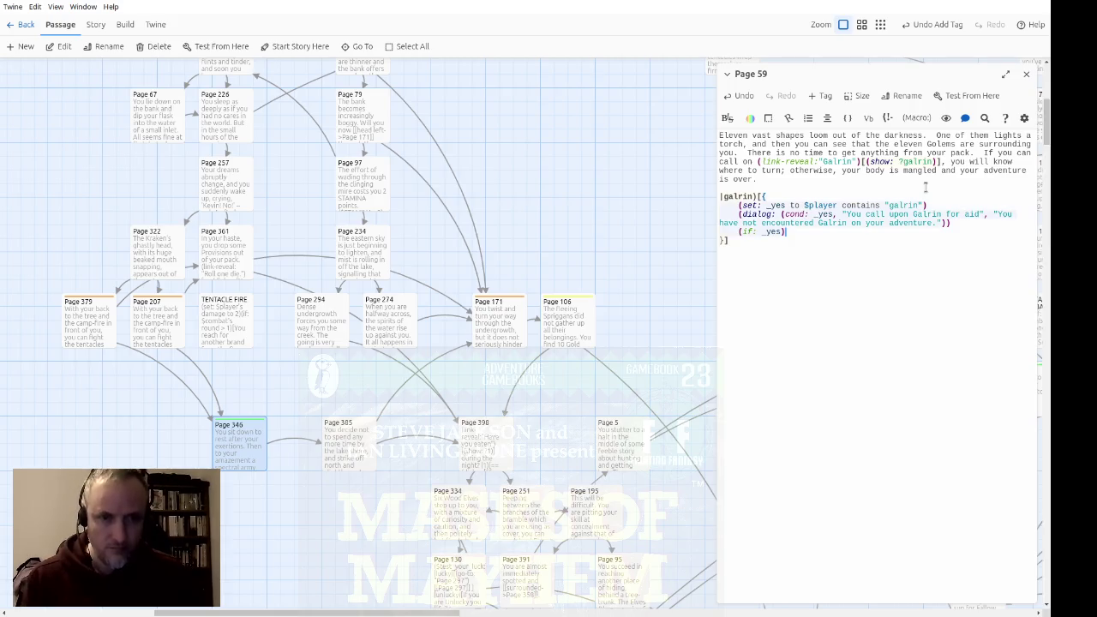
{"action": "type", "text": "["}
{"action": "key", "text": "Return"}
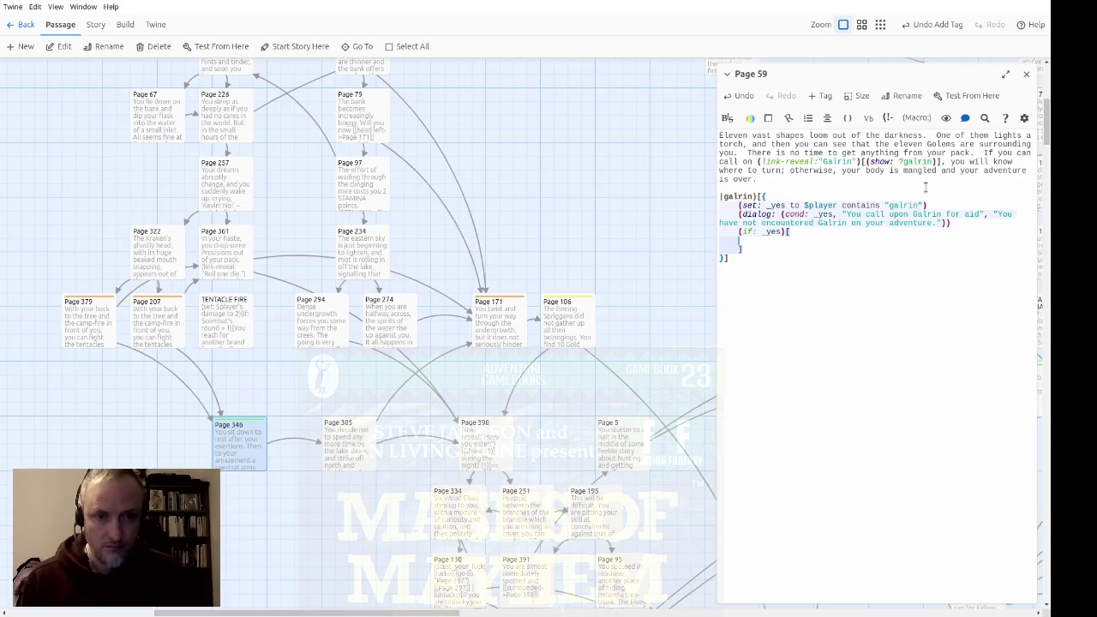
{"action": "key", "text": "Tab"}
{"action": "type", "text": "("}
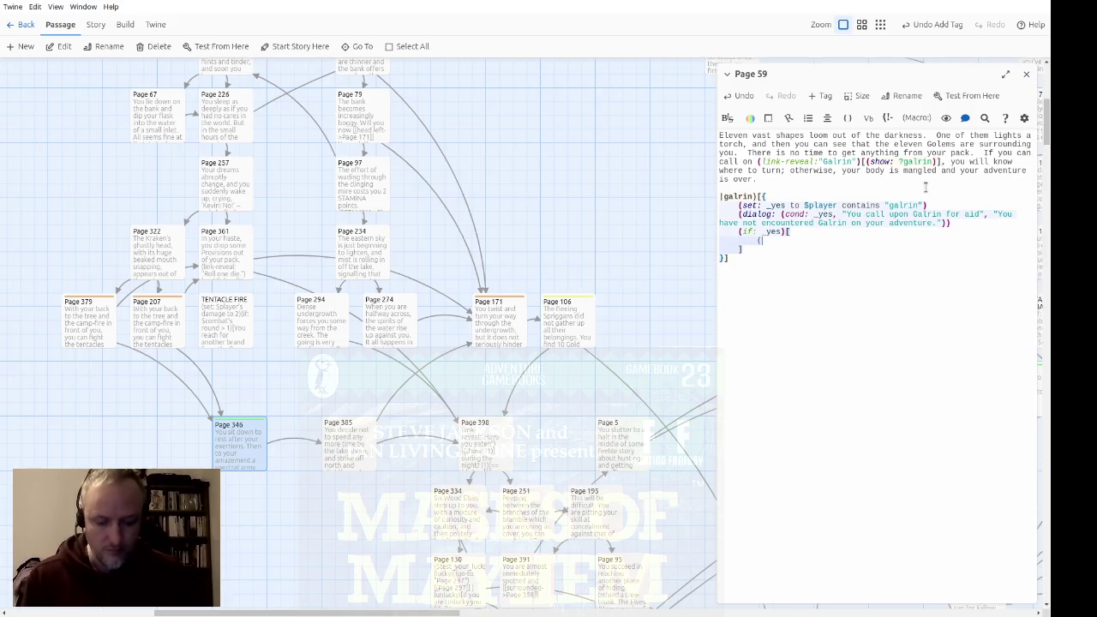
{"action": "type", "text": "go-to: \"P"}
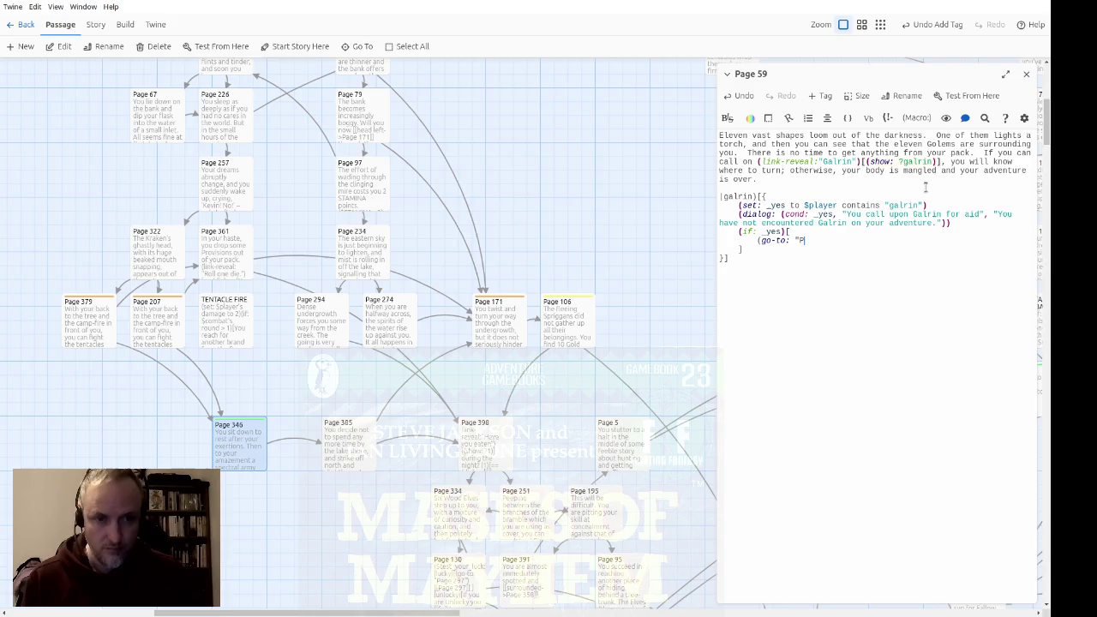
{"action": "type", "text": "age 100\") [["}
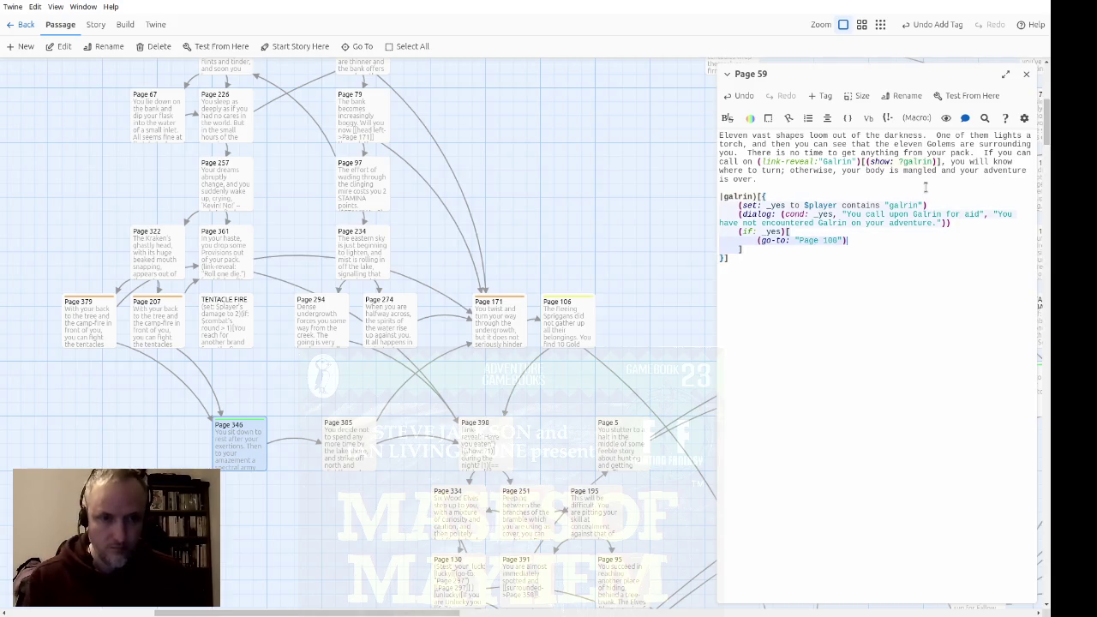
{"action": "type", "text": "Page 100]]"}
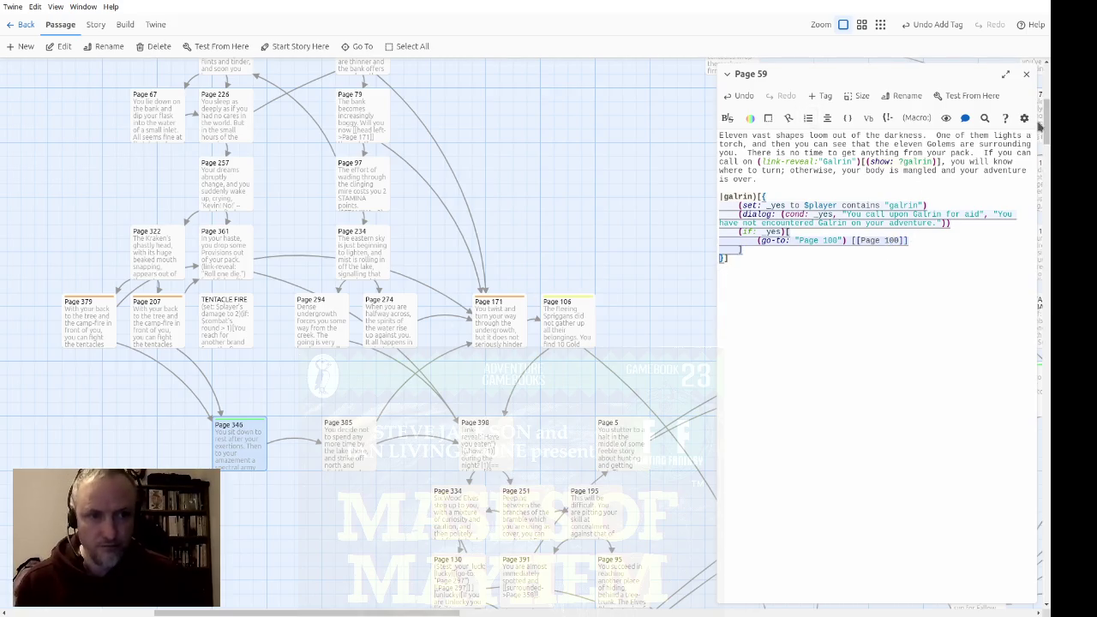
{"action": "left_click_drag", "start_coordinate": [1046, 122], "coordinate": [1045, 420]}
Scroll the map to Page 59 and Page 100, close Page 59's editor, and select Page 100
{"action": "scroll", "coordinate": [698, 480], "scroll_direction": "right", "scroll_amount": 10}
{"action": "scroll", "coordinate": [677, 493], "scroll_direction": "down", "scroll_amount": 3}
{"action": "scroll", "coordinate": [656, 507], "scroll_direction": "down", "scroll_amount": 10}
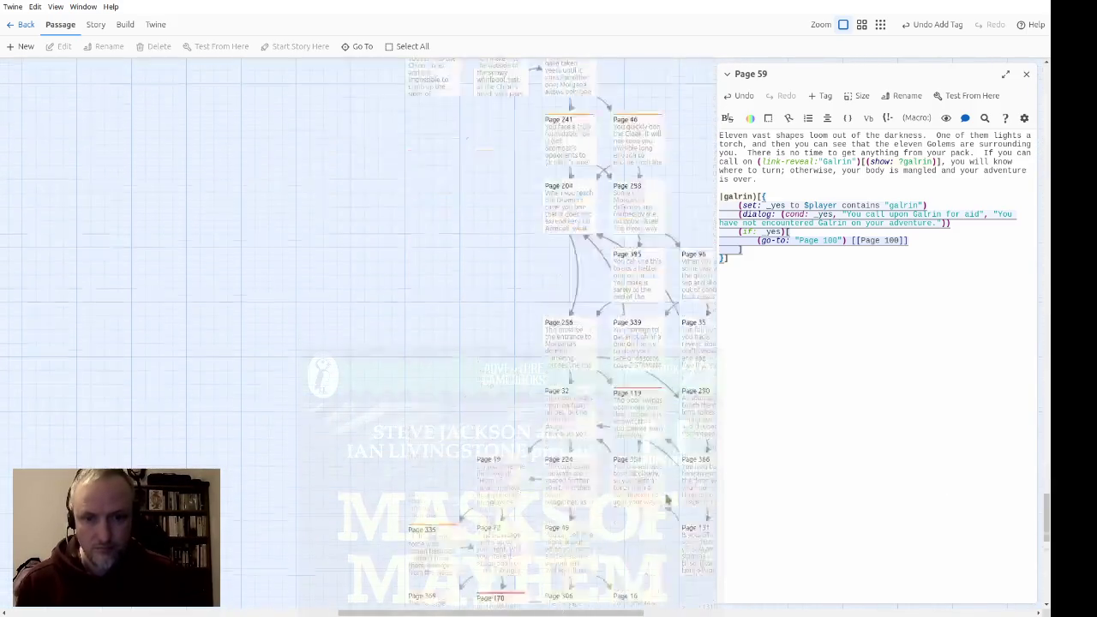
{"action": "left_click", "coordinate": [923, 297]}
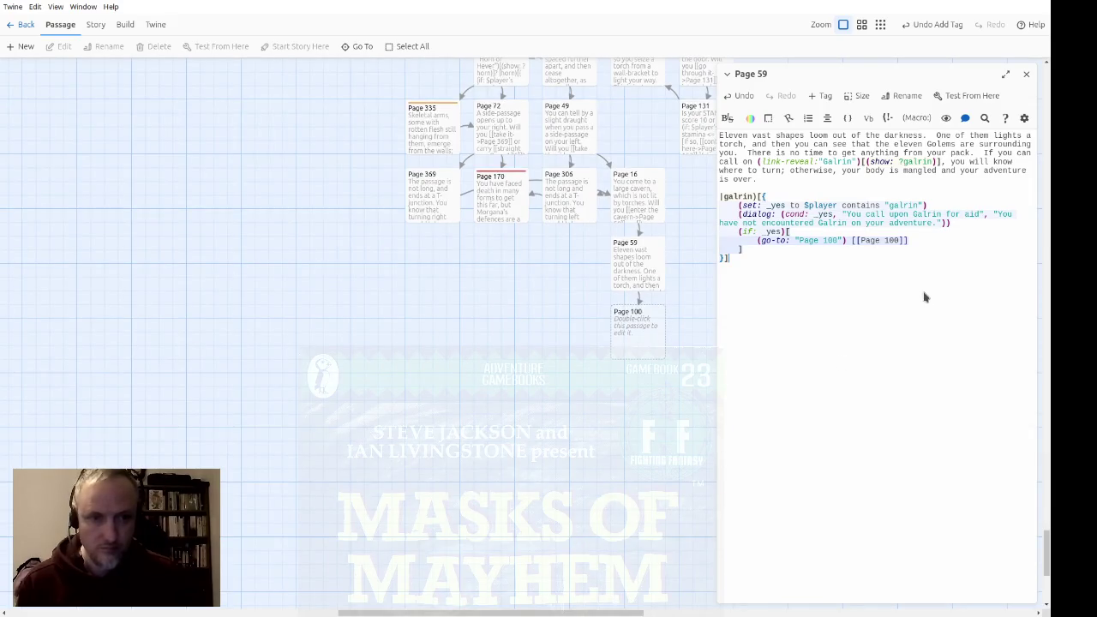
{"action": "left_click", "coordinate": [623, 261]}
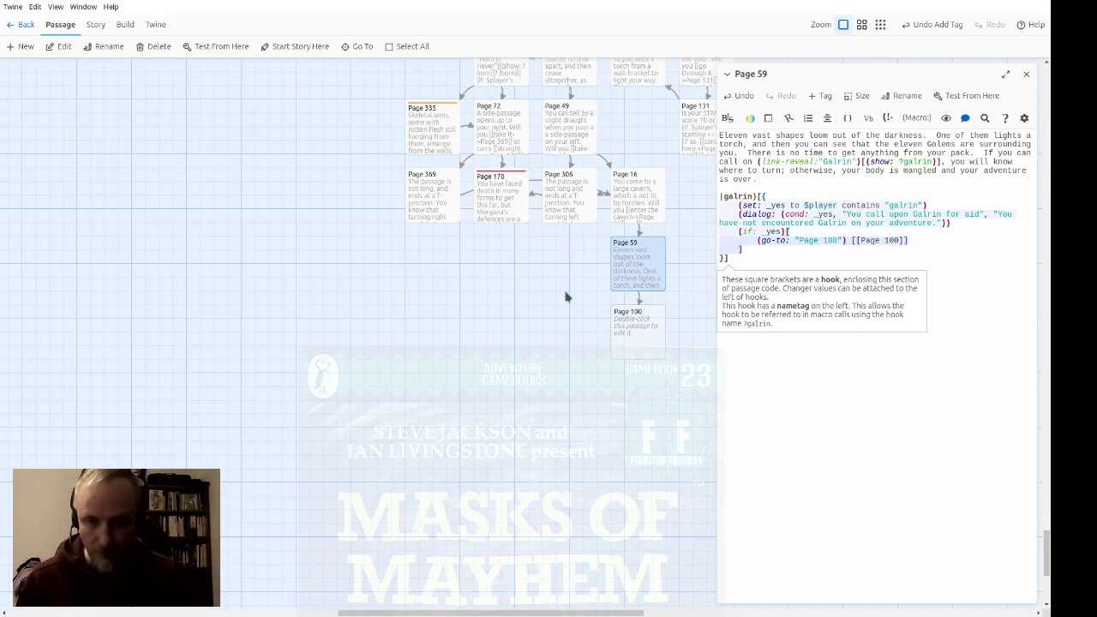
{"action": "left_click", "coordinate": [994, 330]}
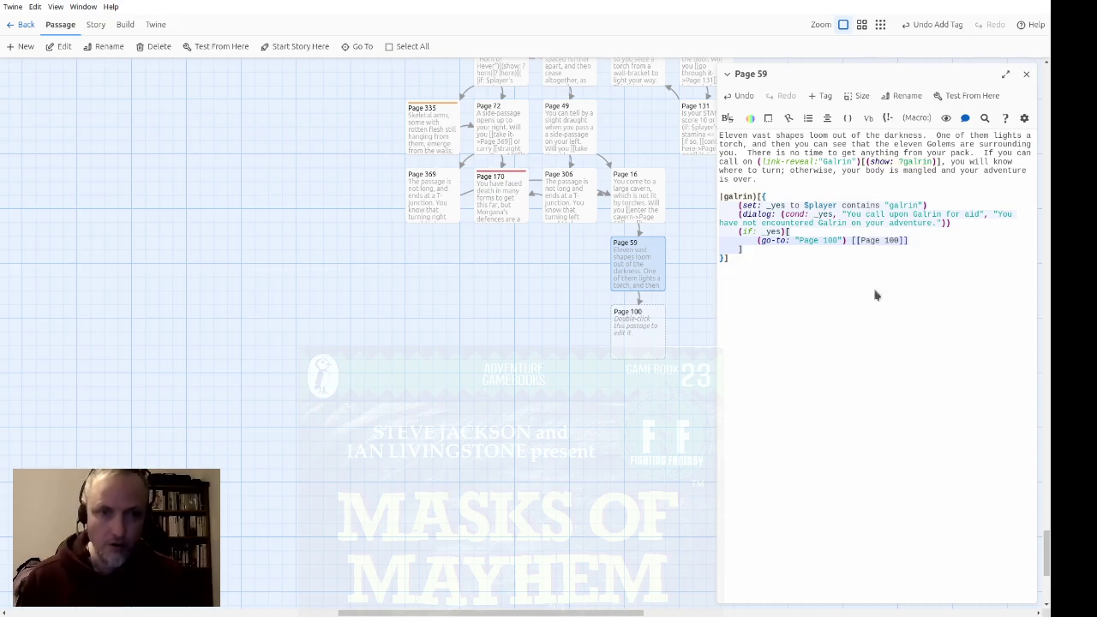
{"action": "left_click", "coordinate": [866, 176]}
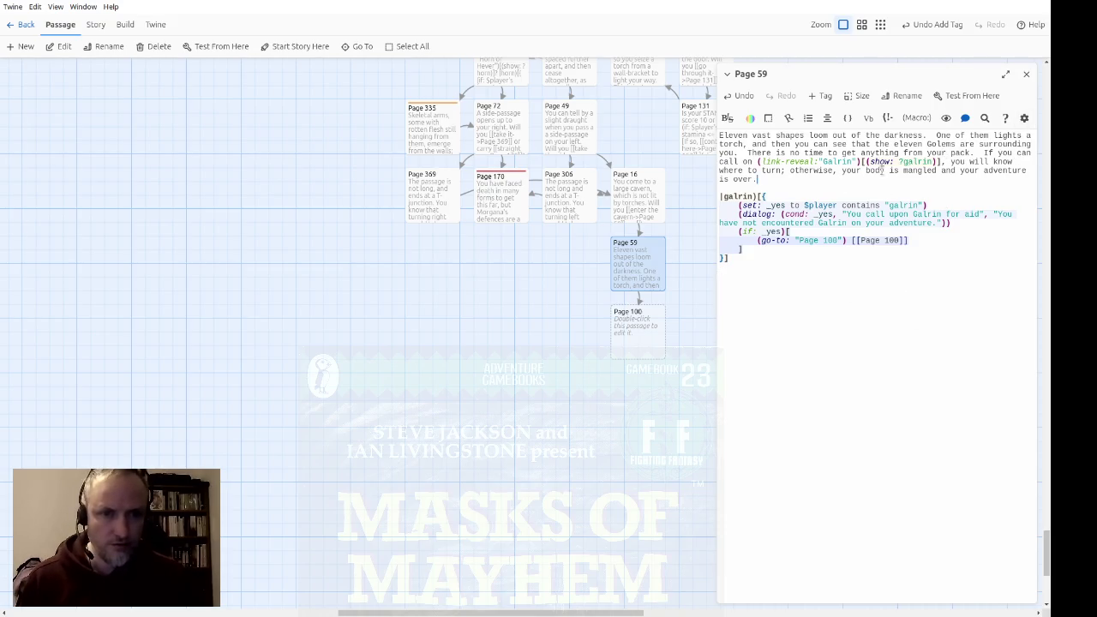
{"action": "left_click", "coordinate": [1026, 74]}
{"action": "left_click", "coordinate": [635, 322]}
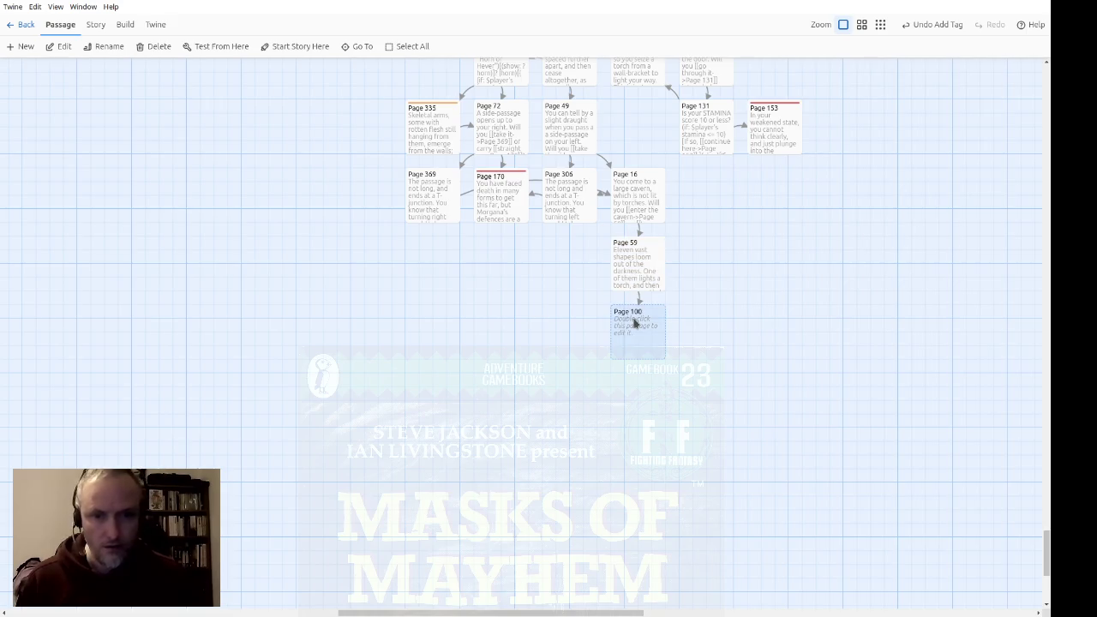
In Page 100, write that the spectral army does its work and Galrin departs forever
{"action": "double_click", "coordinate": [635, 323]}
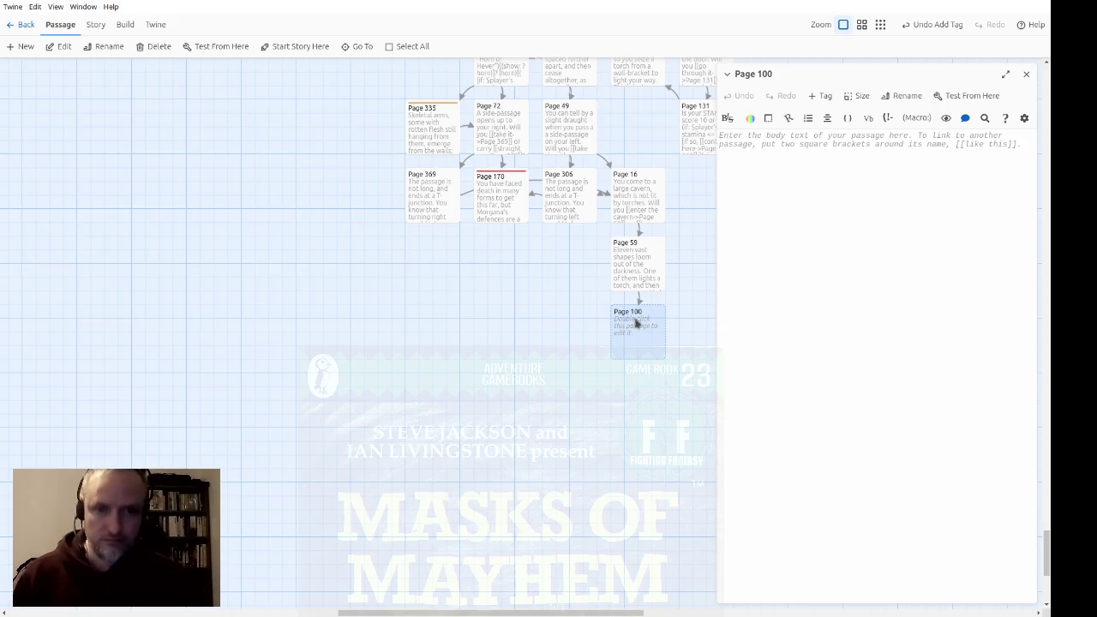
{"action": "type", "text": "The "}
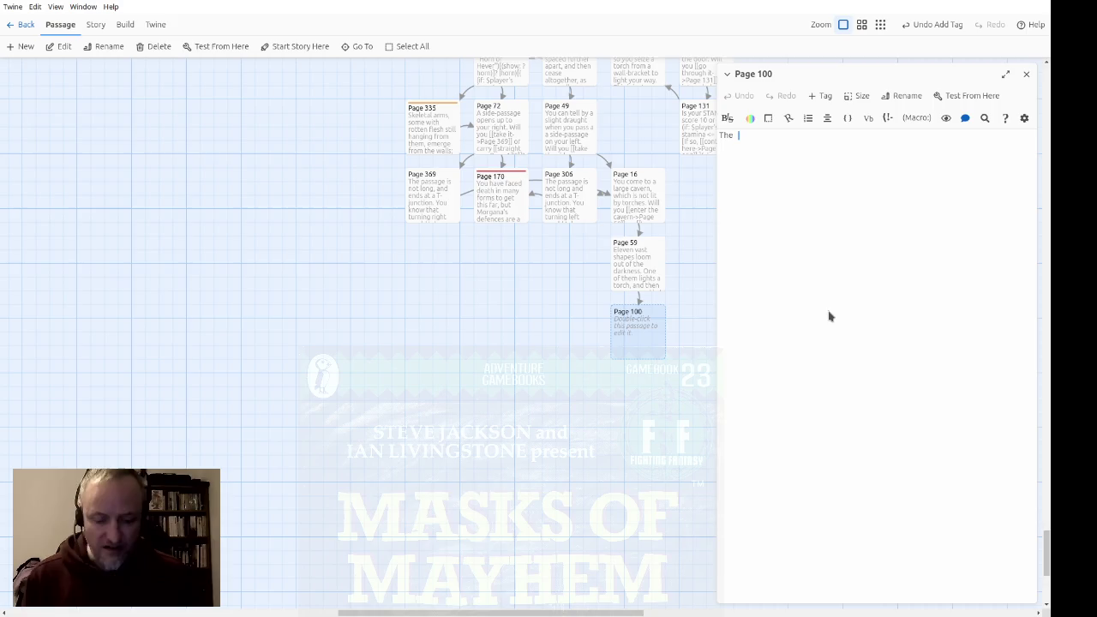
{"action": "type", "text": "spectral"}
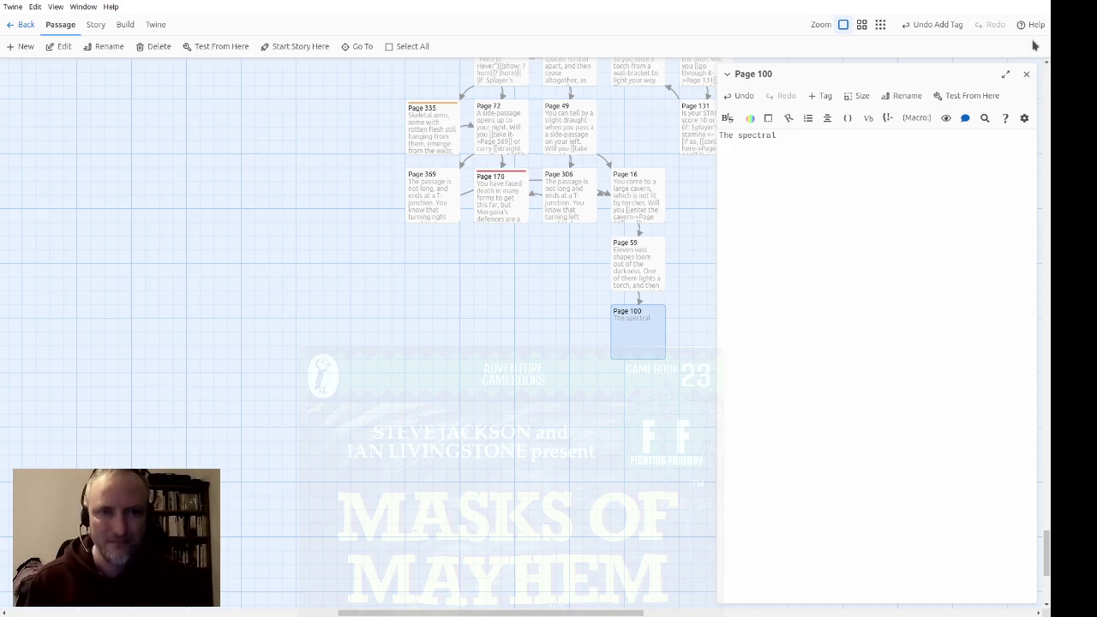
{"action": "type", "text": " army appears"}
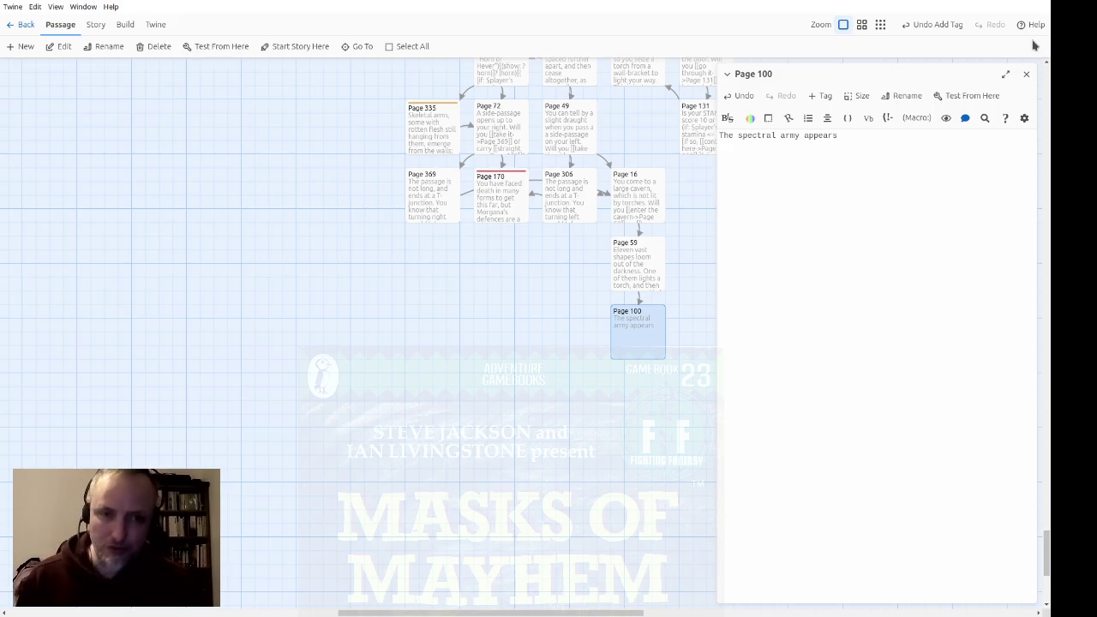
{"action": "type", "text": " and you st"}
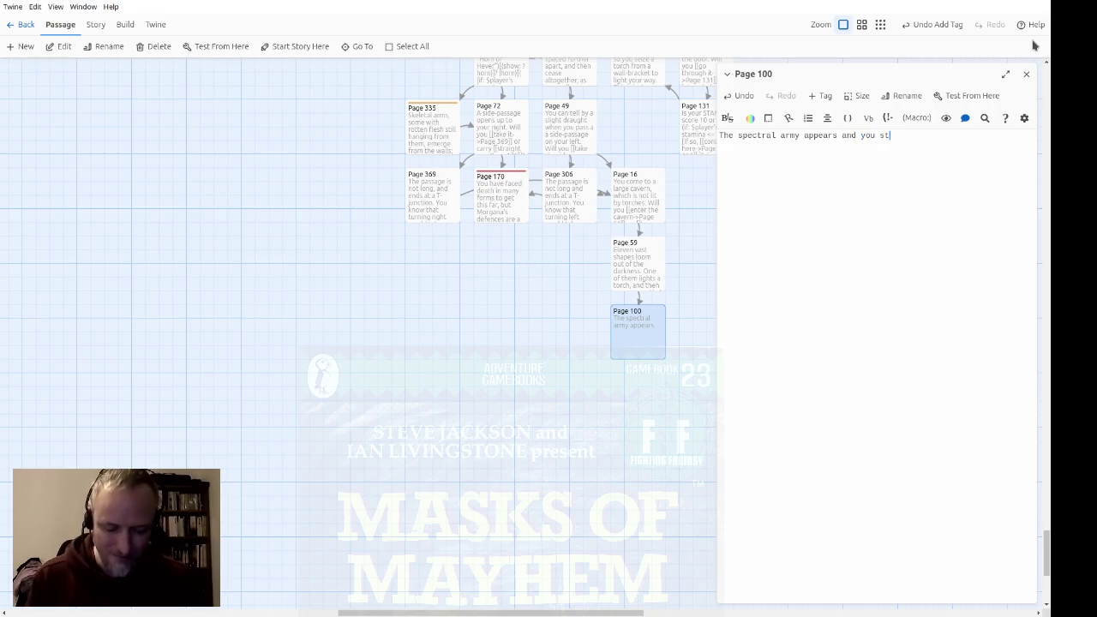
{"action": "type", "text": "and back to "}
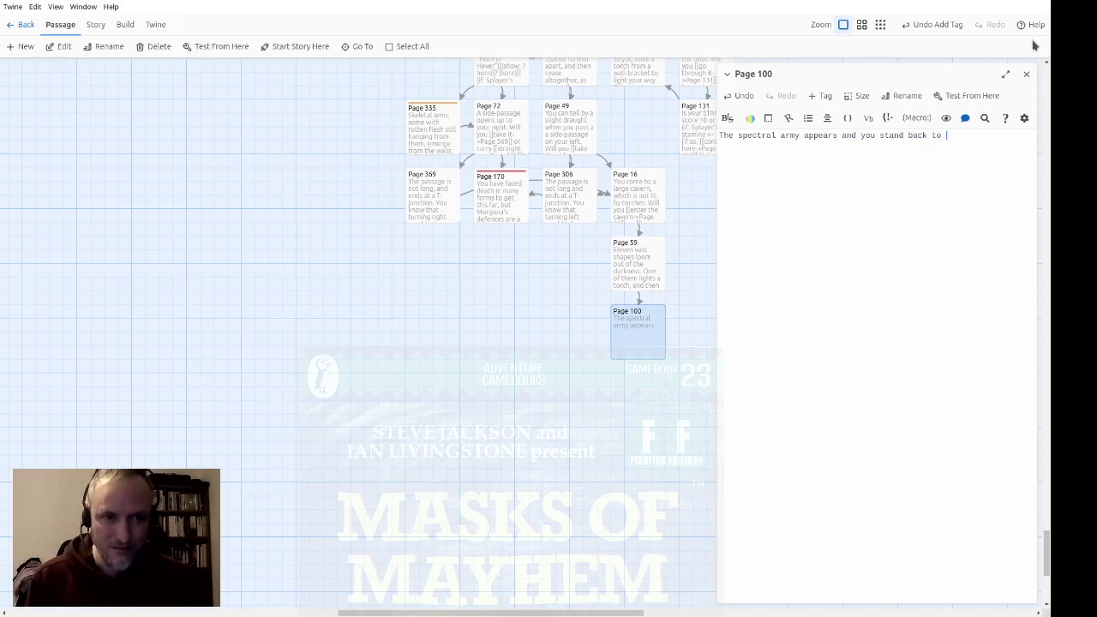
{"action": "type", "text": "let them do their"}
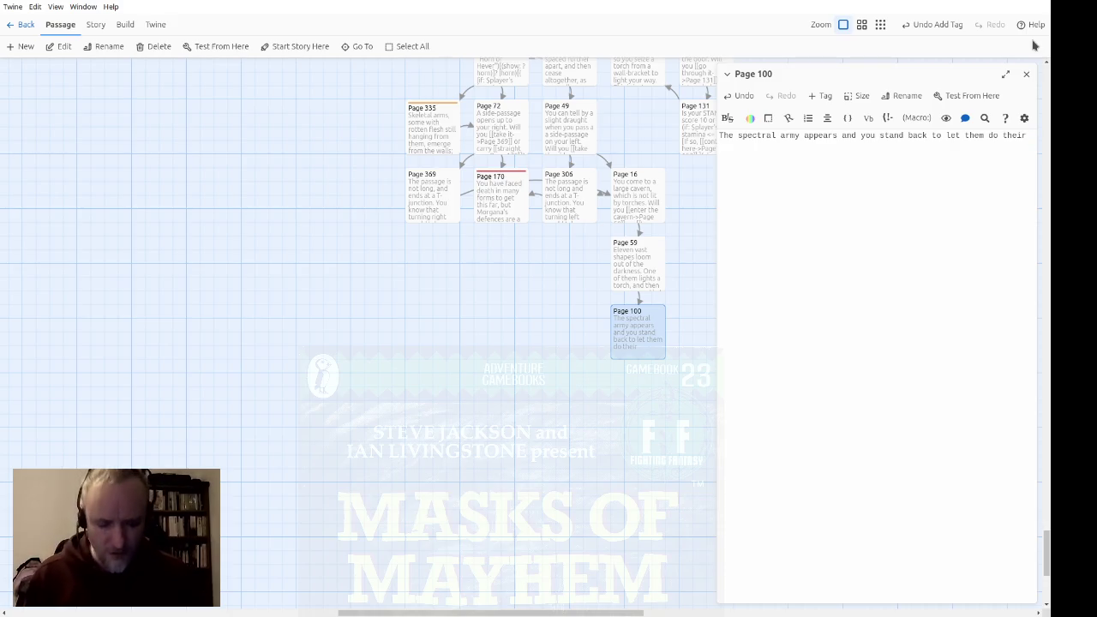
{"action": "type", "text": " wor"}
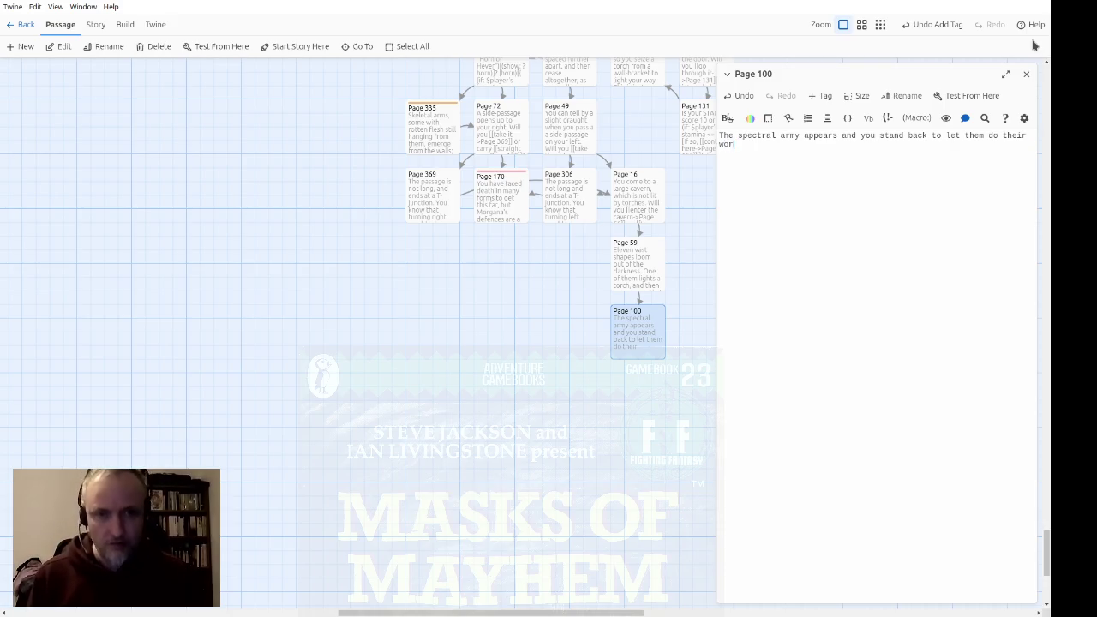
{"action": "type", "text": "k ."}
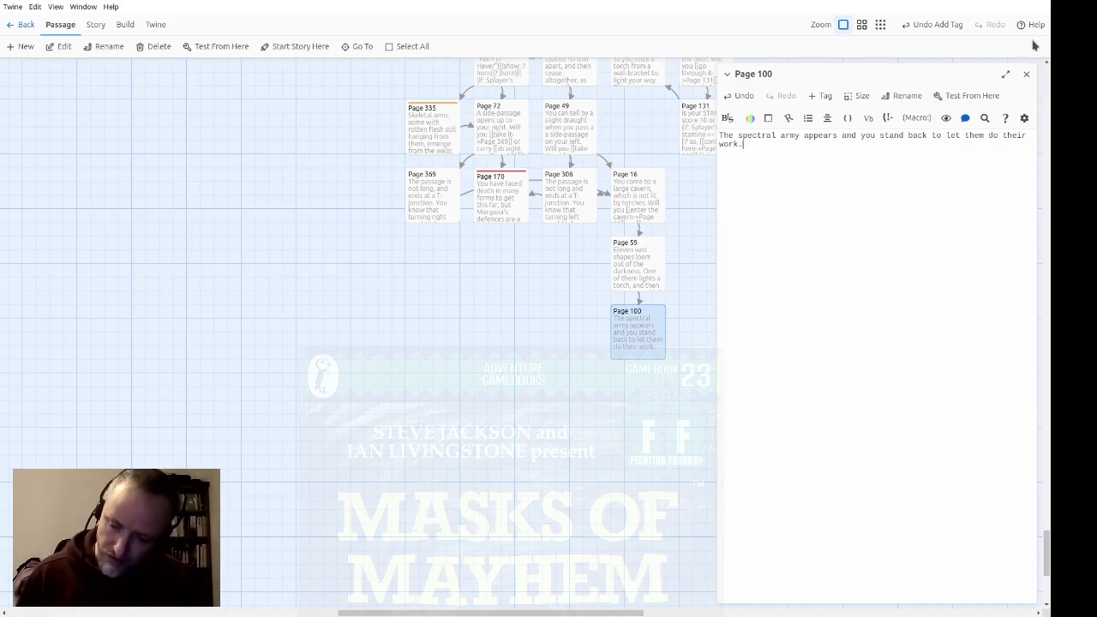
{"action": "type", "text": "It "}
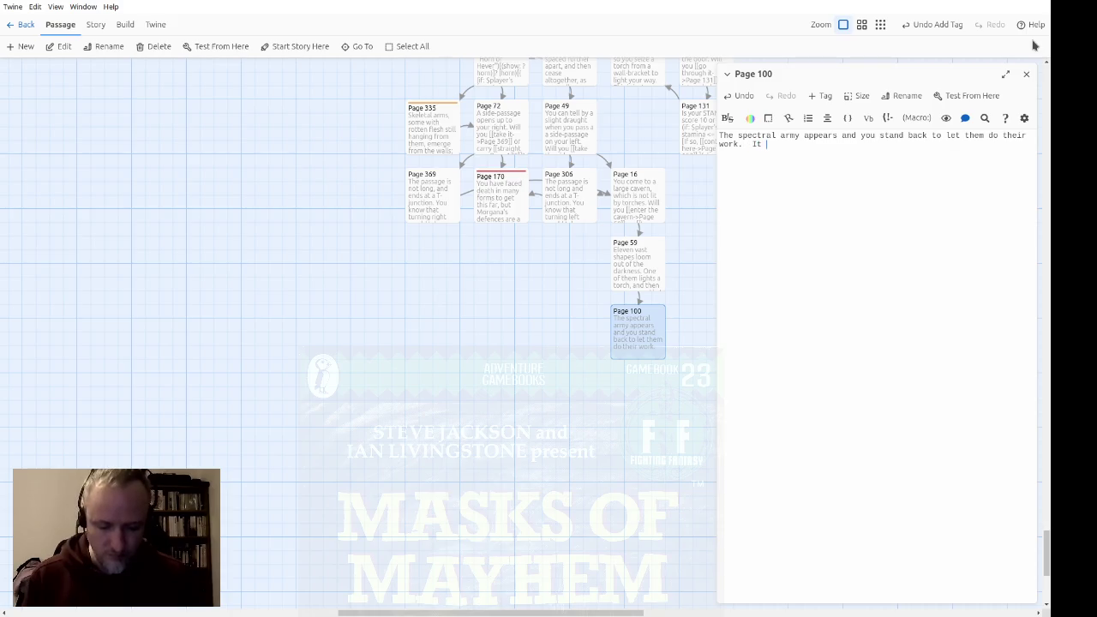
{"action": "type", "text": "does not take long."}
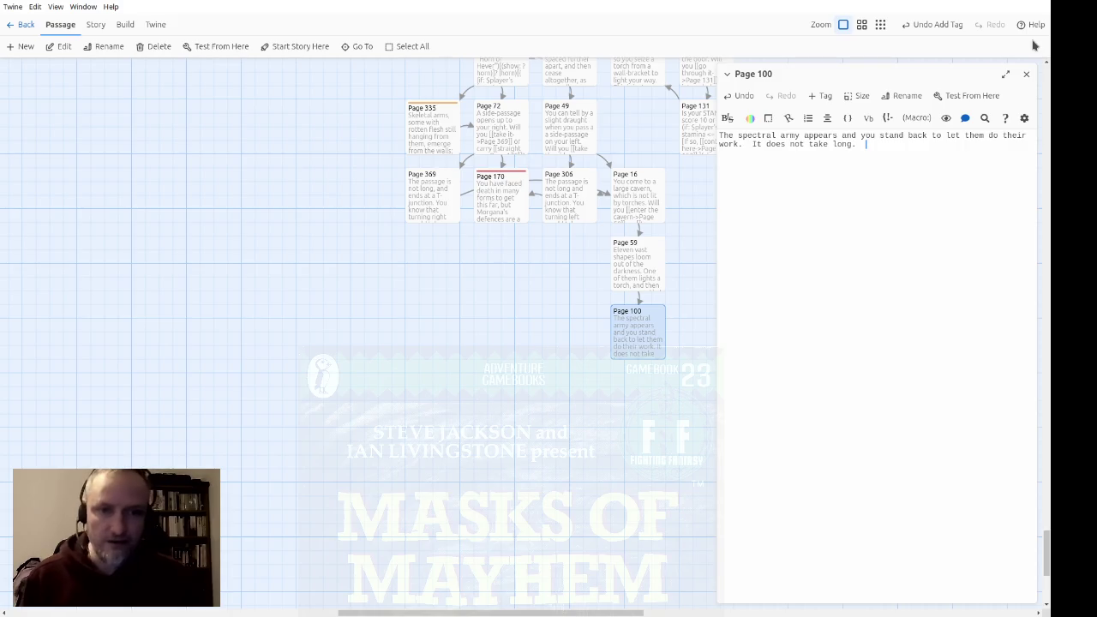
{"action": "type", "text": "Galrin s"}
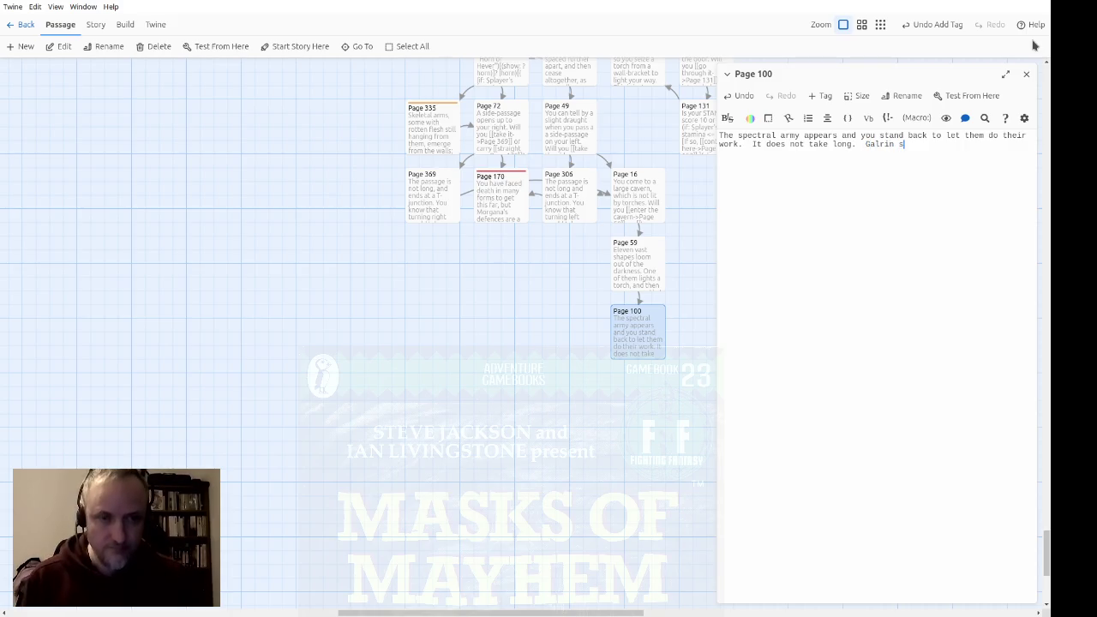
{"action": "type", "text": "alutes you"}
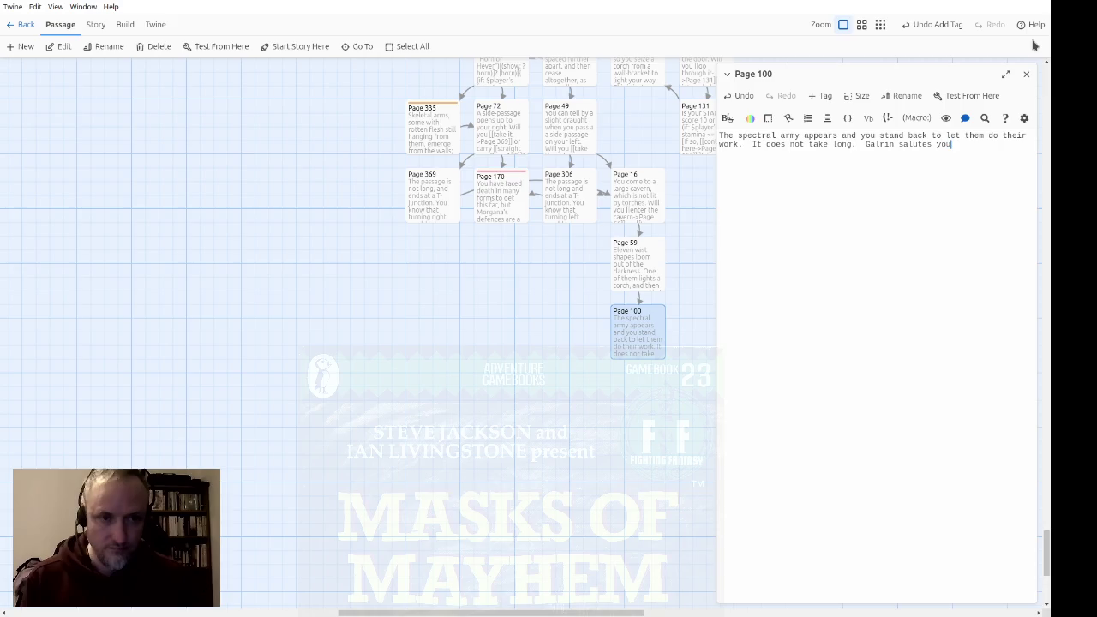
{"action": "type", "text": ", and then he and his foll"}
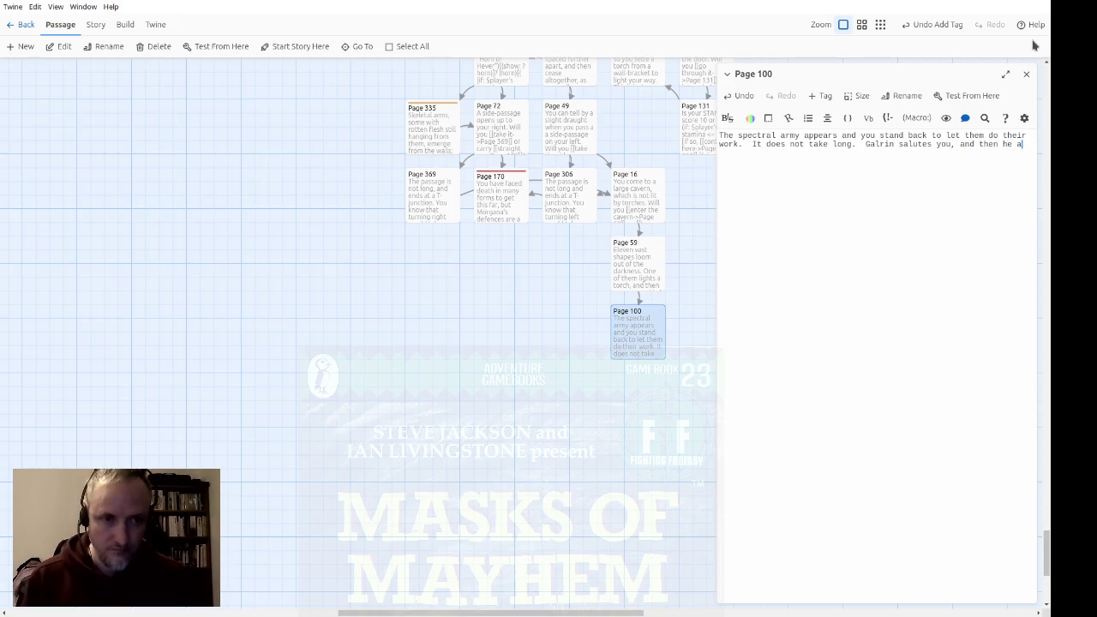
{"action": "type", "text": "owe"}
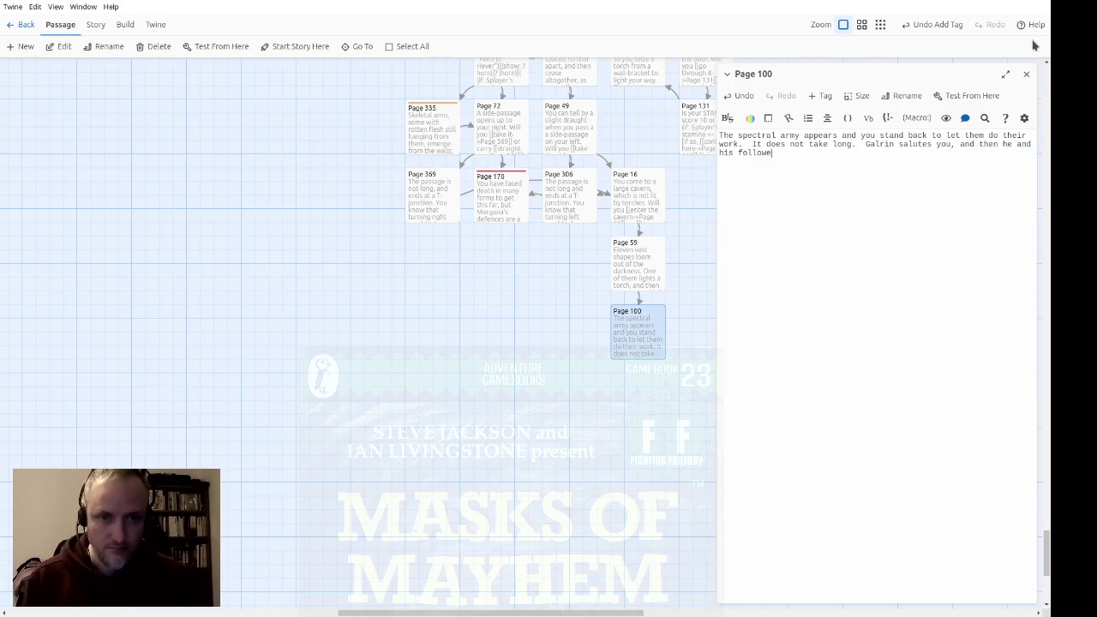
{"action": "type", "text": "rs vanish for ever."}
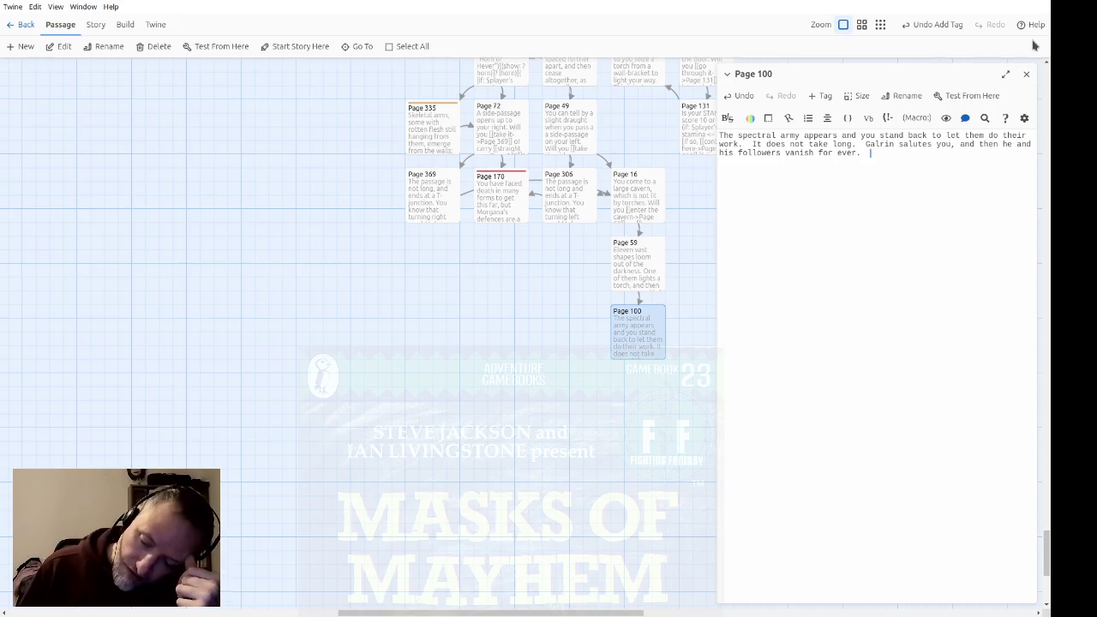
{"action": "type", "text": "You "}
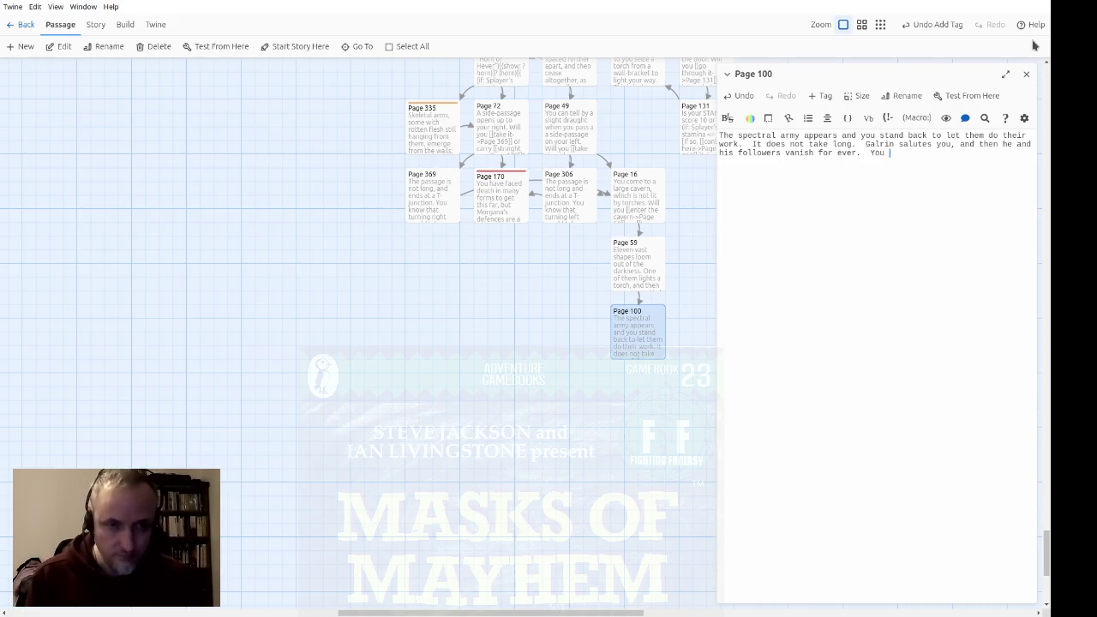
{"action": "type", "text": "are free to conti"}
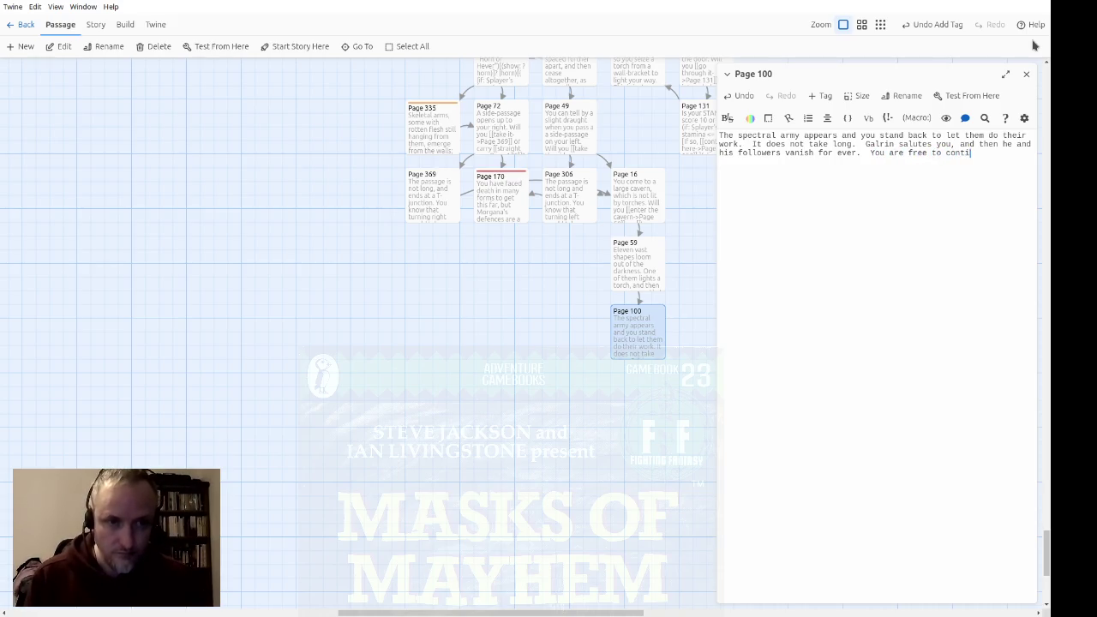
{"action": "type", "text": "nue -- and it soo"}
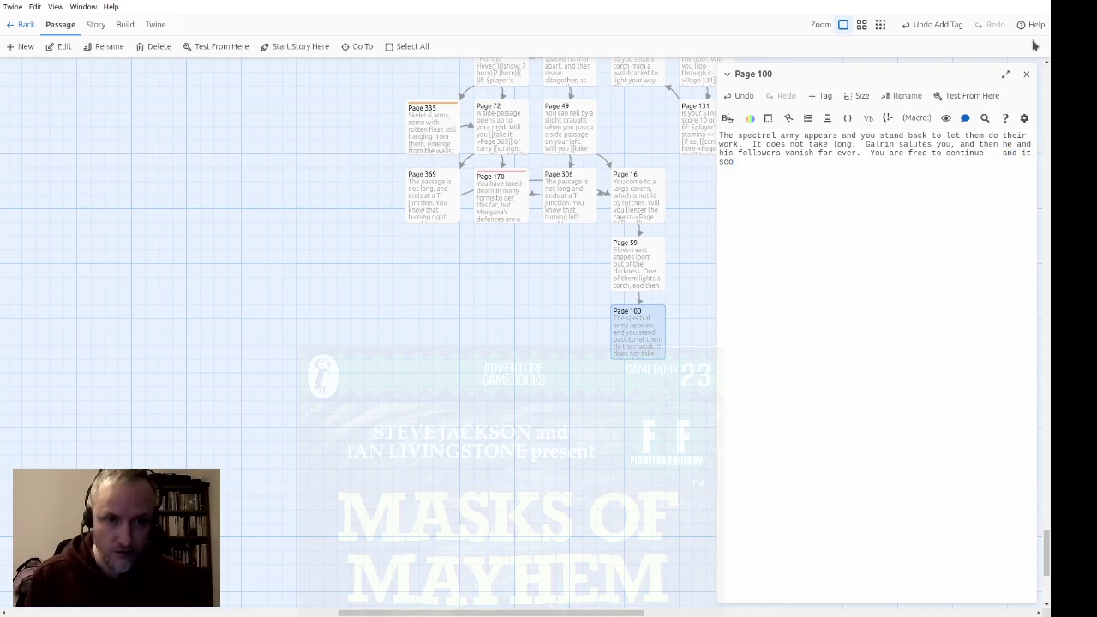
{"action": "type", "text": "n turns out that"}
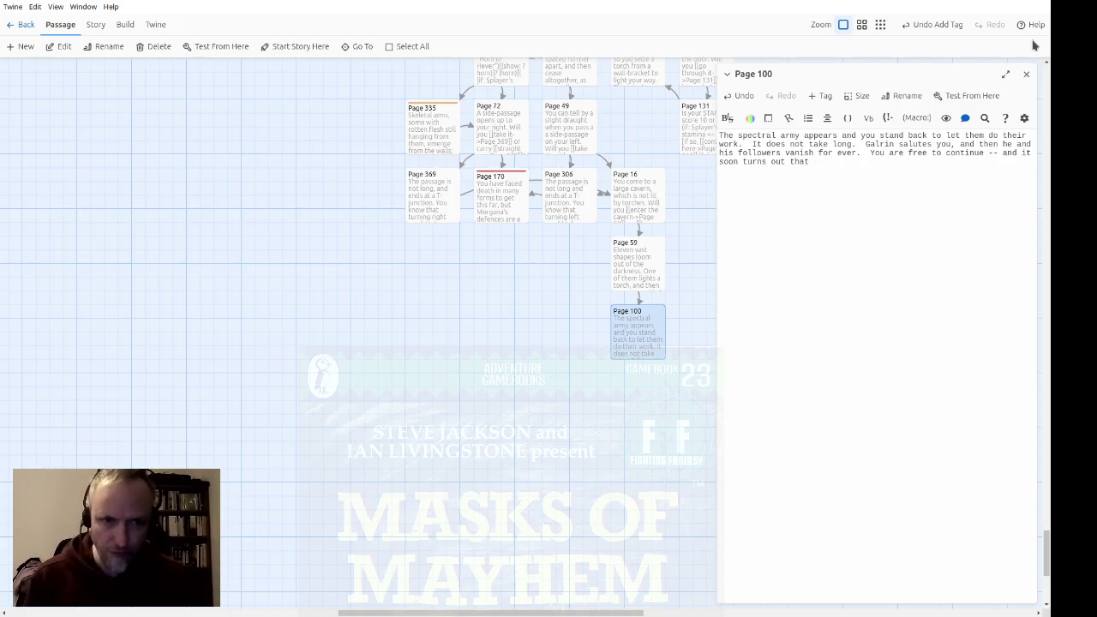
Add that the Golems' cavern leads to Morgana's throne-room, where she sits on a black throne
{"action": "type", "text": "the Golem"}
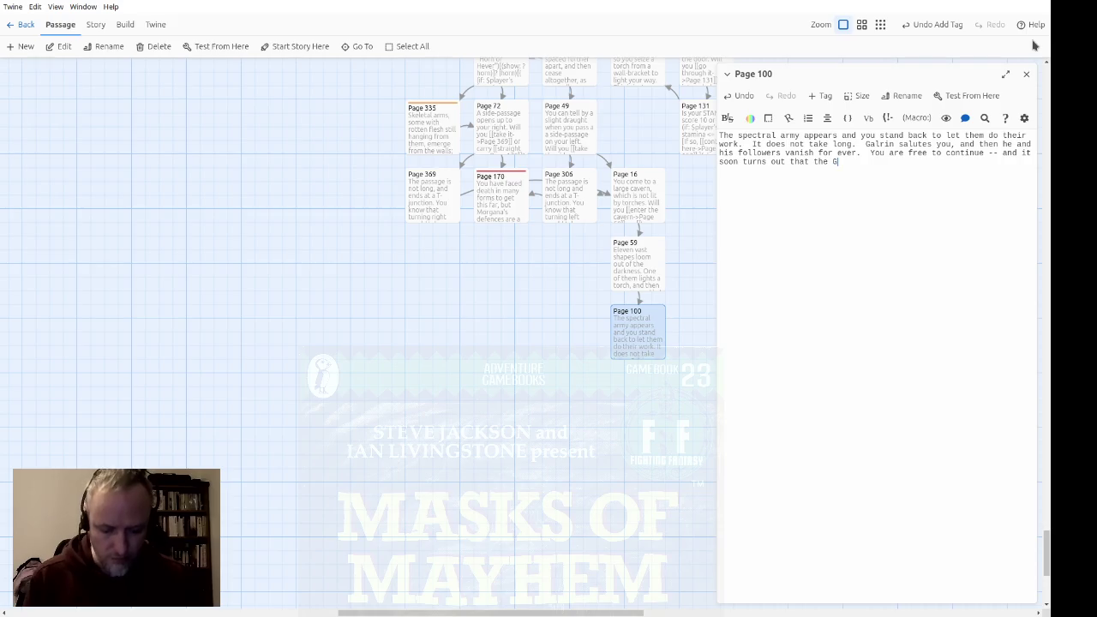
{"action": "key", "text": "BackSpace"}
{"action": "key", "text": "BackSpace"}
{"action": "type", "text": "s' caverns was t"}
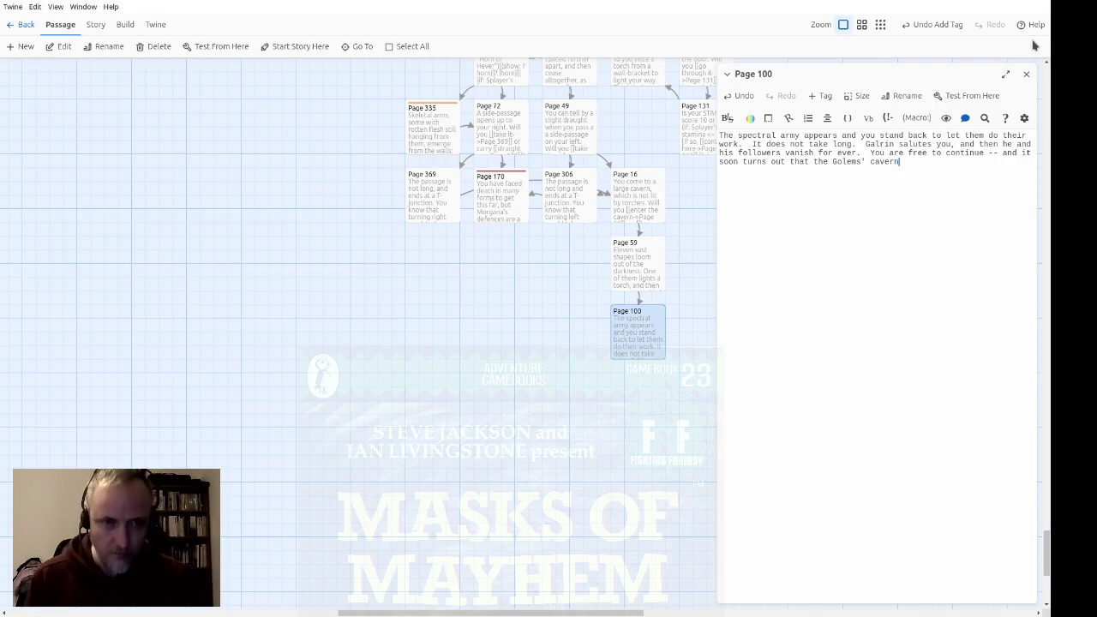
{"action": "type", "text": "he ante-cha"}
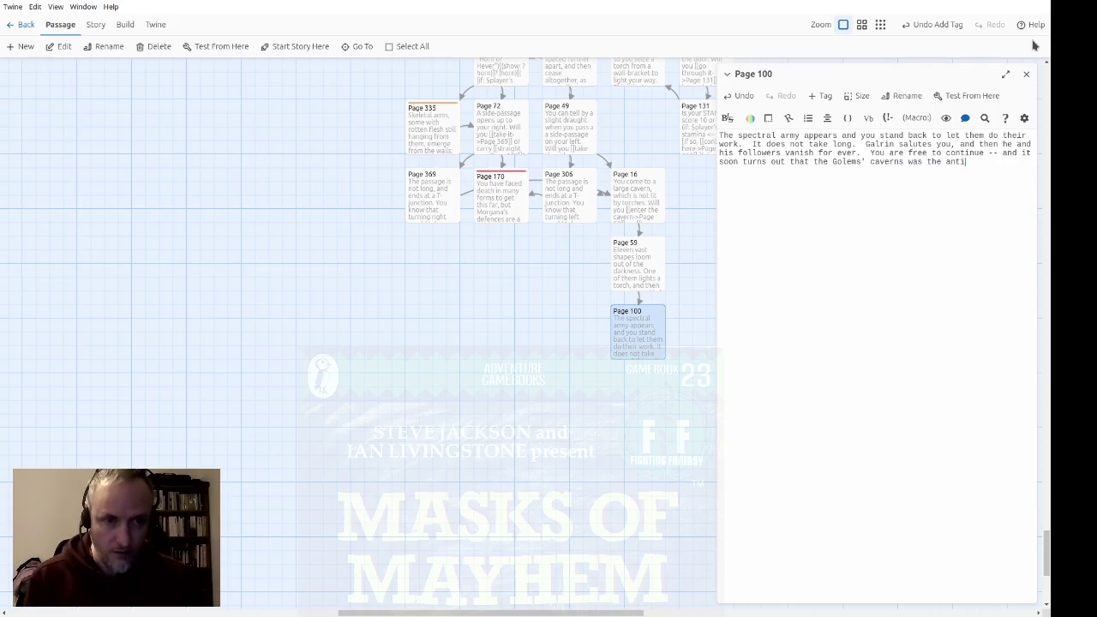
{"action": "type", "text": "mber to Mor"}
{"action": "type", "text": "gana'"}
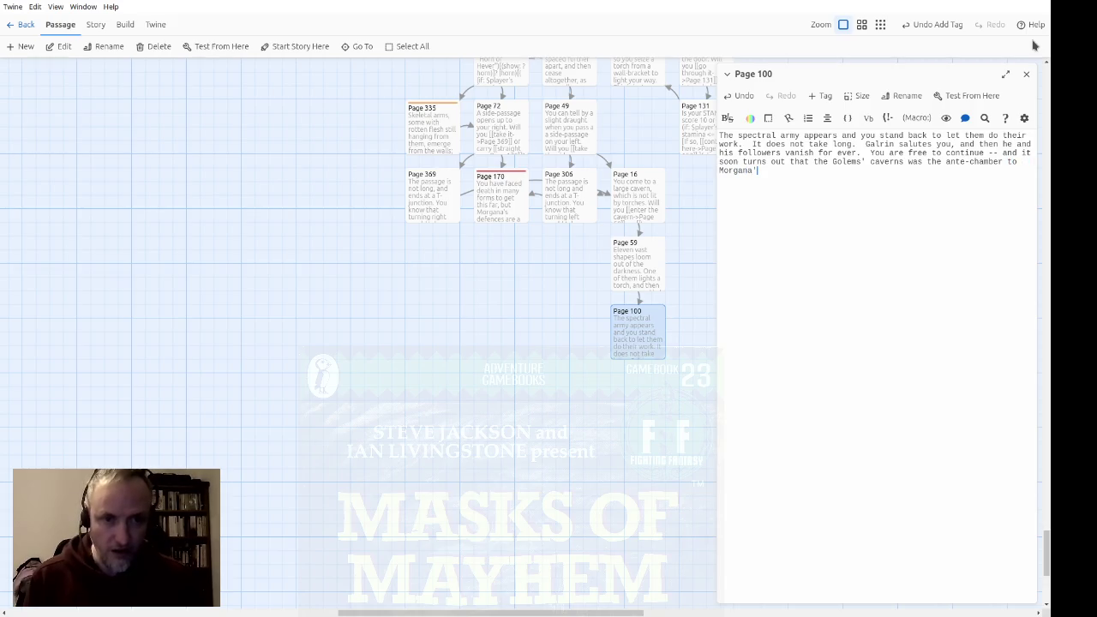
{"action": "type", "text": "s throne room."}
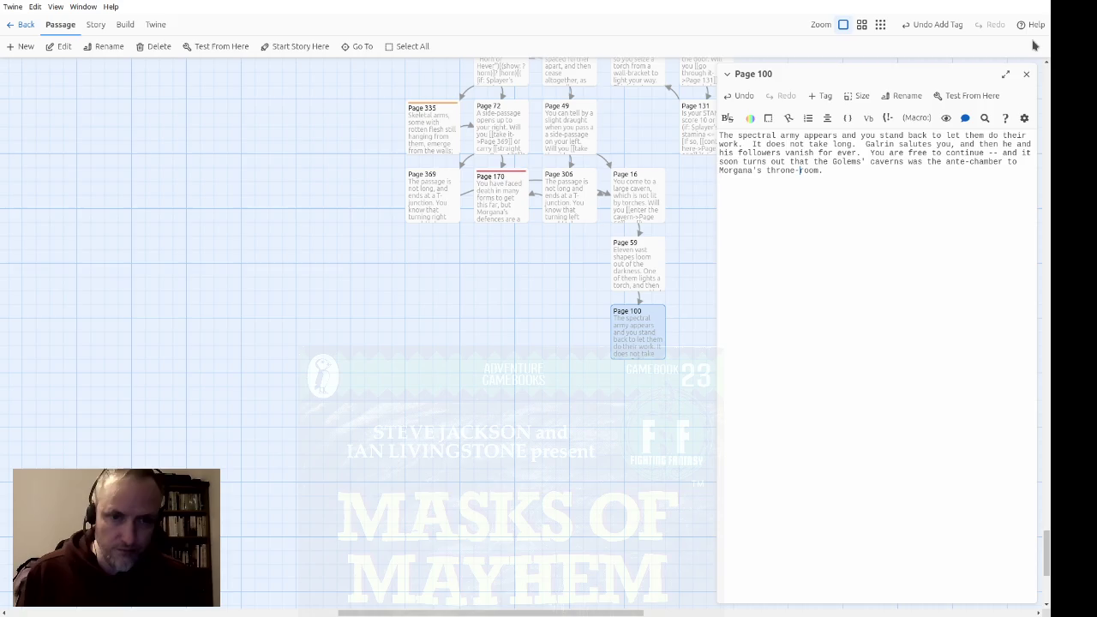
{"action": "type", "text": "Yo"}
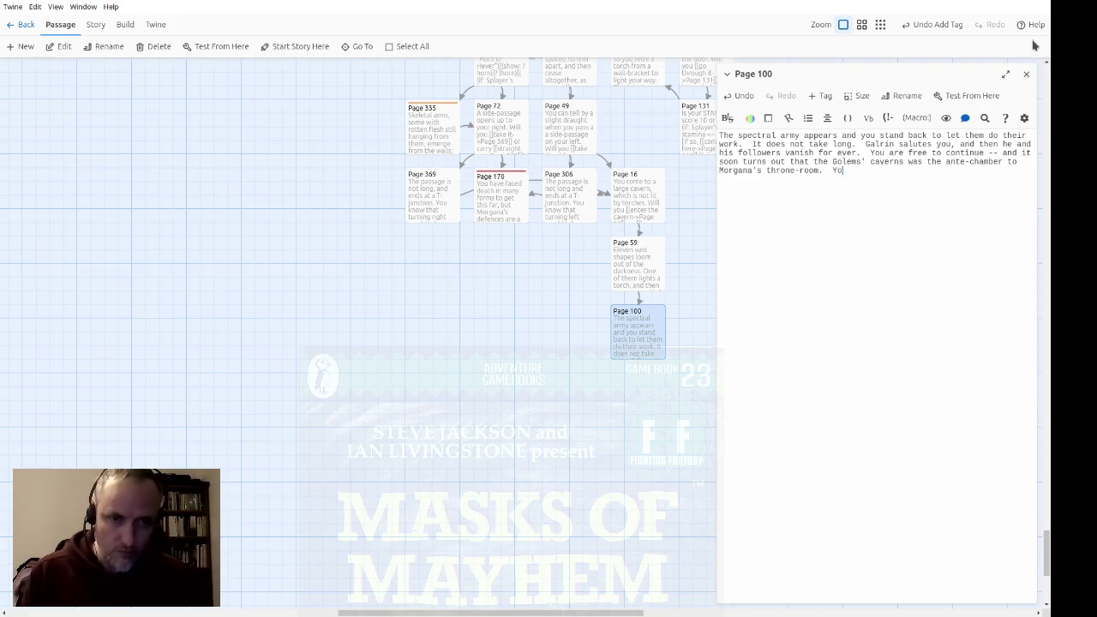
{"action": "type", "text": "u event"}
{"action": "key", "text": "BackSpace"}
{"action": "key", "text": "BackSpace"}
{"action": "key", "text": "BackSpace"}
{"action": "type", "text": "nter a vast"}
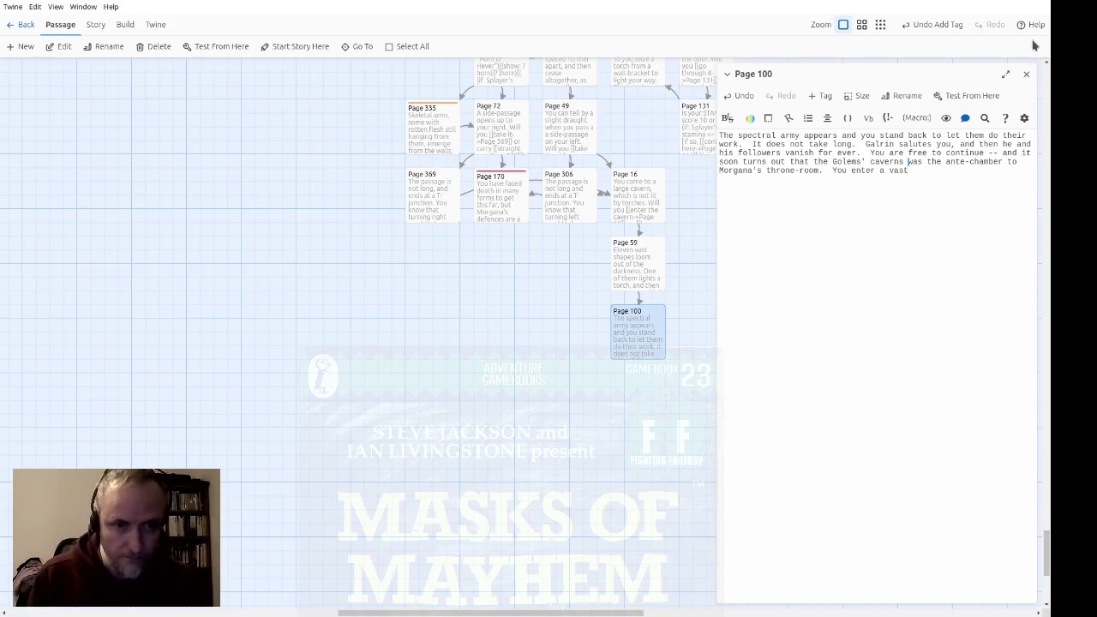
{"action": "key", "text": "Up"}
{"action": "key", "text": "Left"}
{"action": "key", "text": "BackSpace"}
{"action": "type", "text": "cavern"}
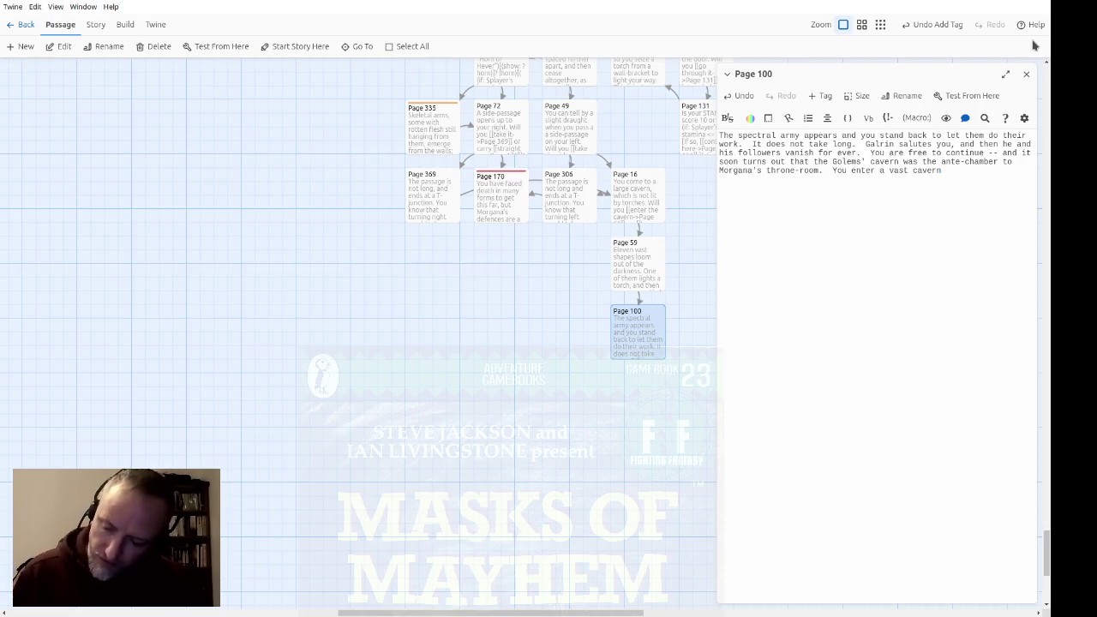
{"action": "key", "text": "BackSpace"}
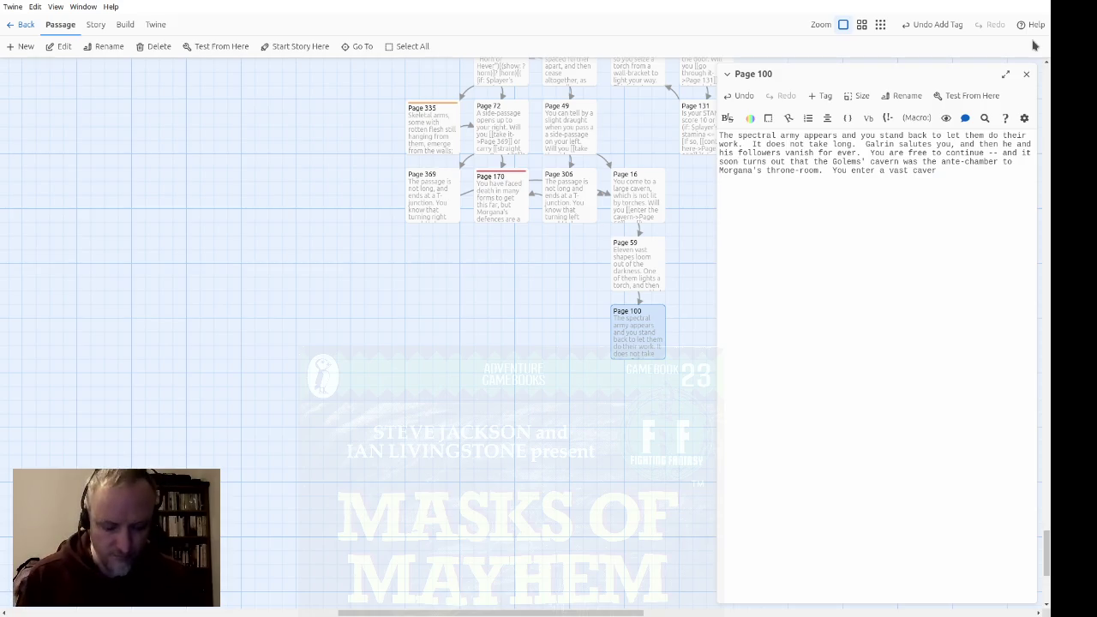
{"action": "type", "text": "n.  Morgana"}
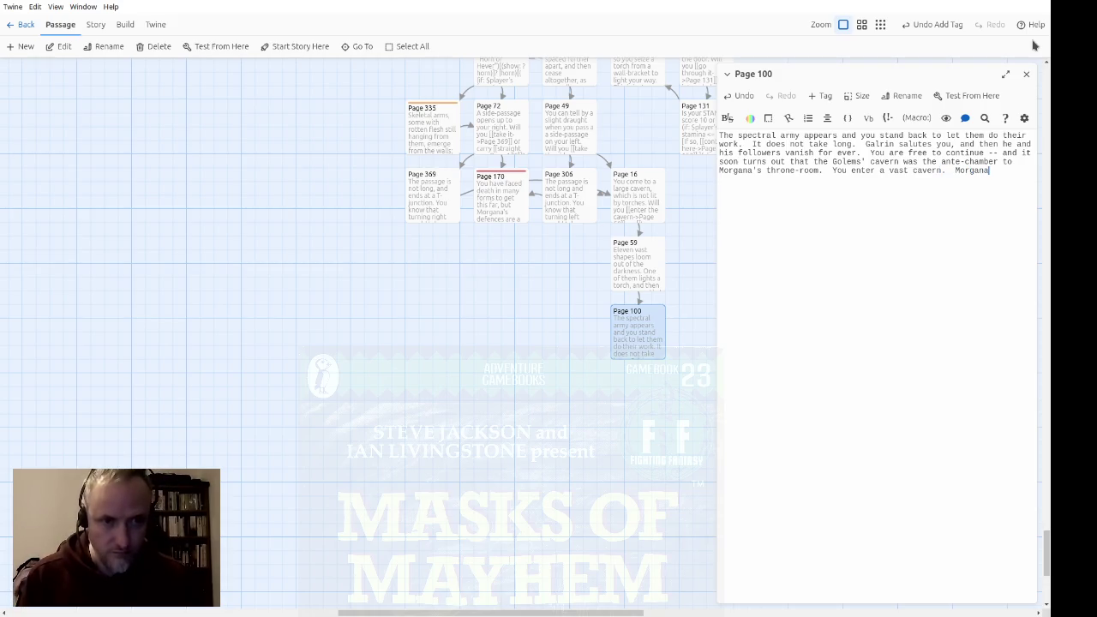
{"action": "type", "text": " herself is sea"}
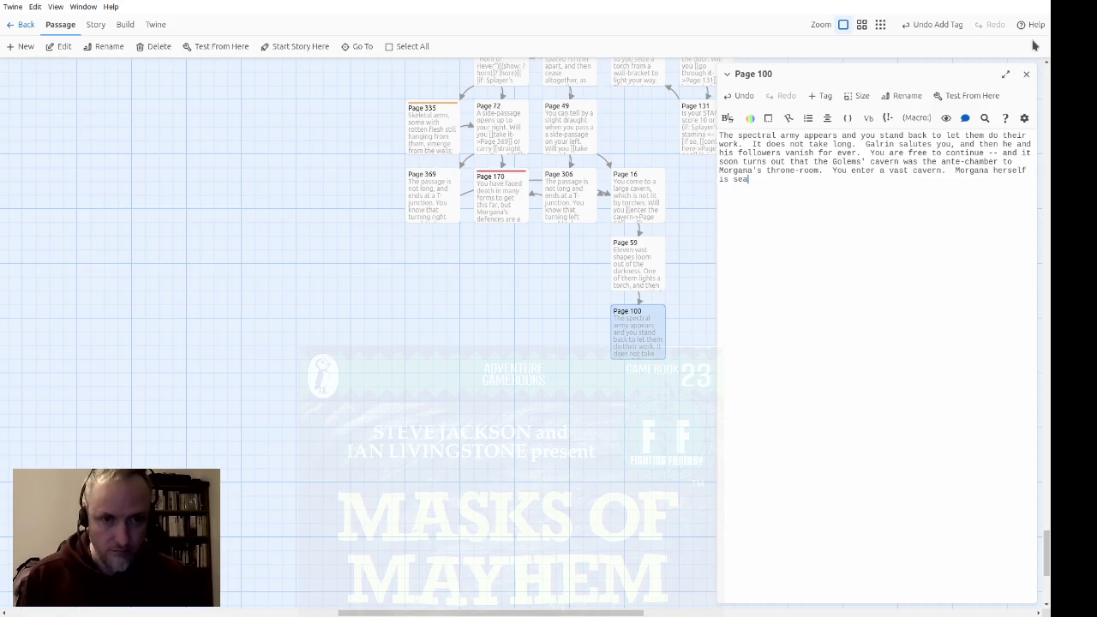
{"action": "type", "text": "red on ablack throne in the center."}
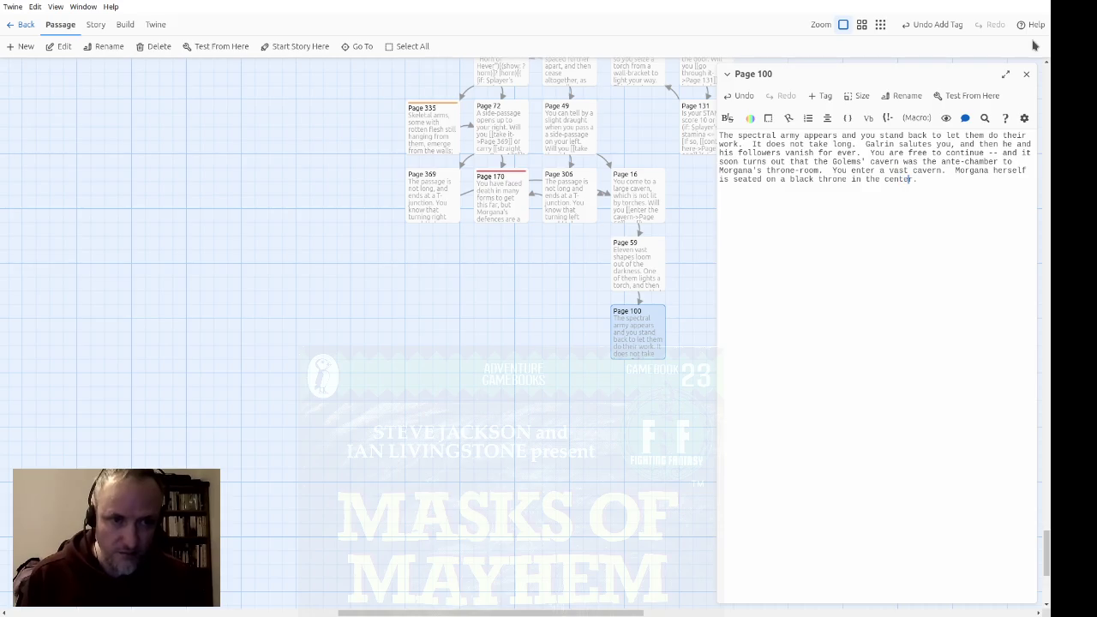
Fix "centre" and add Morgana's taunt: "So you think you have destroyed my pets... I can always make more!"
{"action": "key", "text": "Right"}
{"action": "type", "text": "e"}
{"action": "key", "text": "End"}
{"action": "type", "text": "She skrieks at"}
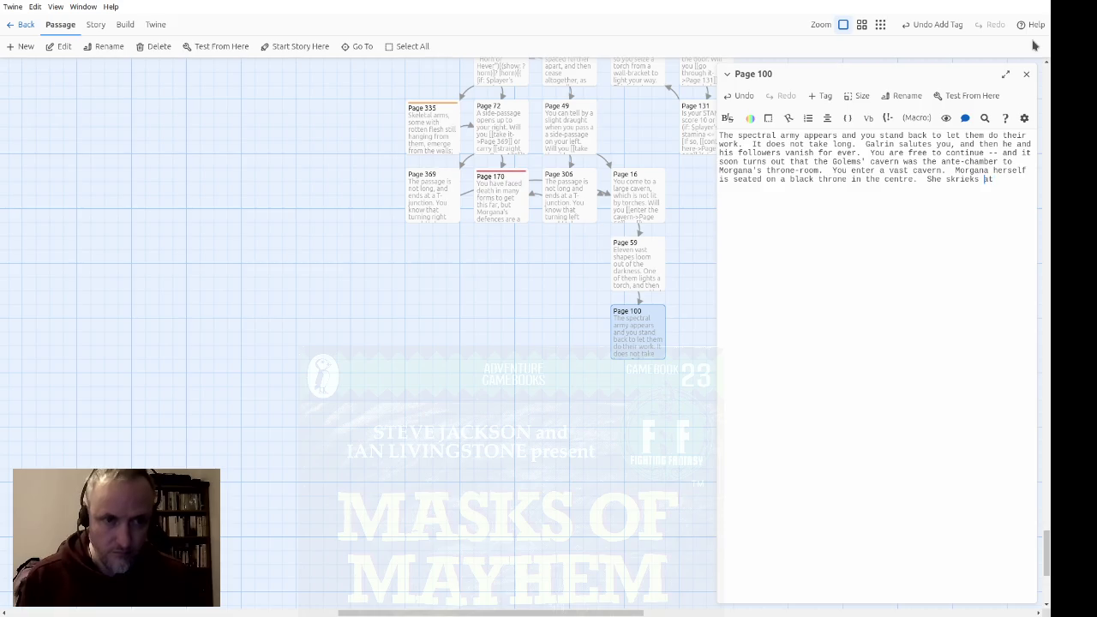
{"action": "key", "text": "Delete"}
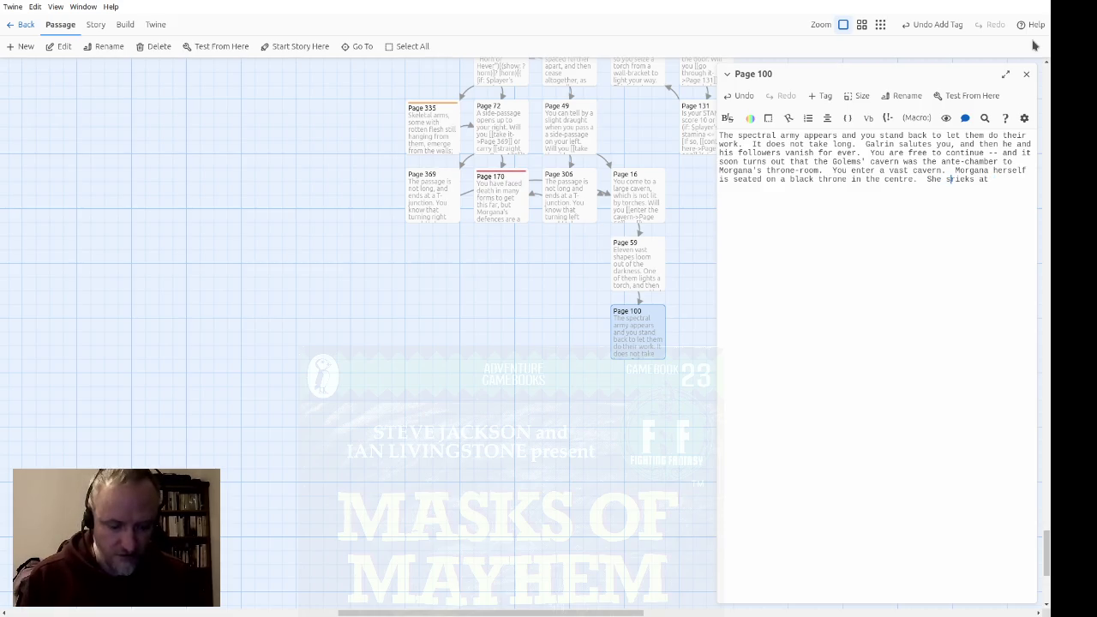
{"action": "type", "text": "h"}
{"action": "key", "text": "End"}
{"action": "type", "text": "at y"}
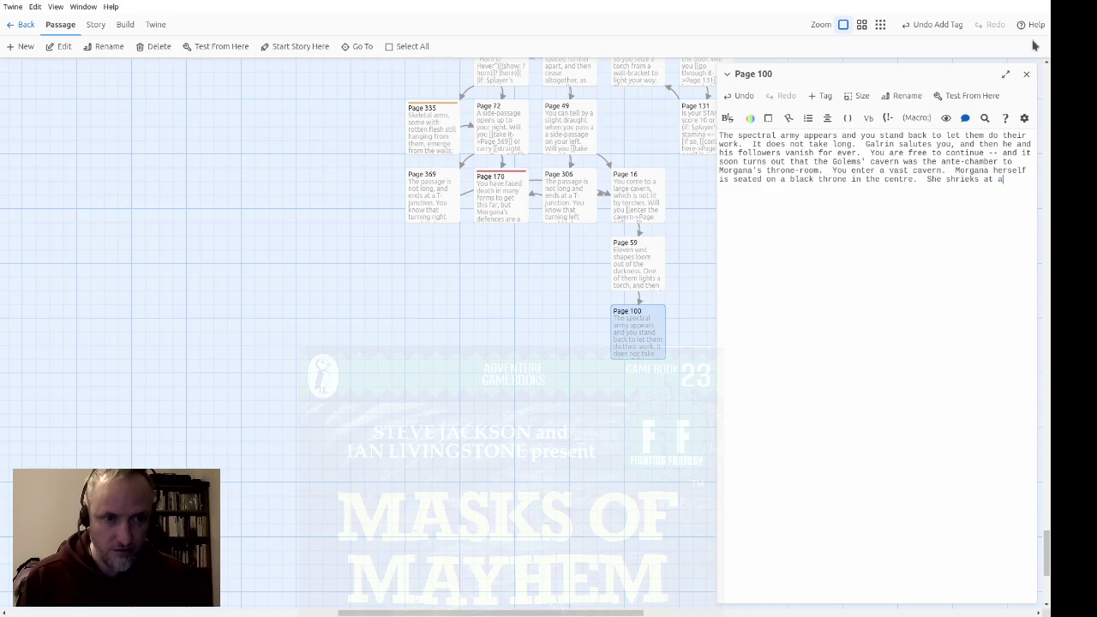
{"action": "type", "text": "ou"}
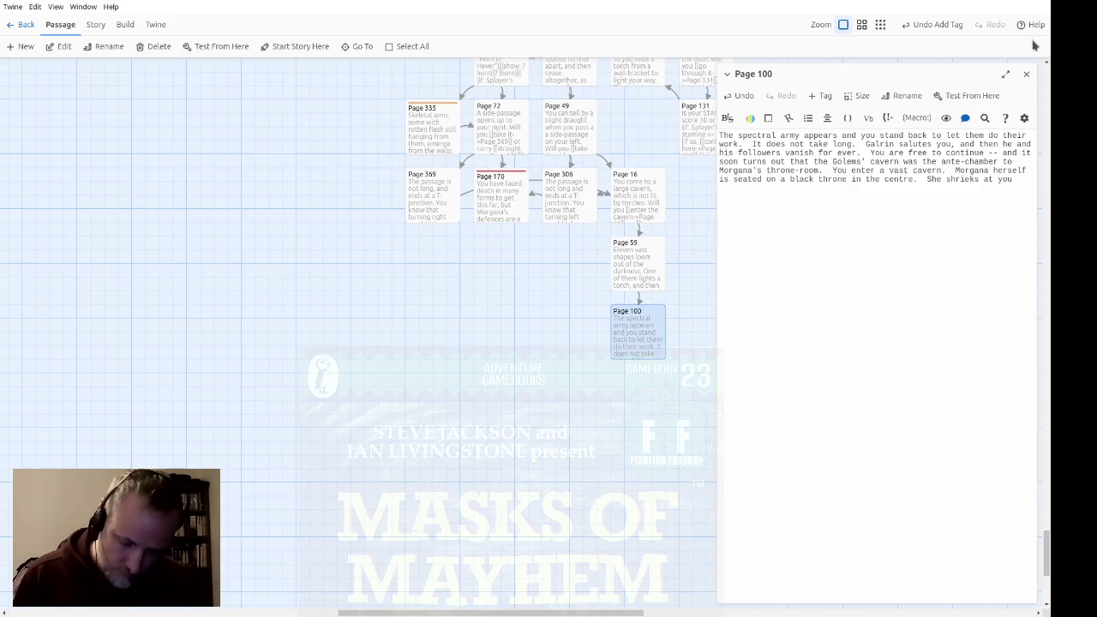
{"action": "type", "text": ": 'So you"}
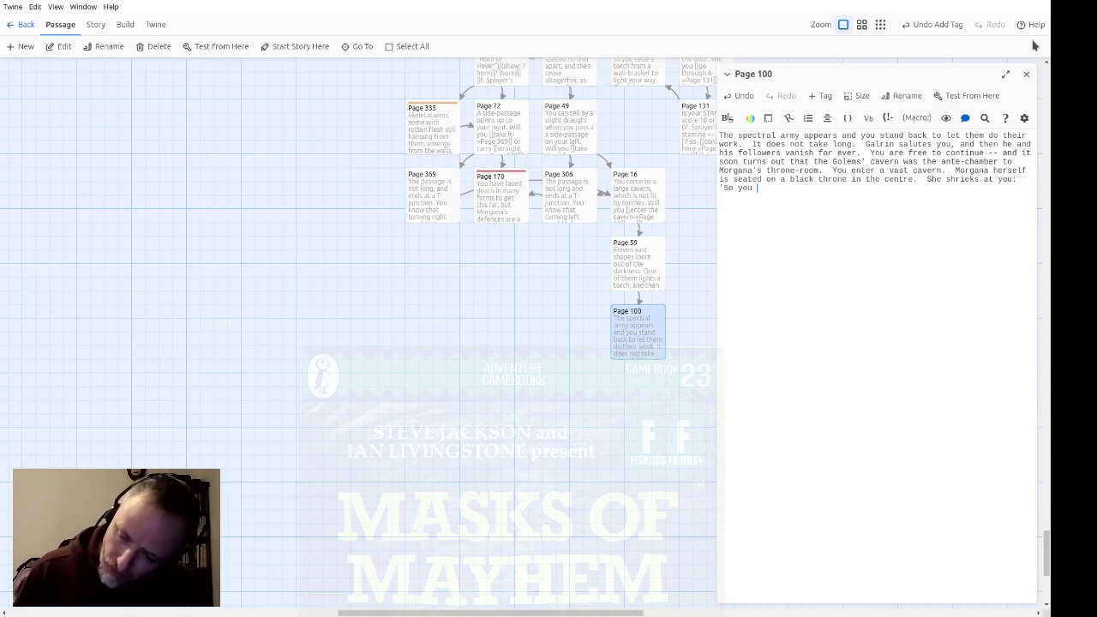
{"action": "type", "text": "think you have destroy"}
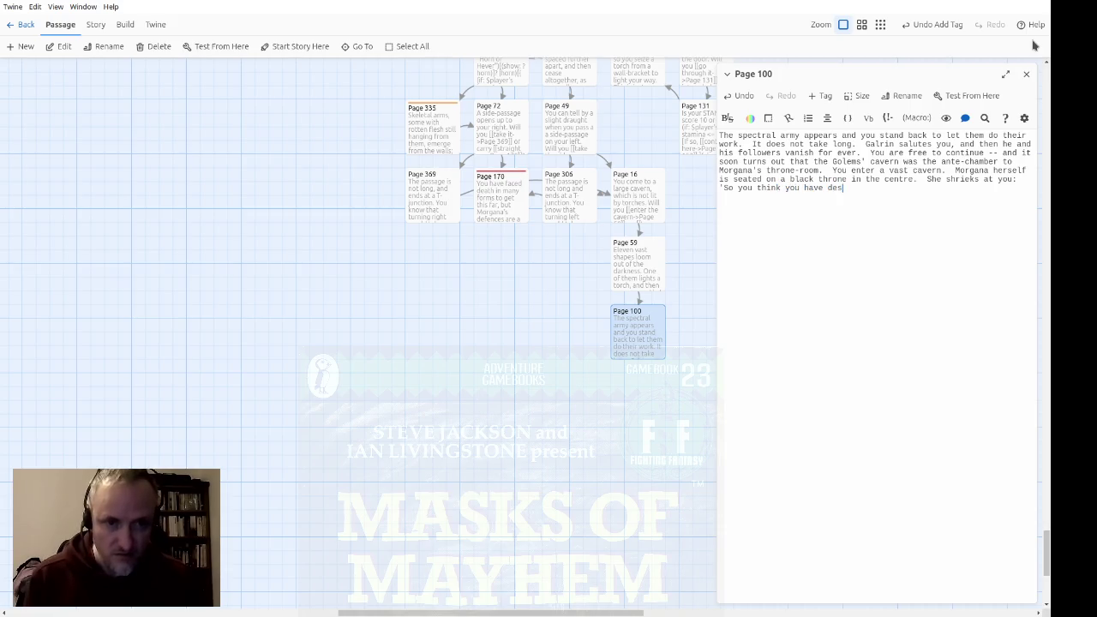
{"action": "type", "text": "ed "}
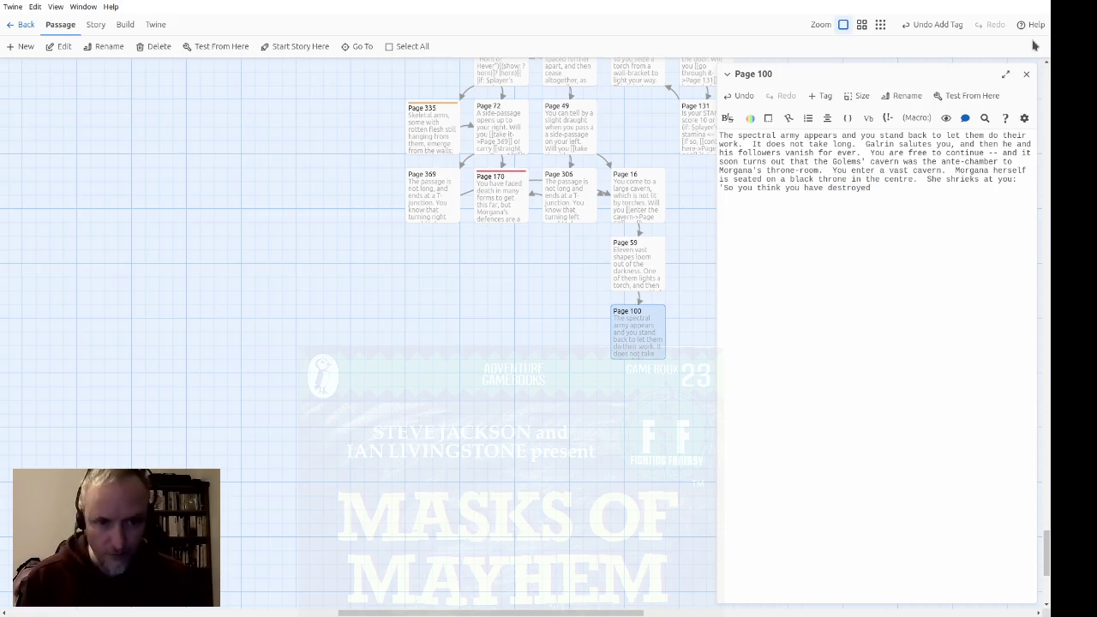
{"action": "type", "text": "my "}
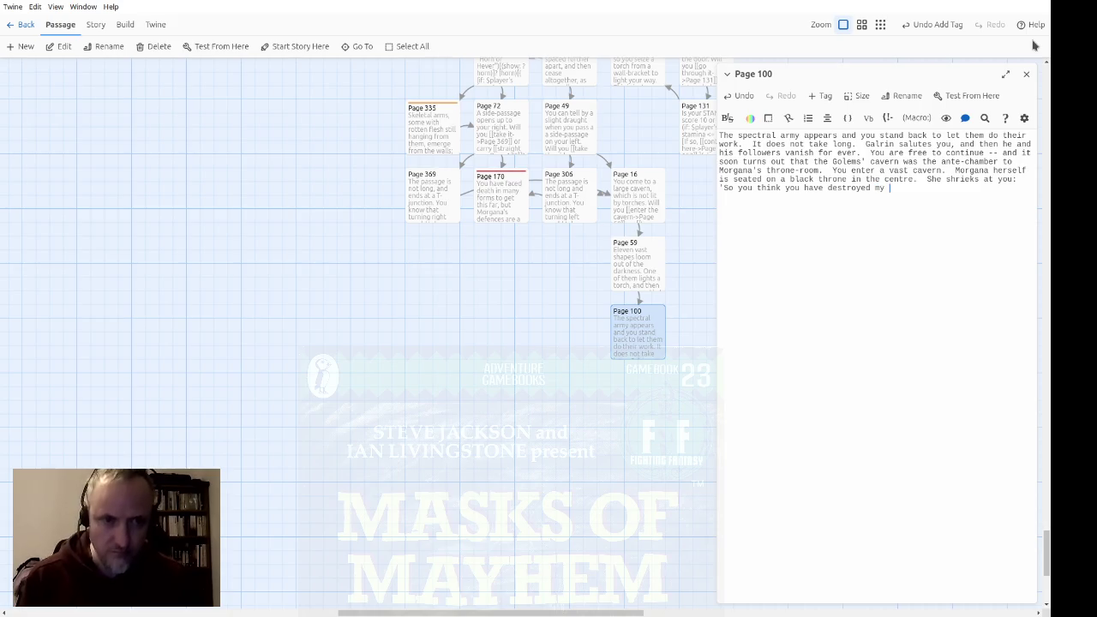
{"action": "type", "text": "pets, do you?"}
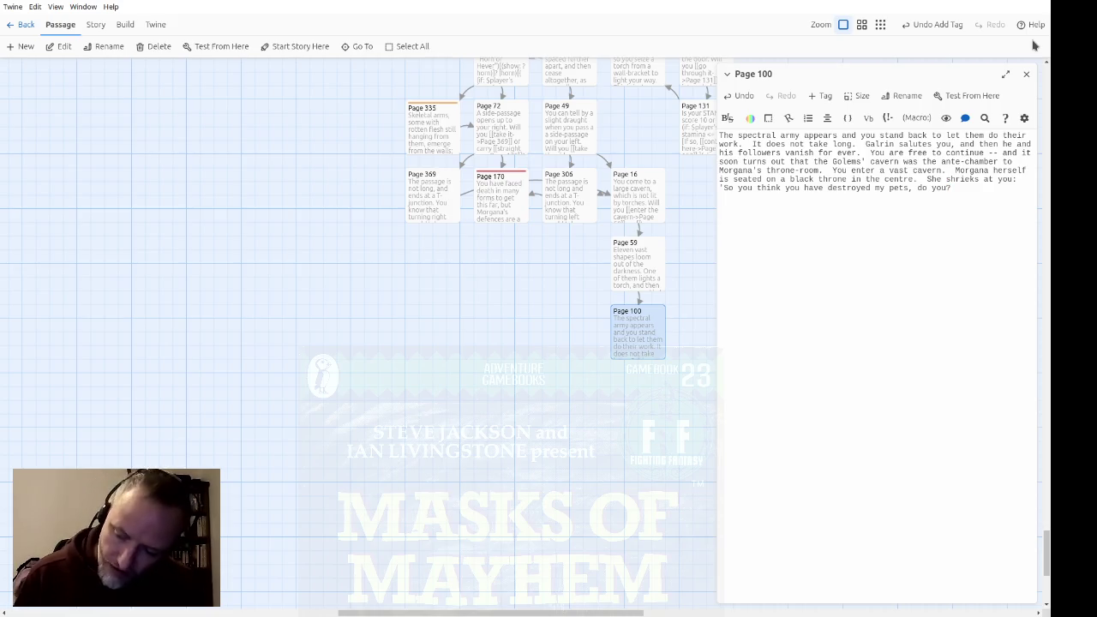
{"action": "type", "text": "  Y"}
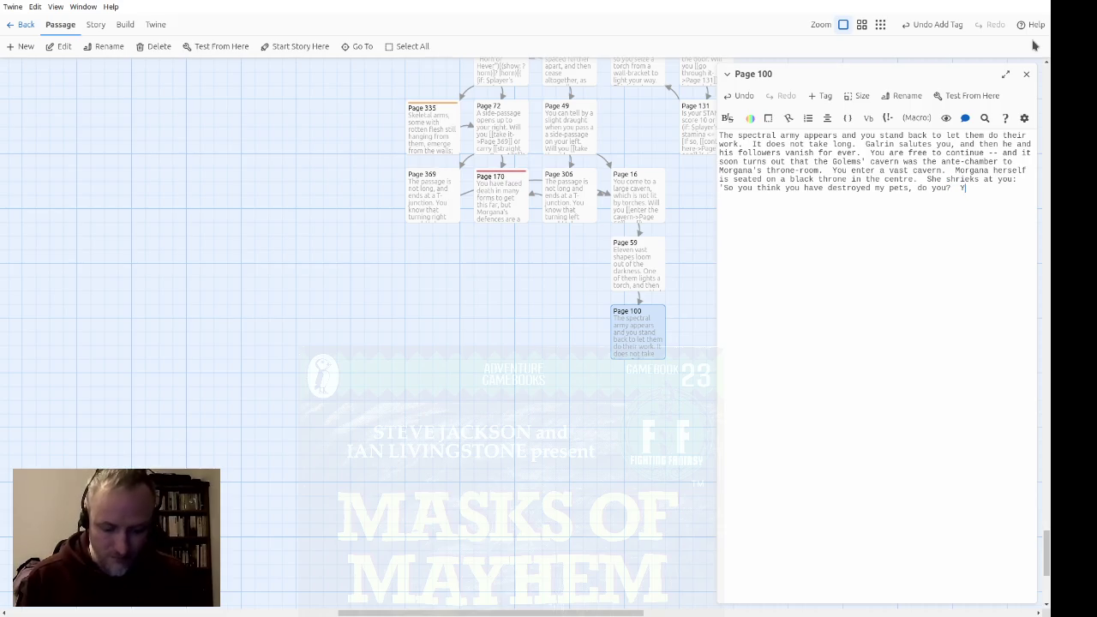
{"action": "type", "text": "ou fool!  I"}
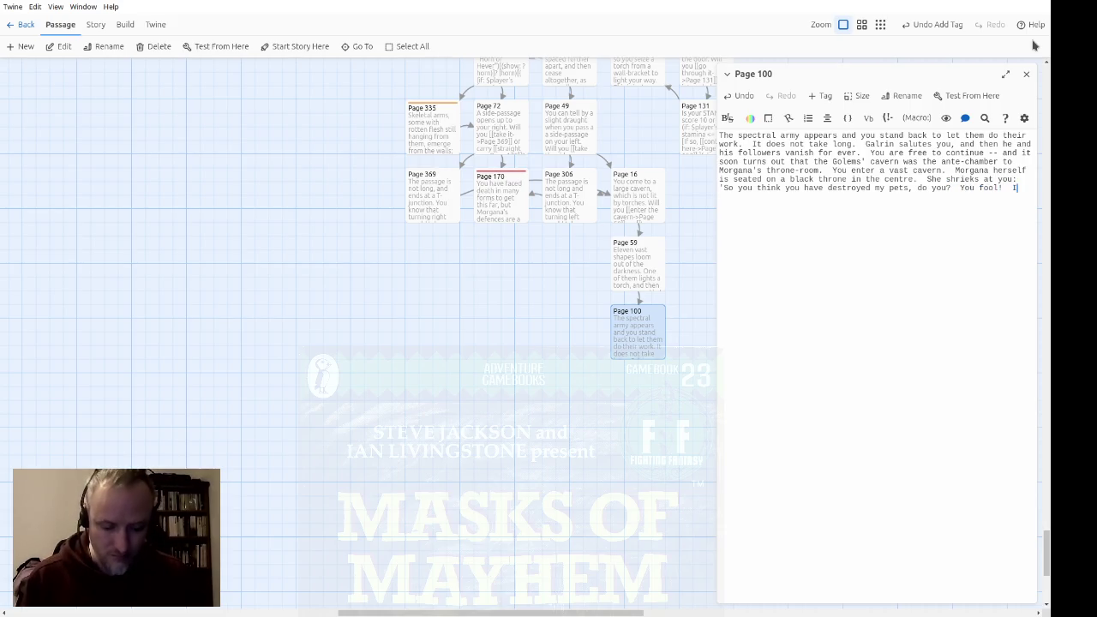
{"action": "type", "text": " can always make more!"}
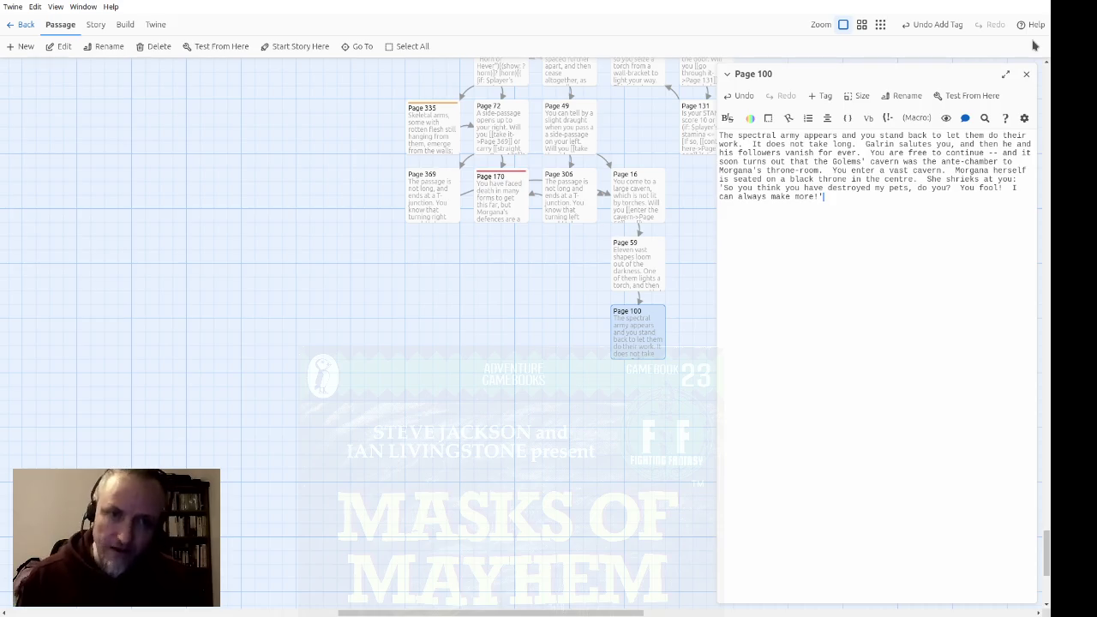
Add the leap-towards-her-throne sentence, linking "leap towards her throne" to Page 295
{"action": "type", "text": "You "}
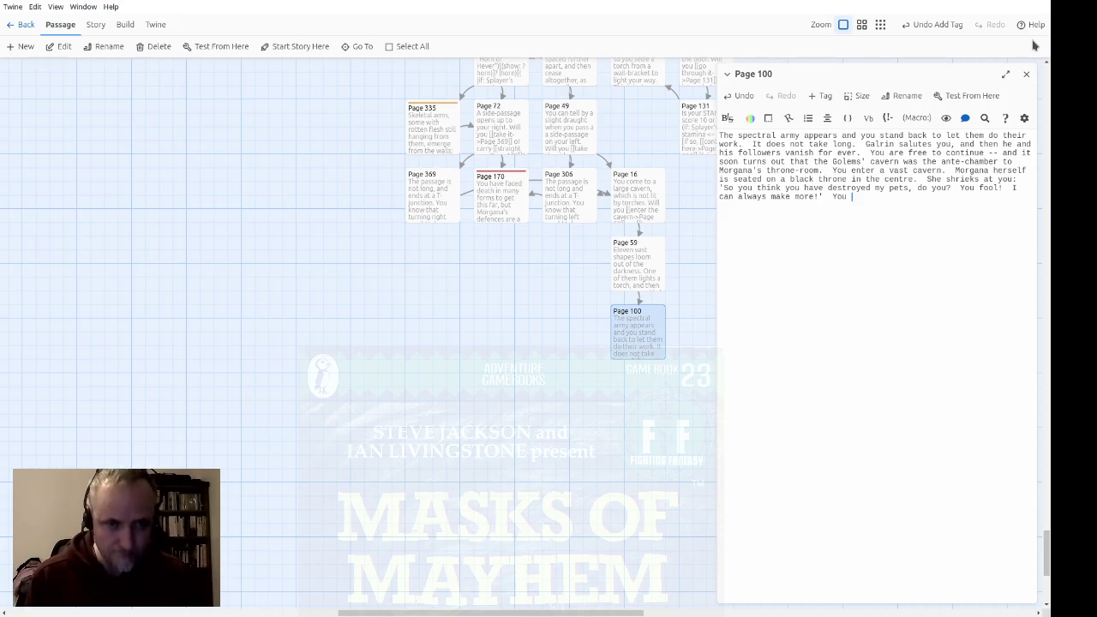
{"action": "type", "text": "leap towards"}
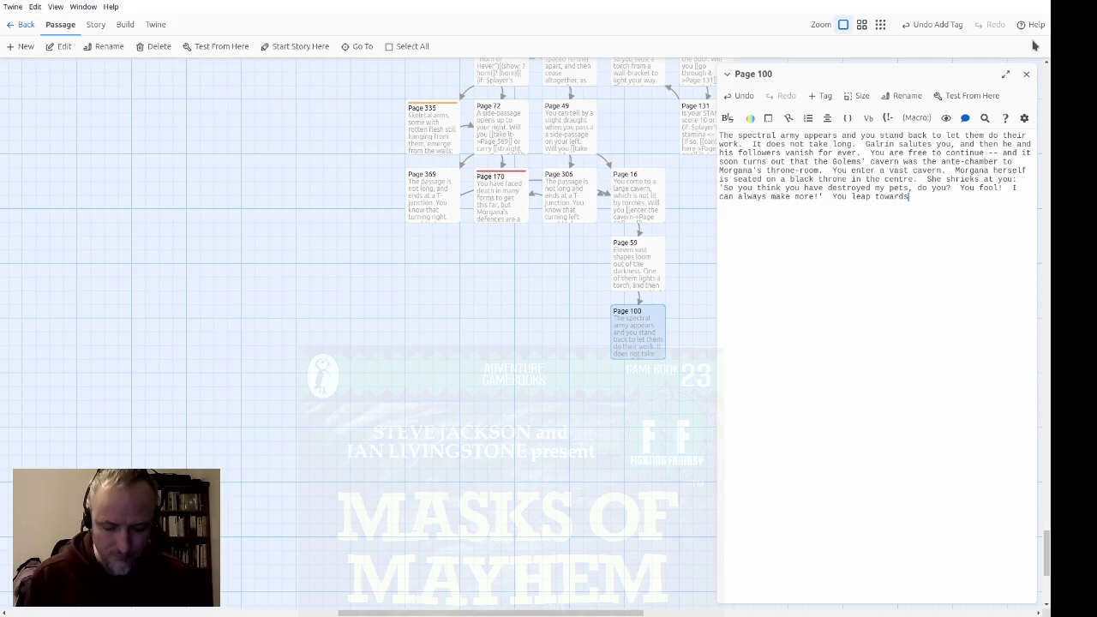
{"action": "type", "text": " her throen, "}
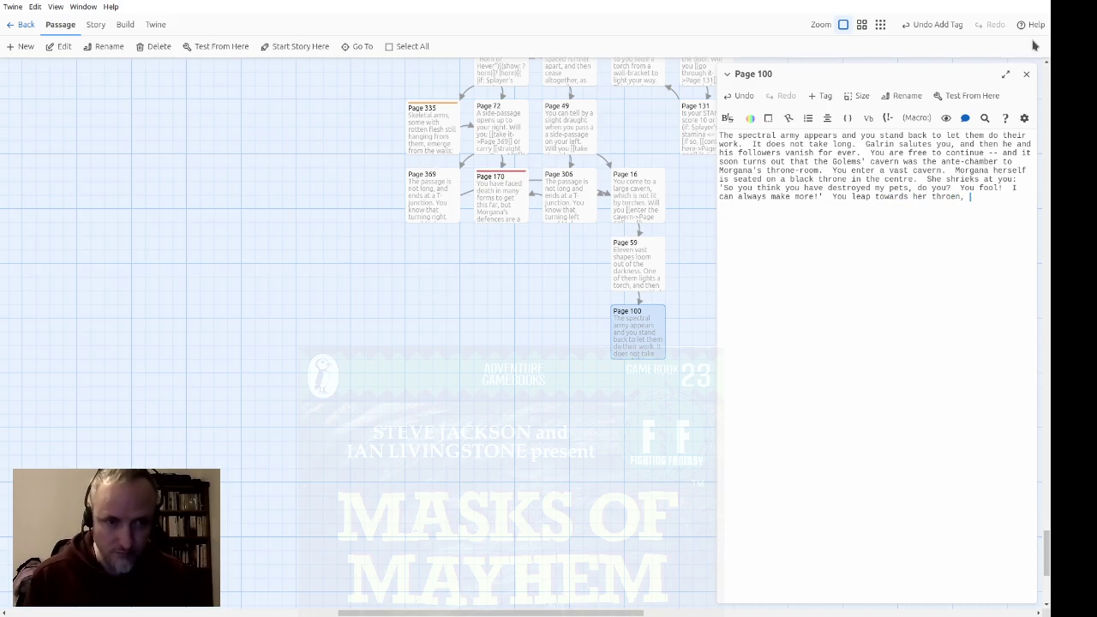
{"action": "key", "text": "BackSpace"}
{"action": "key", "text": "BackSpace"}
{"action": "key", "text": "BackSpace"}
{"action": "key", "text": "BackSpace"}
{"action": "type", "text": "ne, to stop "}
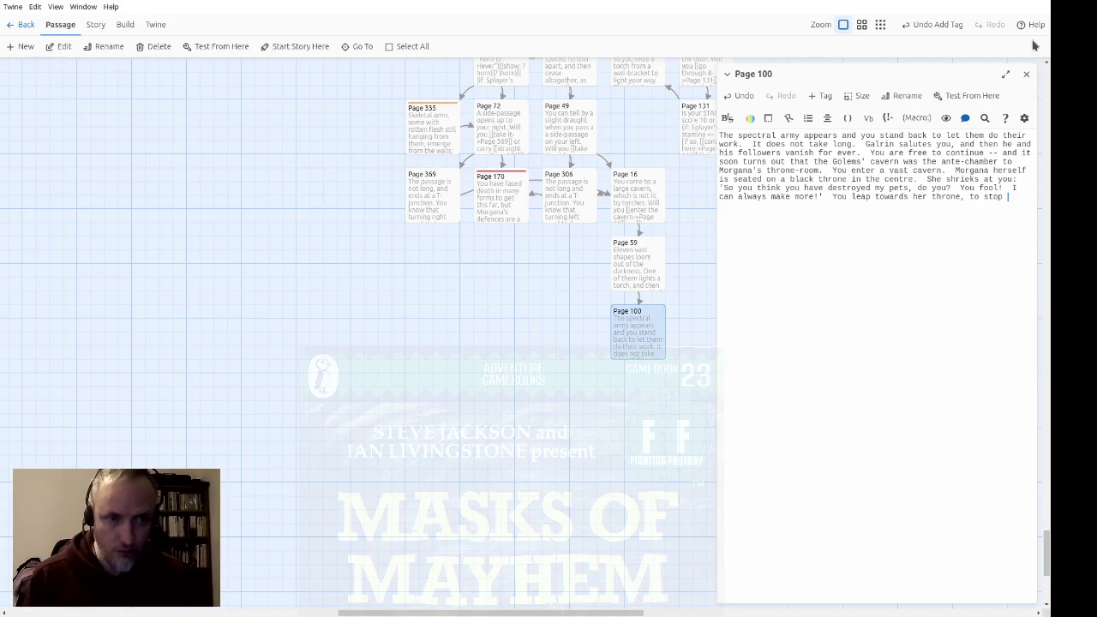
{"action": "type", "text": "her foul mpo"}
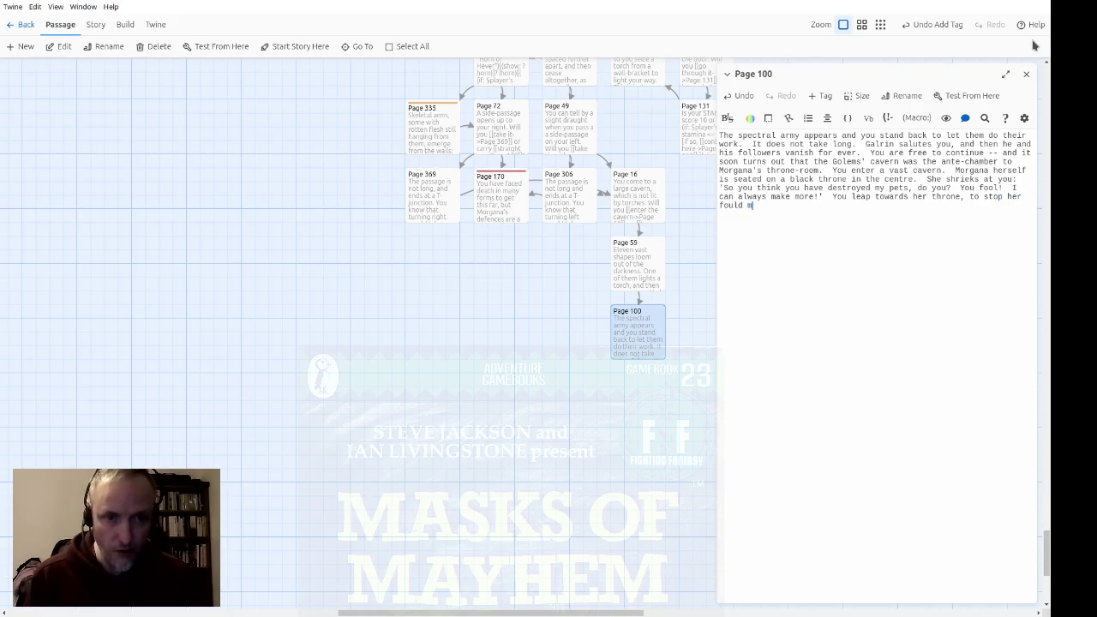
{"action": "key", "text": "BackSpace"}
{"action": "key", "text": "BackSpace"}
{"action": "type", "text": "outh for ever."}
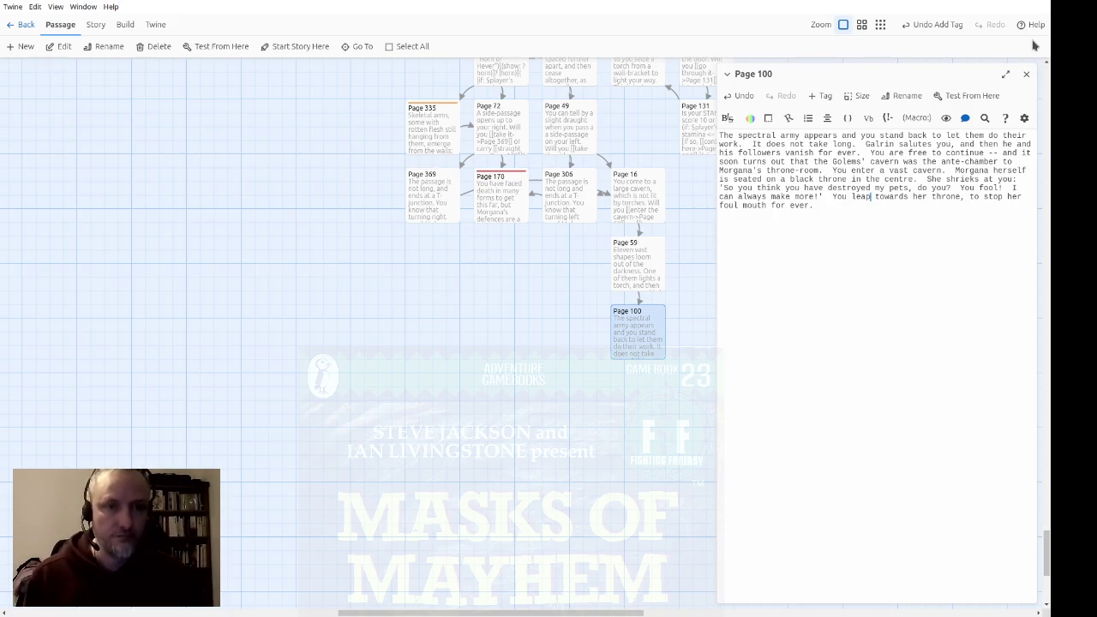
{"action": "key", "text": "ctrl+Left"}
{"action": "type", "text": "[["}
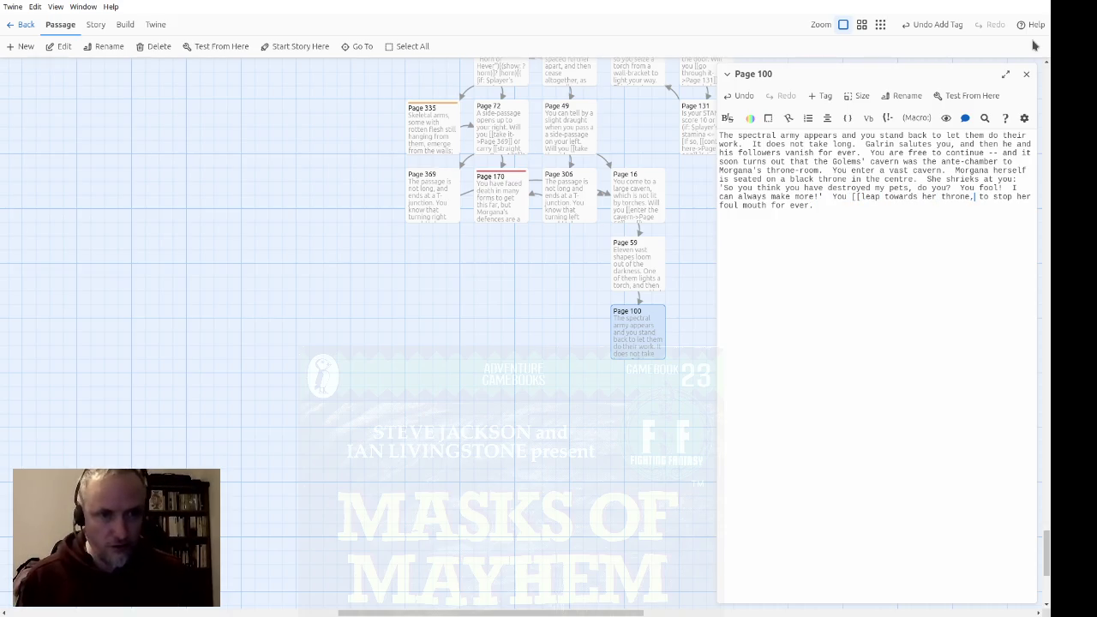
{"action": "type", "text": "->Page 295"}
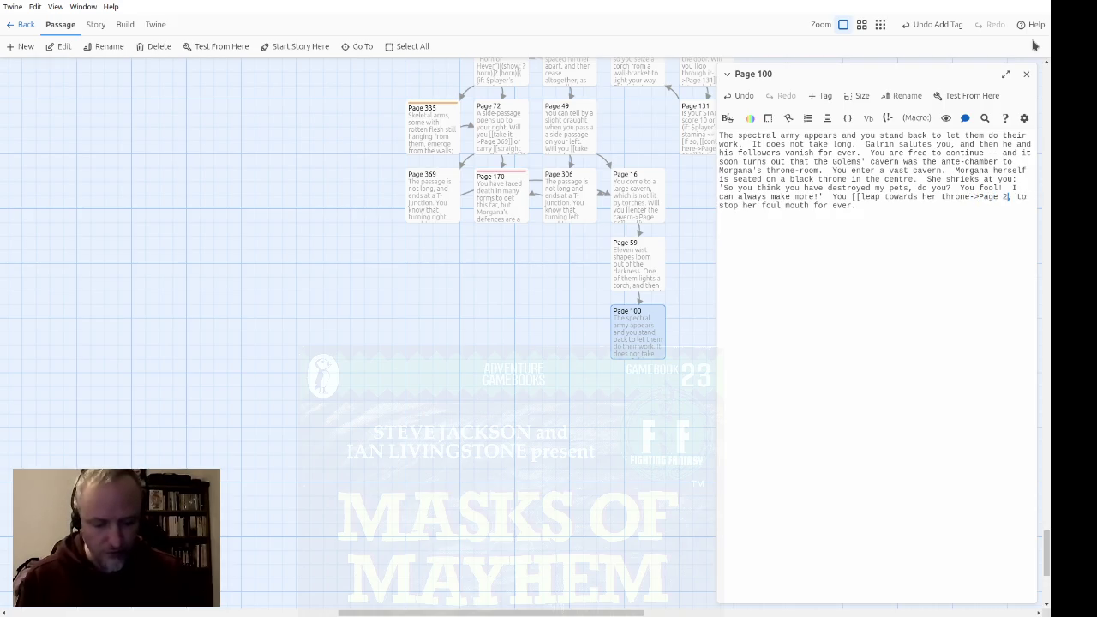
{"action": "type", "text": "]]"}
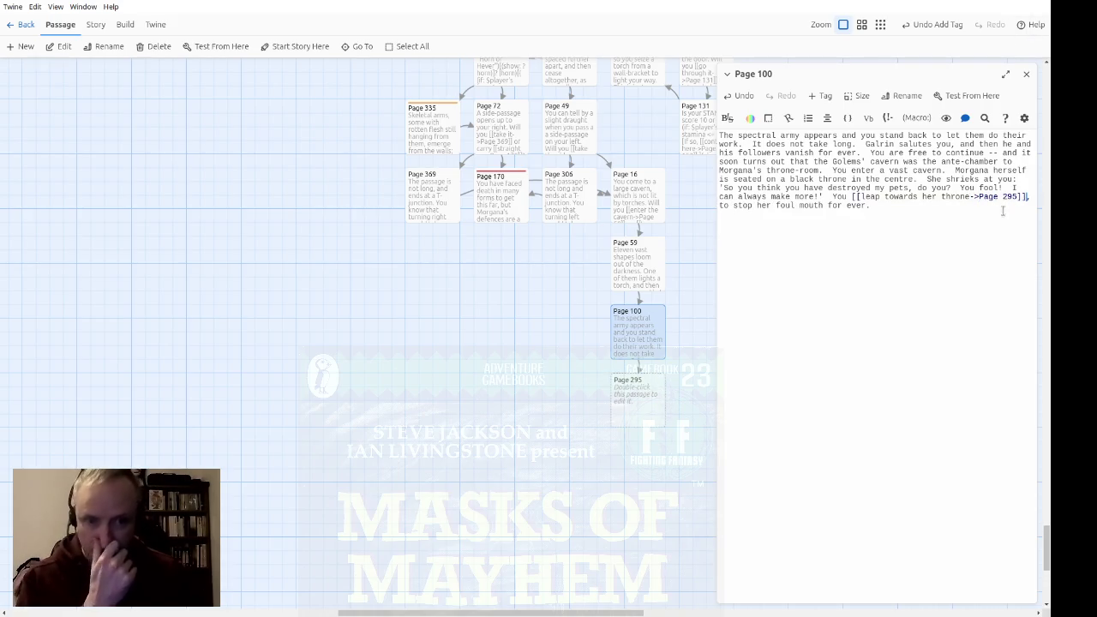
{"action": "left_click", "coordinate": [1026, 74]}
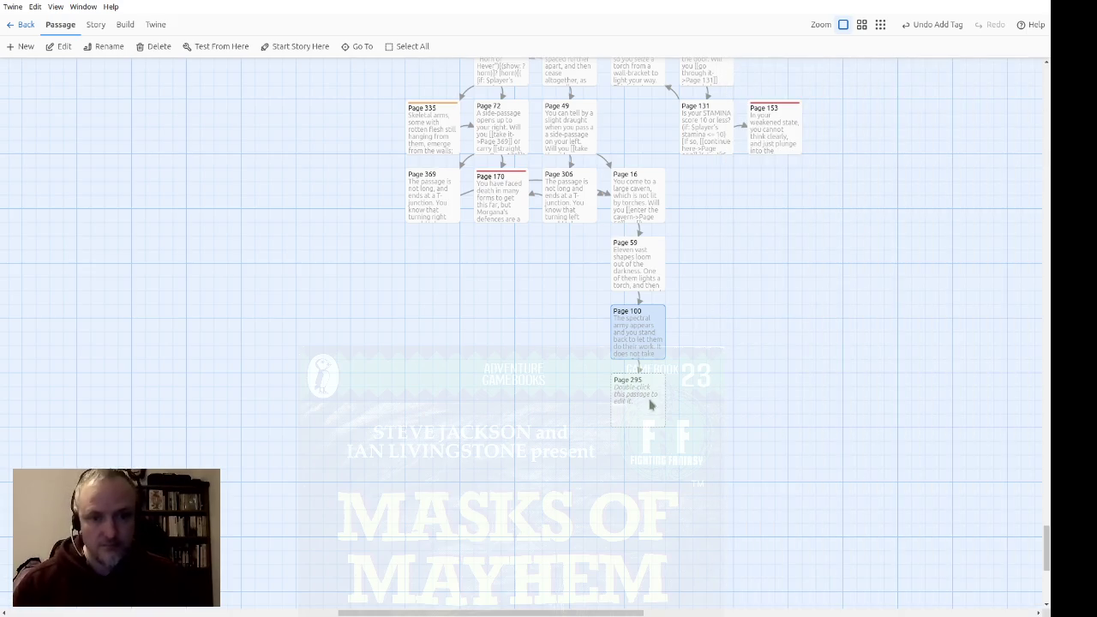
Open the empty Page 295 passage from the story map
{"action": "double_click", "coordinate": [648, 410]}
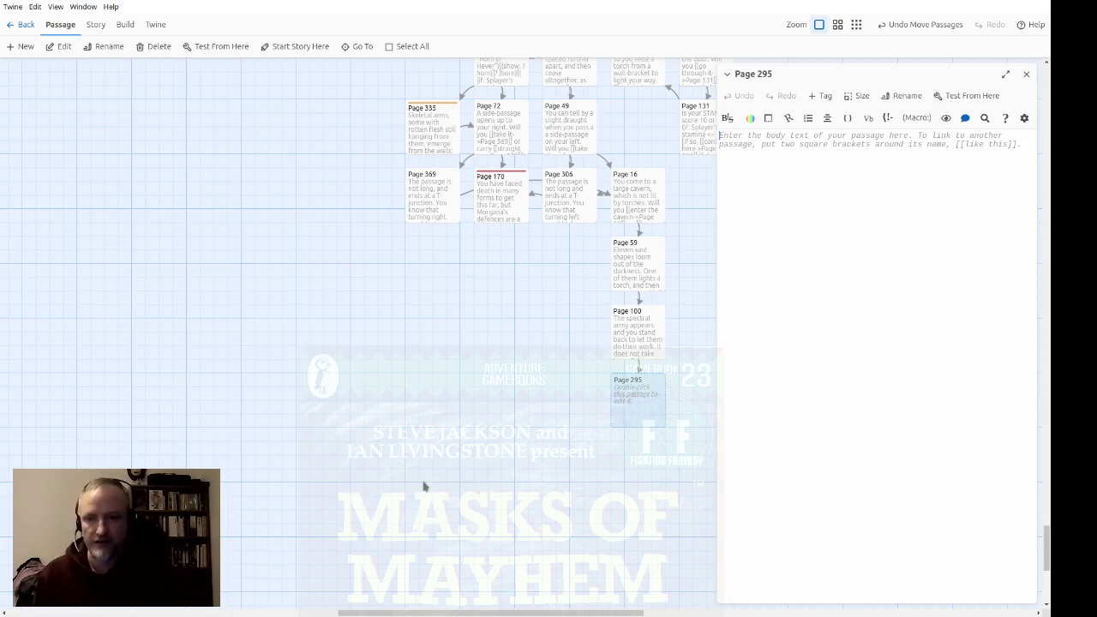
Add the existing 'combat' tag to the Page 295 passage
{"action": "left_click", "coordinate": [825, 96]}
{"action": "left_click", "coordinate": [828, 128]}
{"action": "left_click", "coordinate": [812, 151]}
{"action": "left_click", "coordinate": [750, 151]}
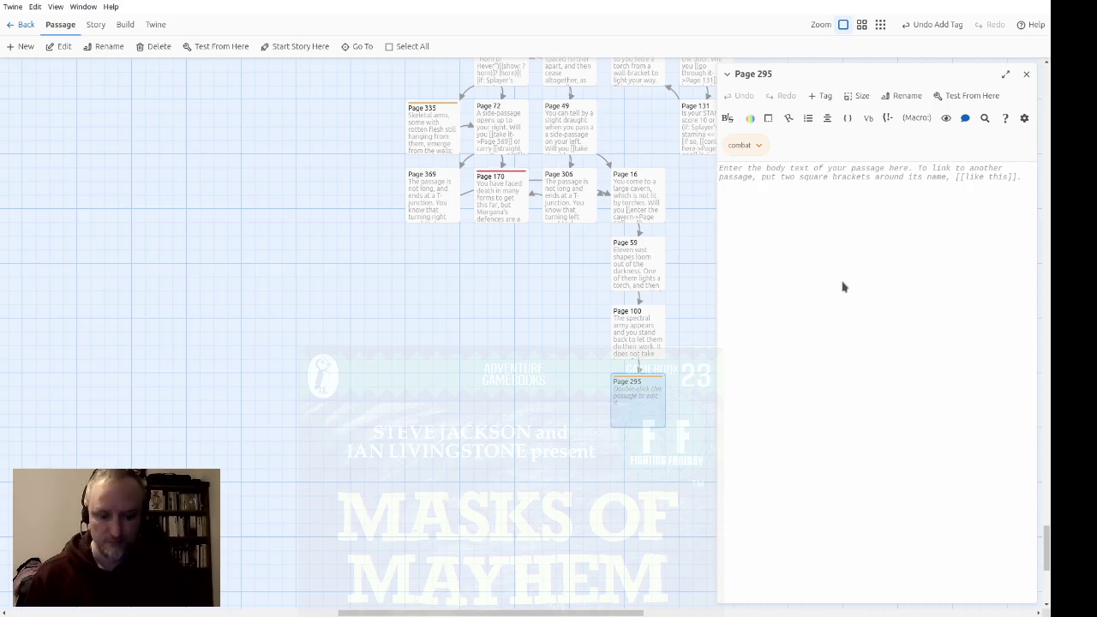
Write Page 295's confrontation: Morgana gloats "this is perfect! I've got you just where we wanted," then leaps at you
{"action": "type", "text": "Noe you con"}
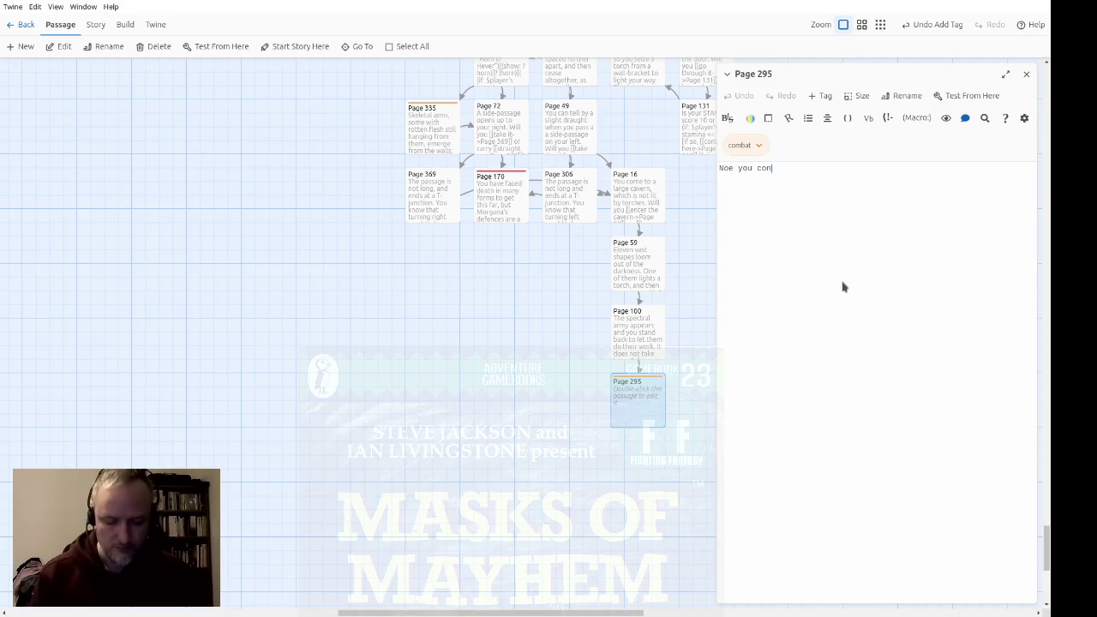
{"action": "type", "text": "front Morga"}
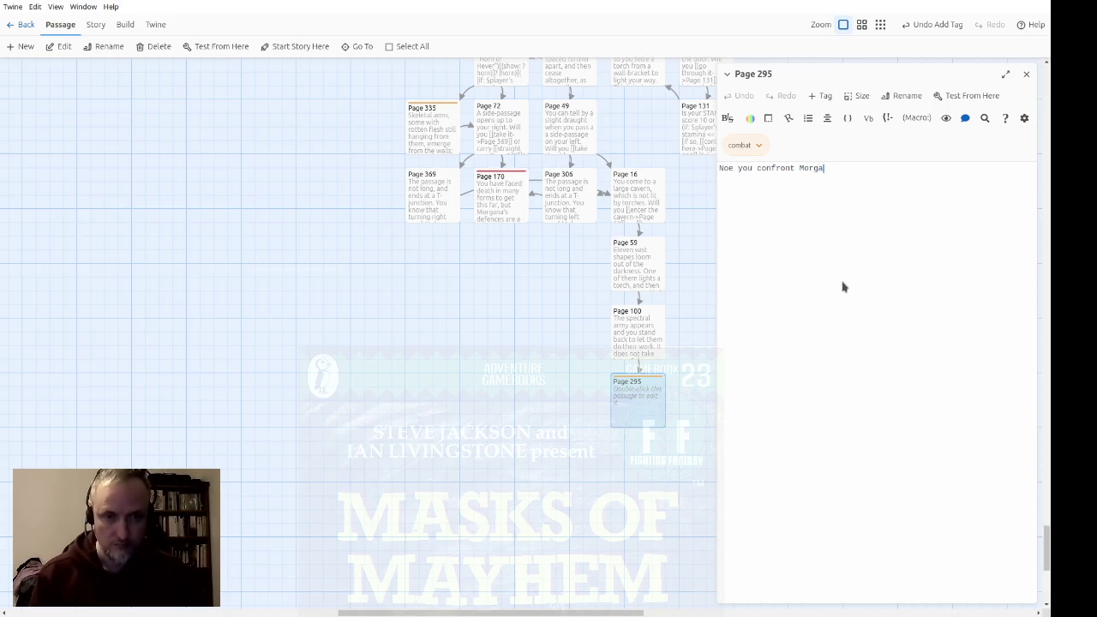
{"action": "type", "text": "na herself. "}
{"action": "type", "text": " She is s"}
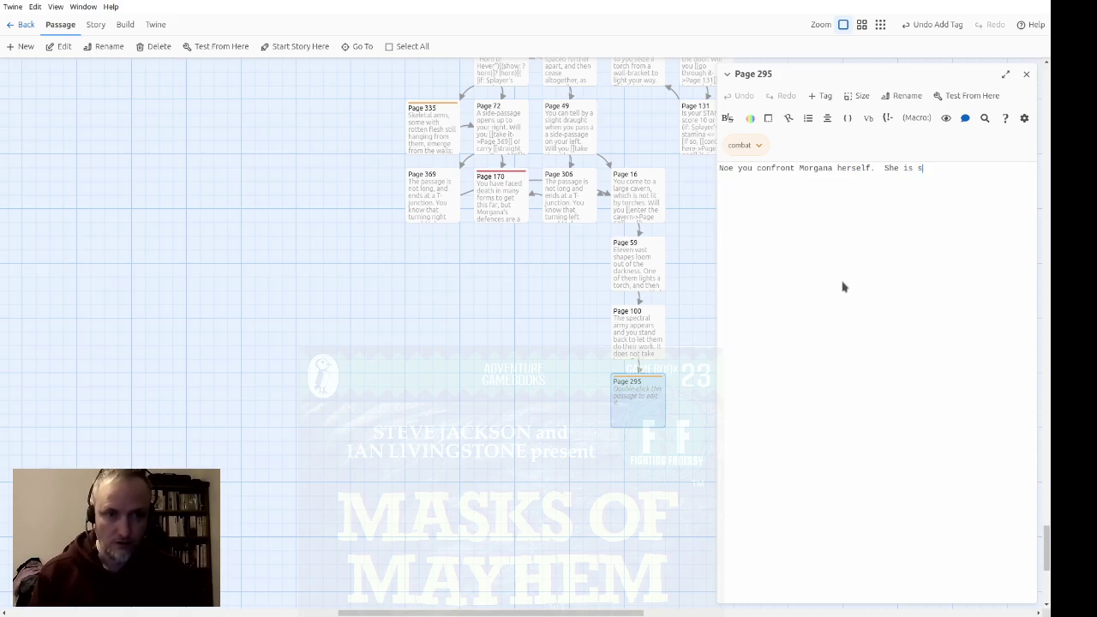
{"action": "type", "text": "o onf"}
{"action": "key", "text": "BackSpace"}
{"action": "key", "text": "BackSpace"}
{"action": "key", "text": "BackSpace"}
{"action": "type", "text": "conf"}
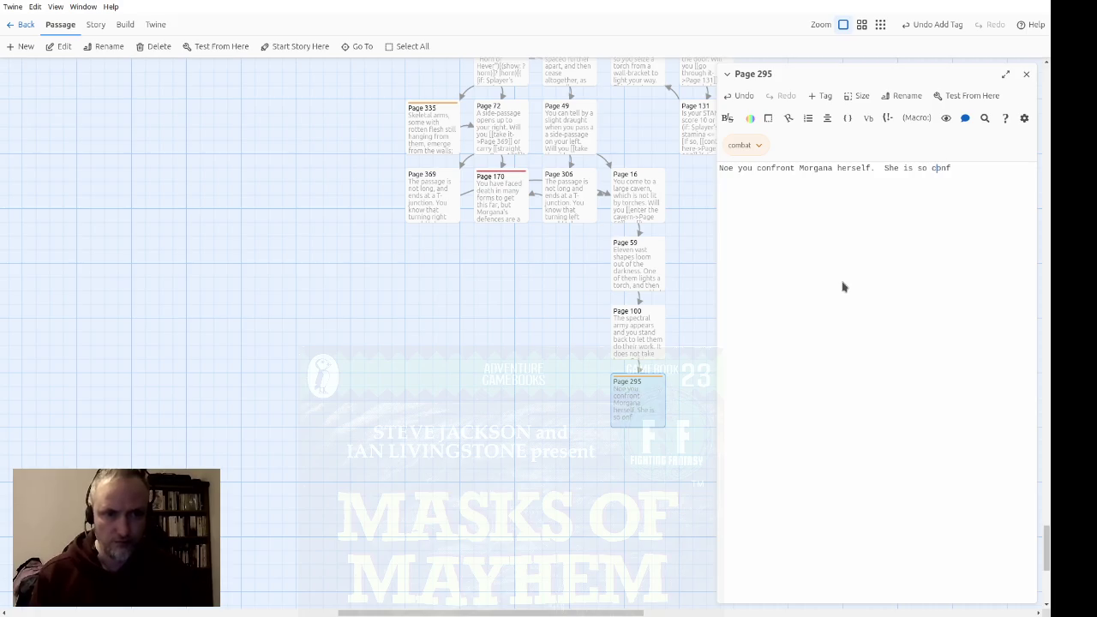
{"action": "type", "text": "ident of "}
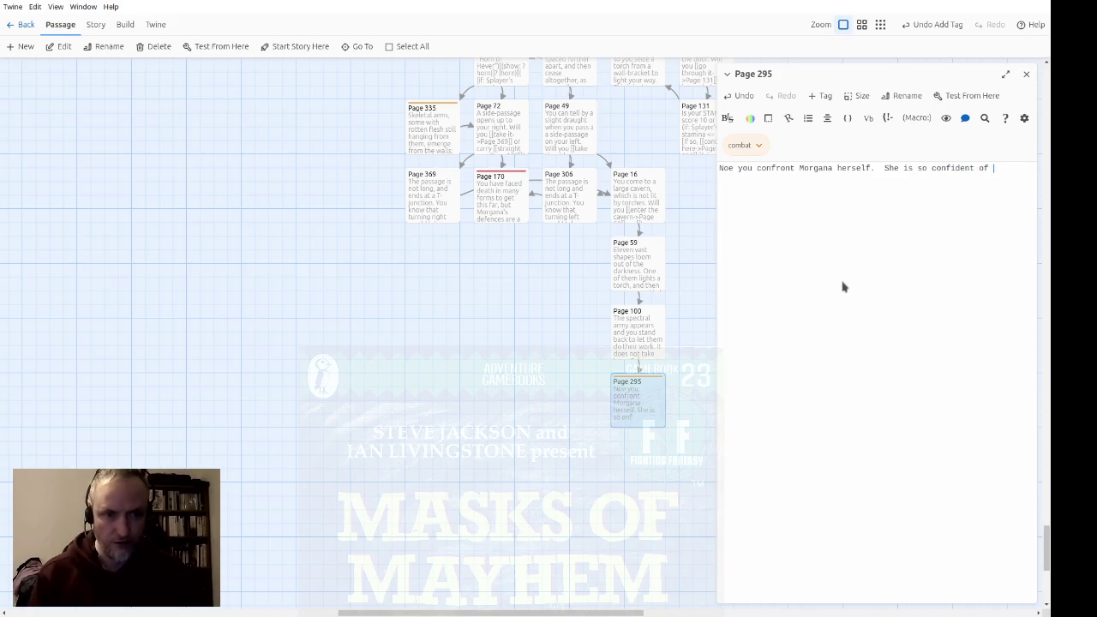
{"action": "type", "text": "victory"}
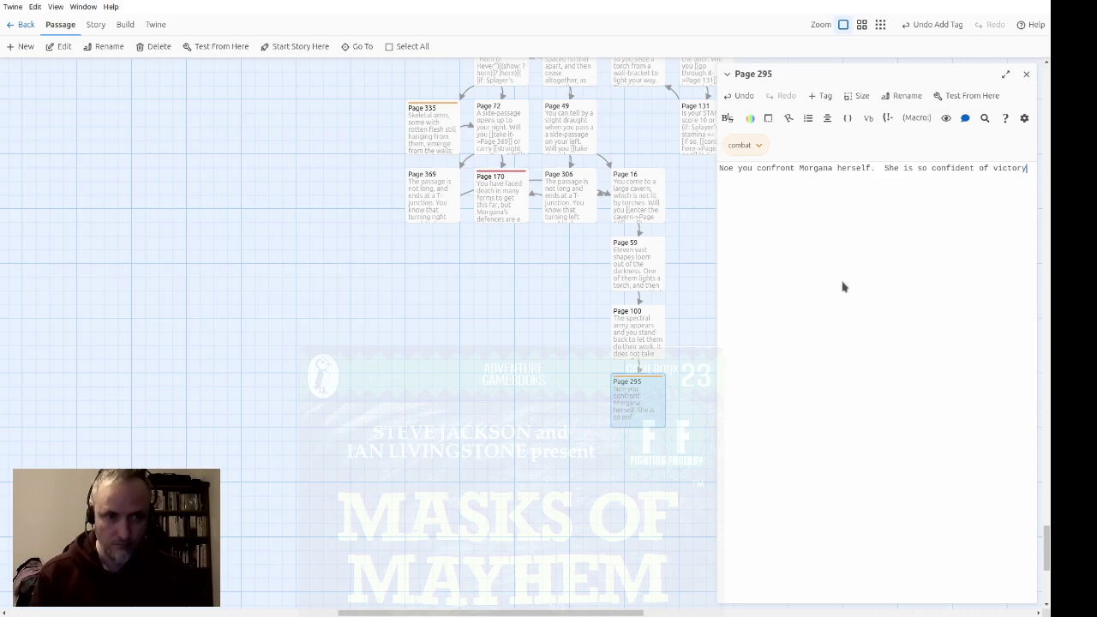
{"action": "type", "text": " that she"}
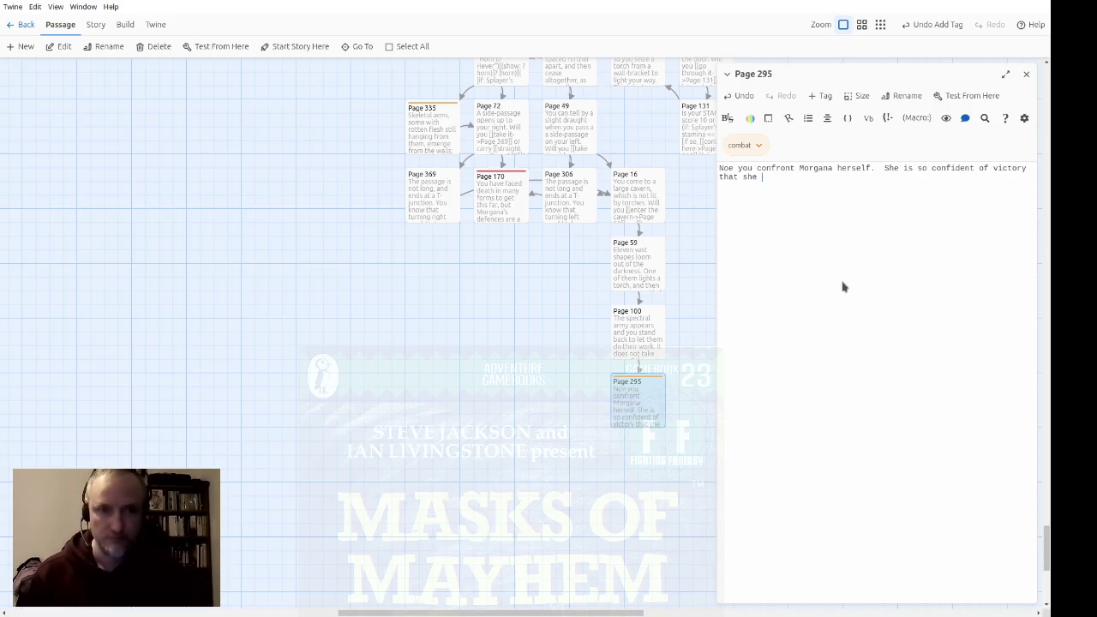
{"action": "type", "text": "allows"}
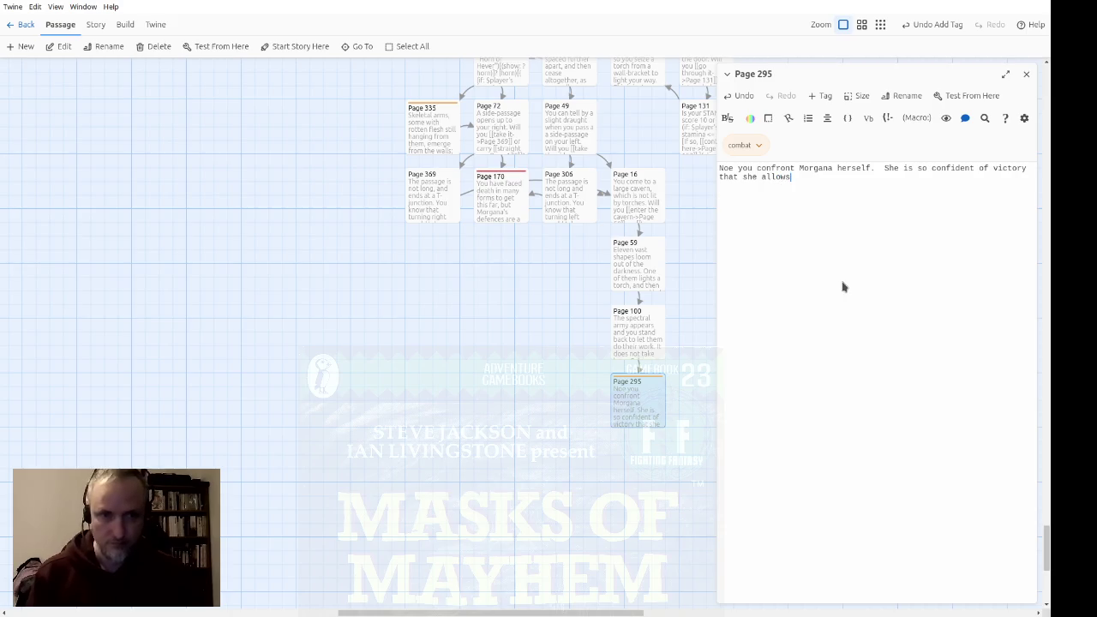
{"action": "type", "text": " herself to "}
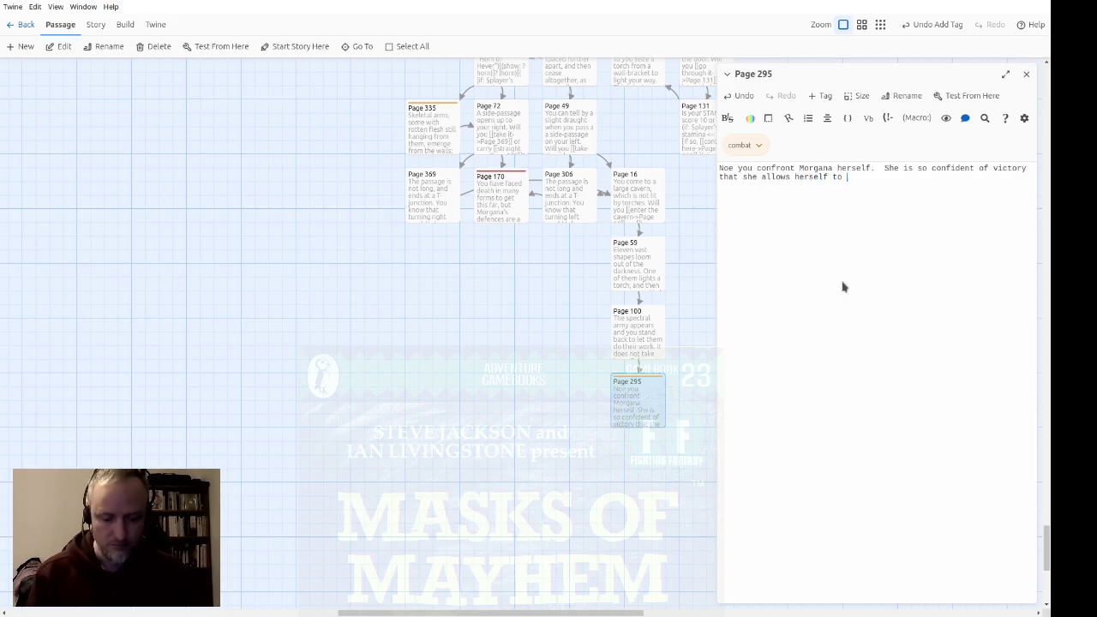
{"action": "type", "text": "gloat over you."}
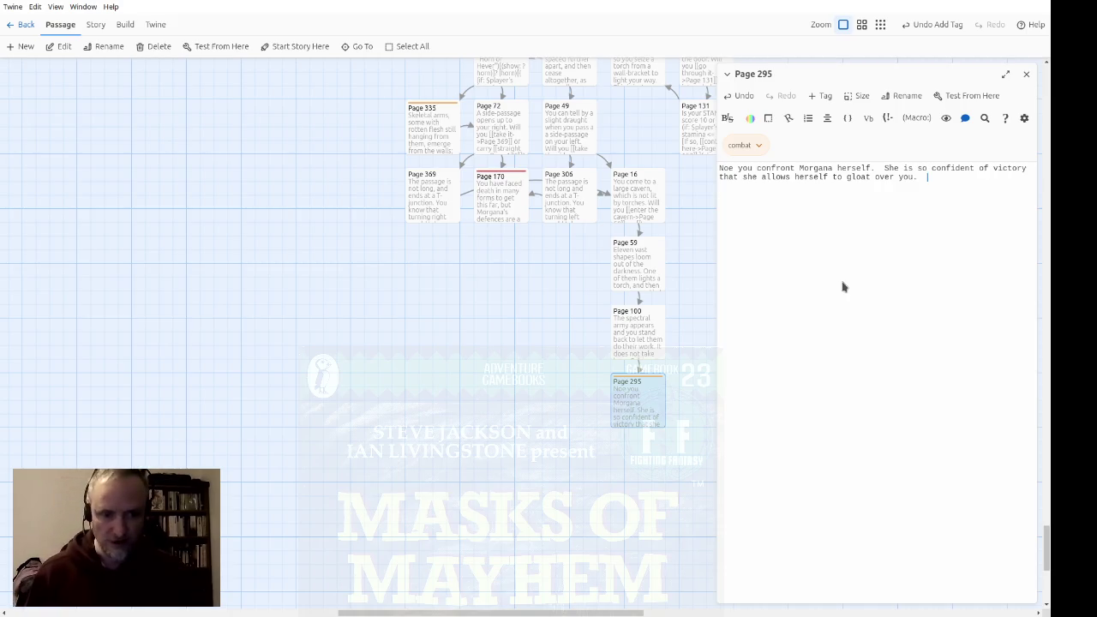
{"action": "type", "text": "'By all the dark "}
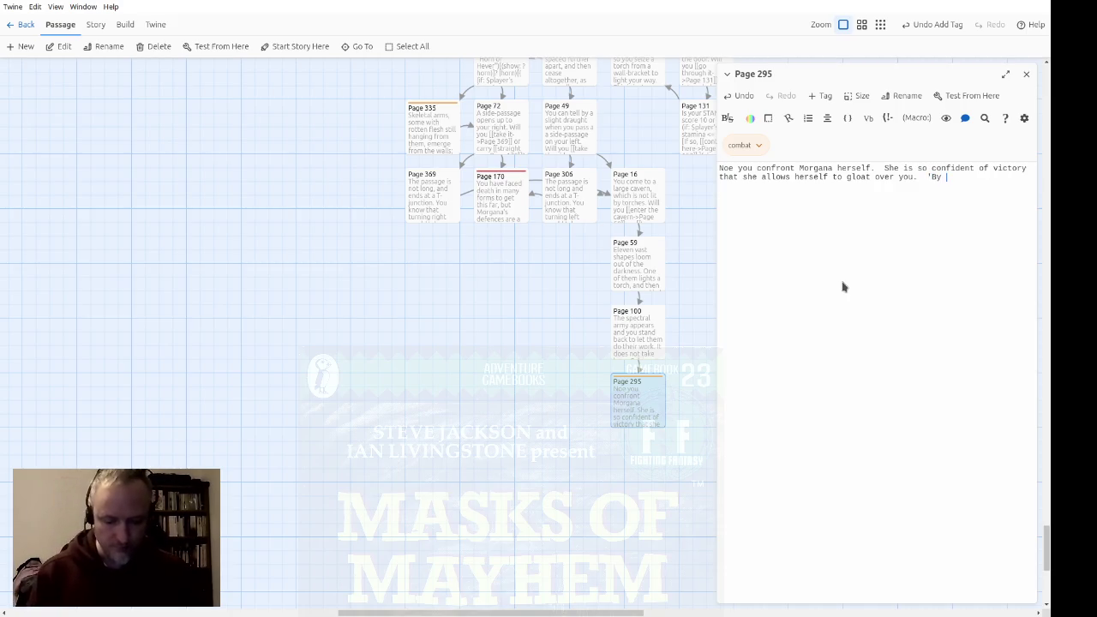
{"action": "type", "text": "forces"}
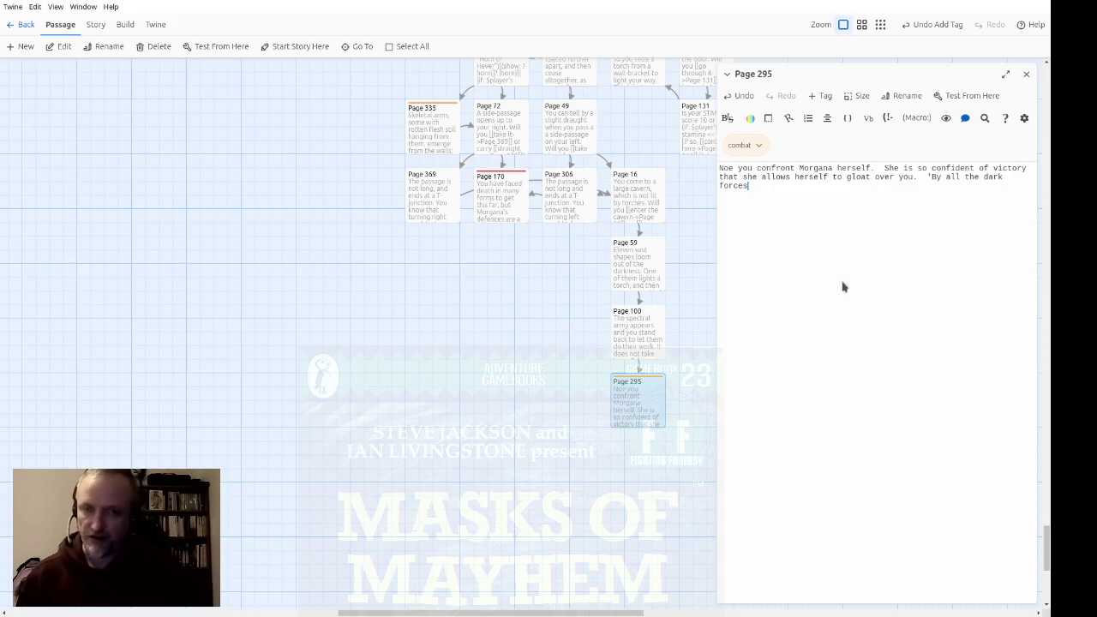
{"action": "type", "text": ",' "}
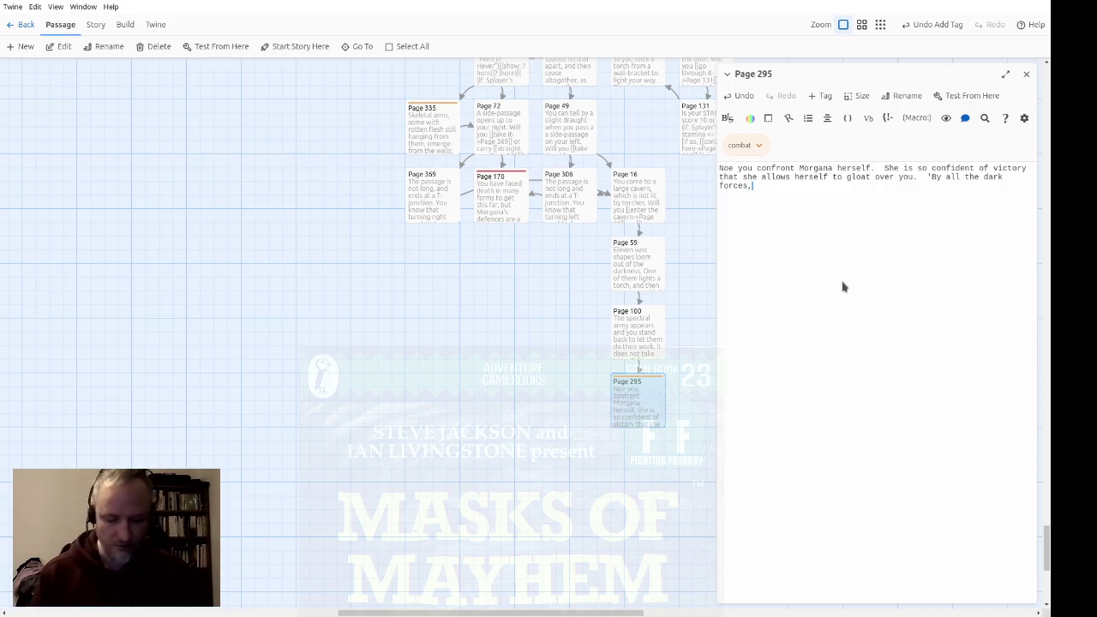
{"action": "type", "text": "she crie"}
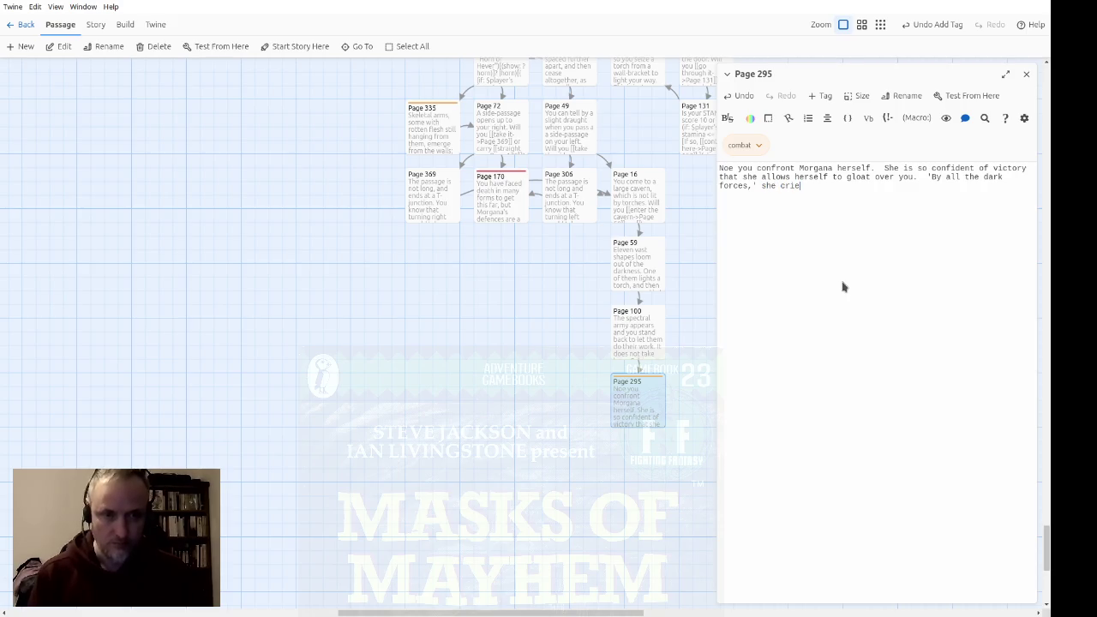
{"action": "type", "text": "s, 'thi"}
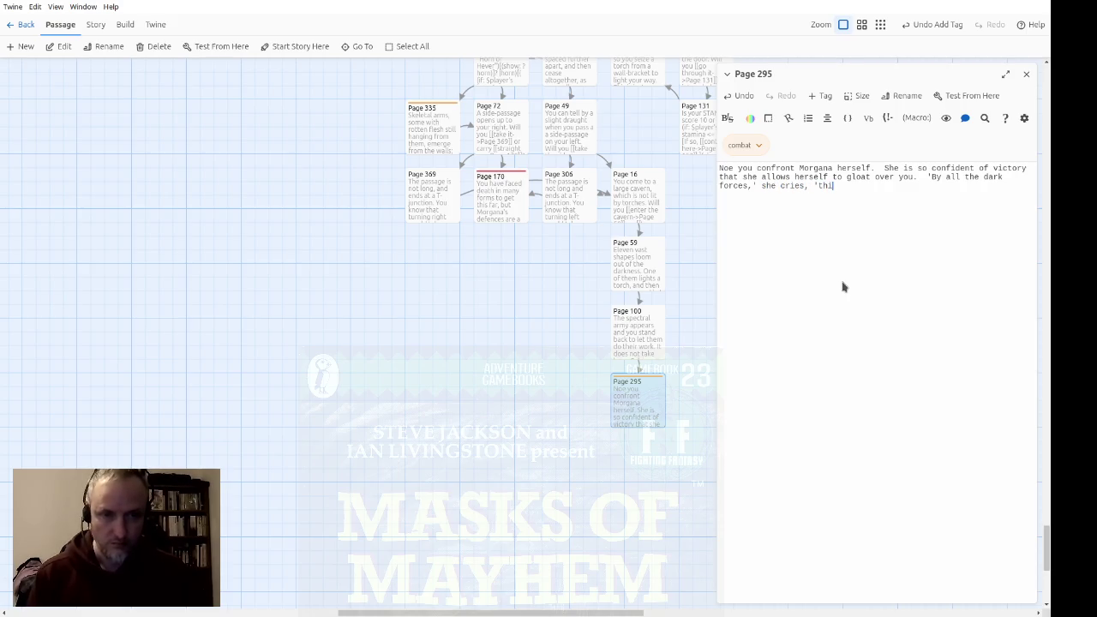
{"action": "type", "text": "s is perfect!"}
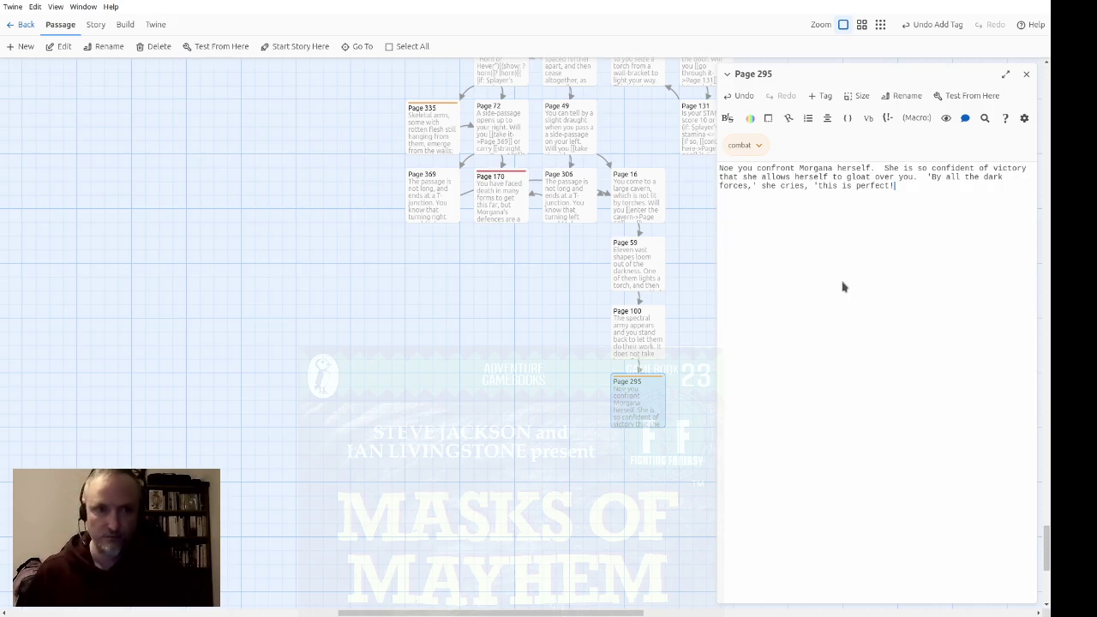
{"action": "type", "text": "  I've g"}
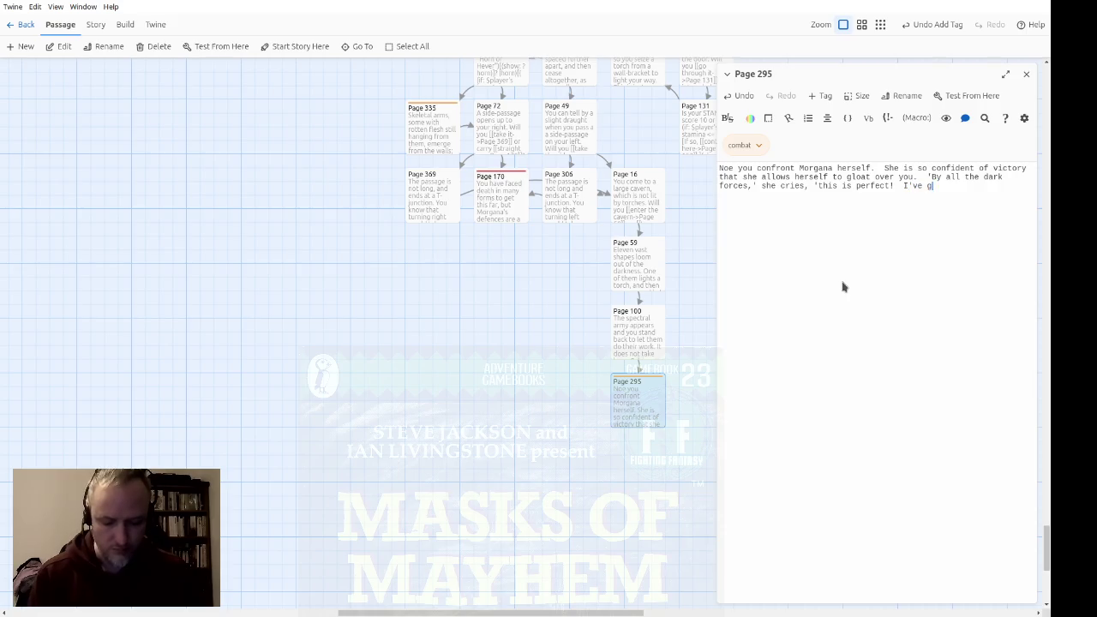
{"action": "type", "text": "ot you just whe"}
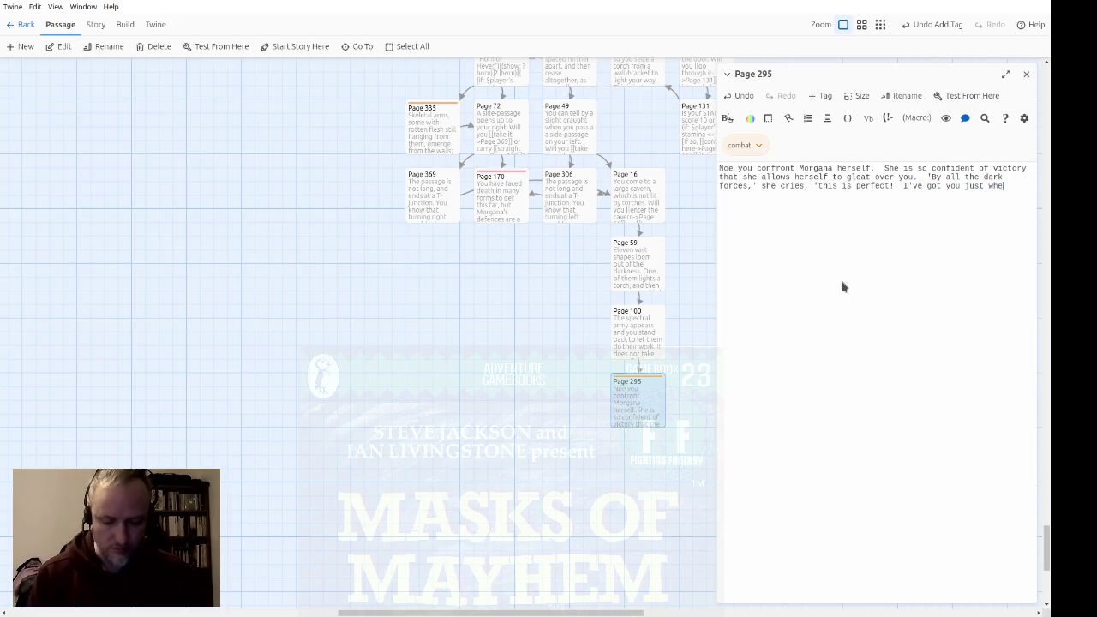
{"action": "type", "text": "re we wanted.'"}
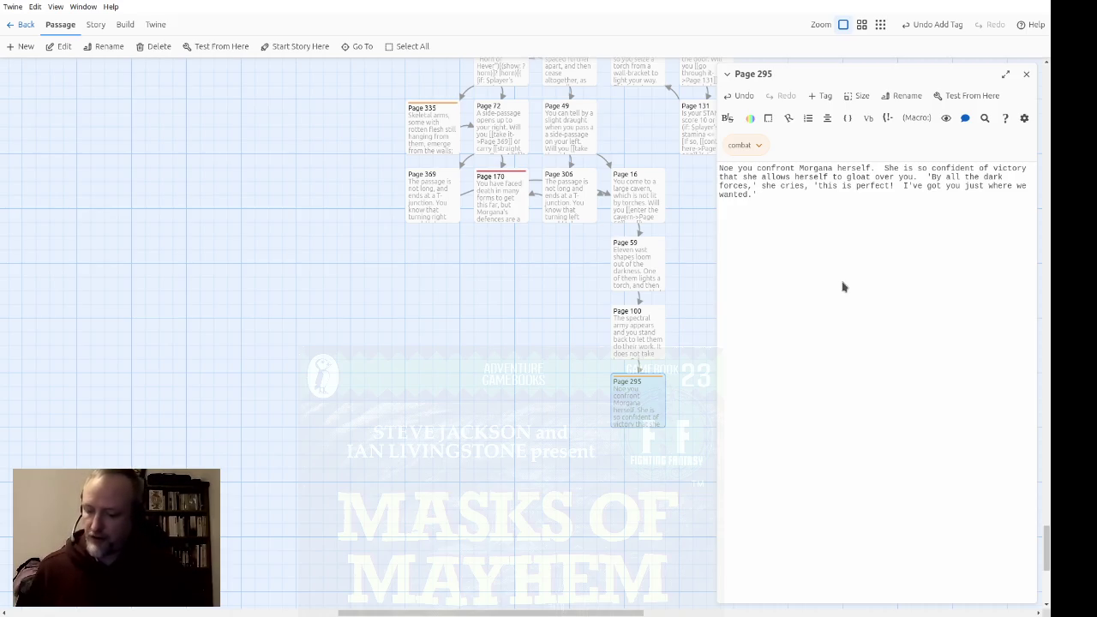
{"action": "type", "text": "  T"}
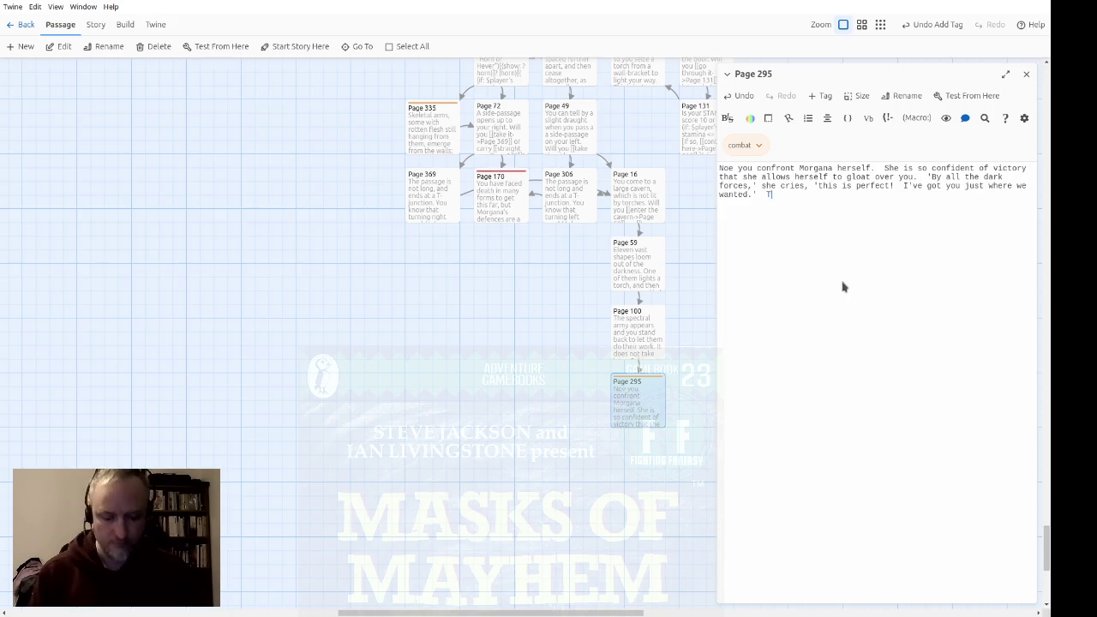
{"action": "type", "text": "hen she le"}
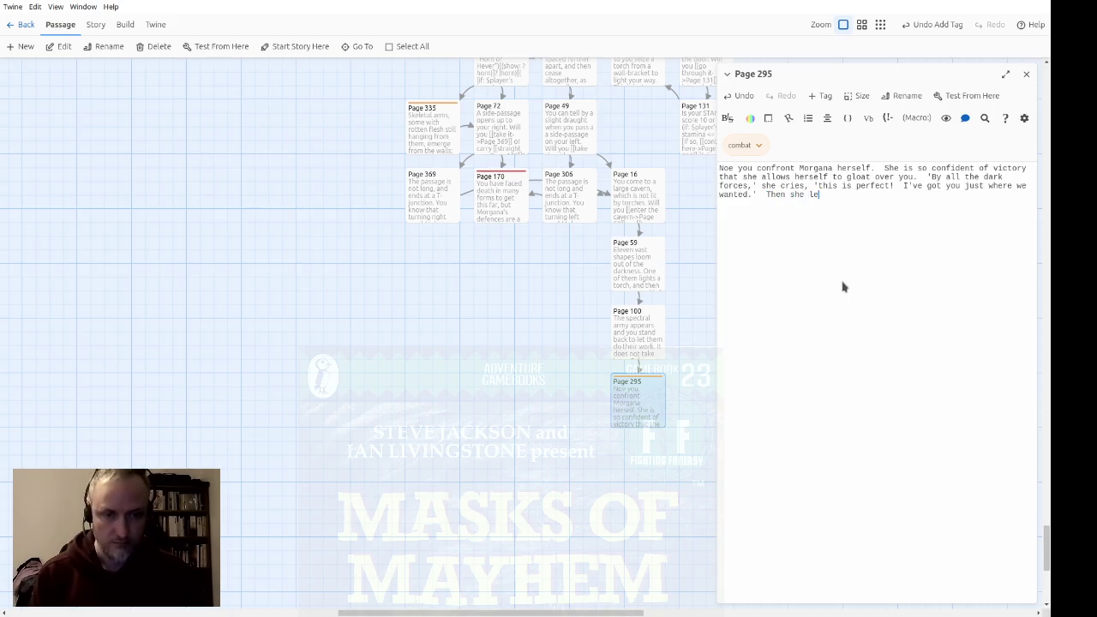
{"action": "type", "text": "aps of her thron"}
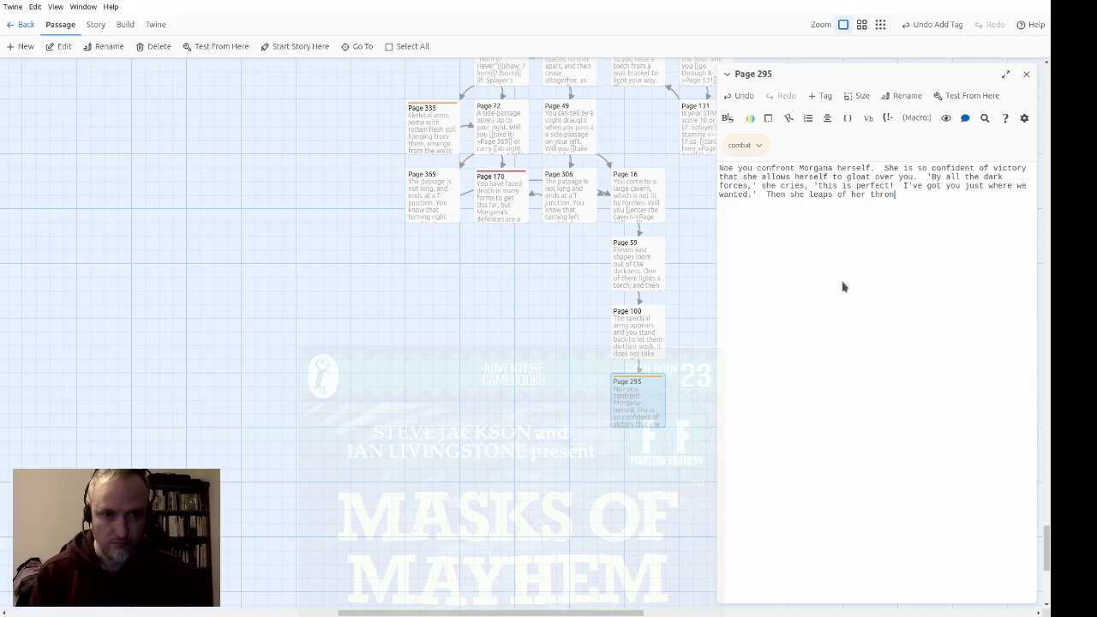
{"action": "type", "text": "e and at you."}
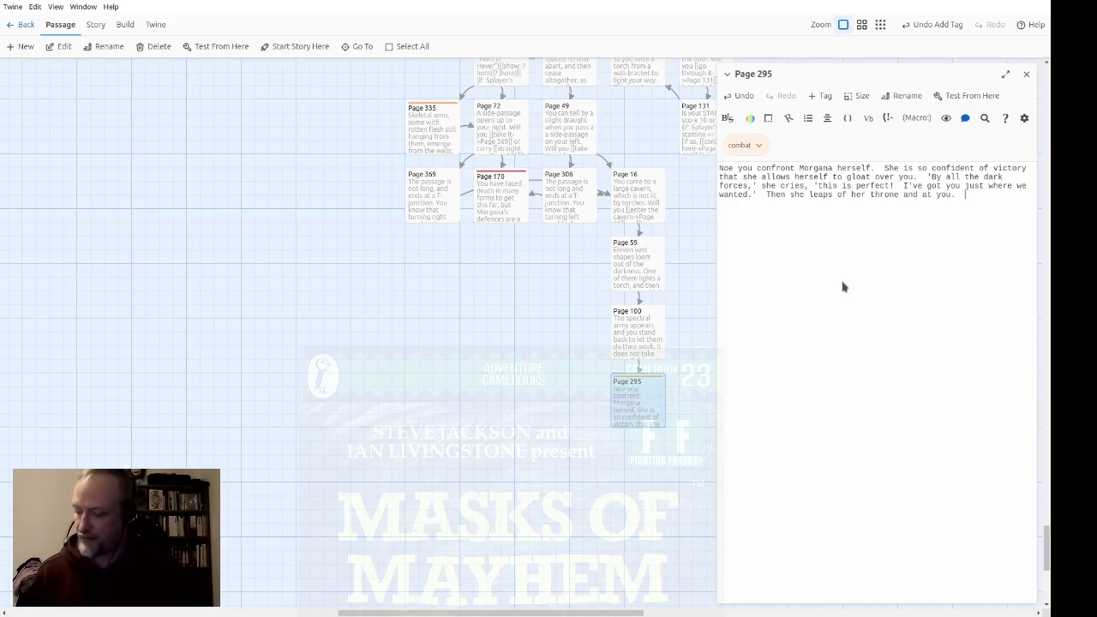
Add "Her body is frail, but her magical powers more than compensate for lack of strength."
{"action": "type", "text": "Her body is gr"}
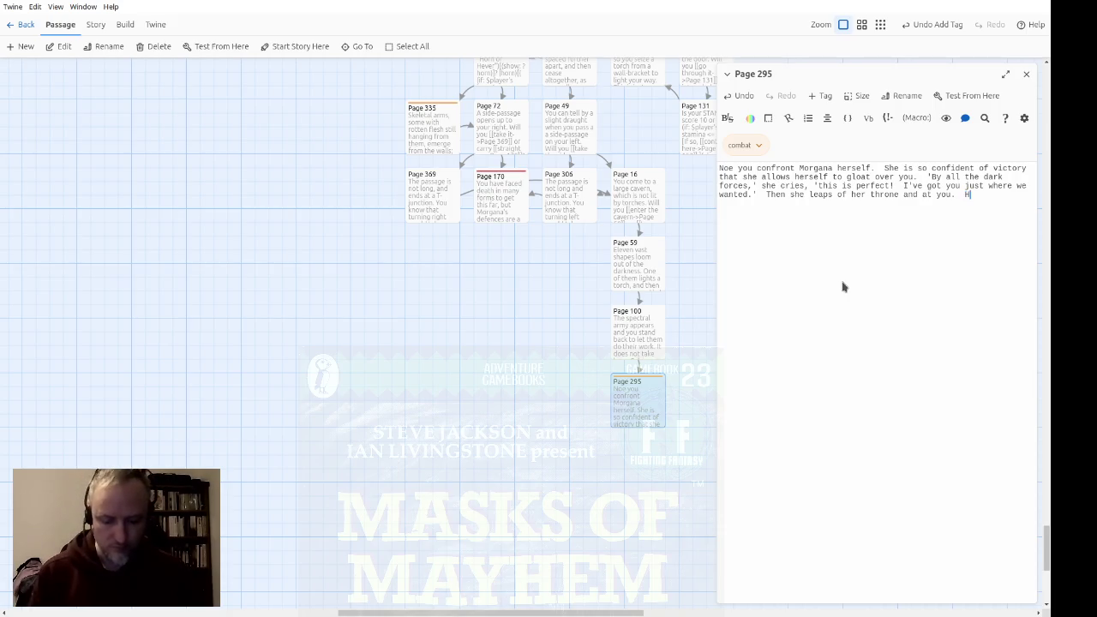
{"action": "key", "text": "BackSpace"}
{"action": "key", "text": "BackSpace"}
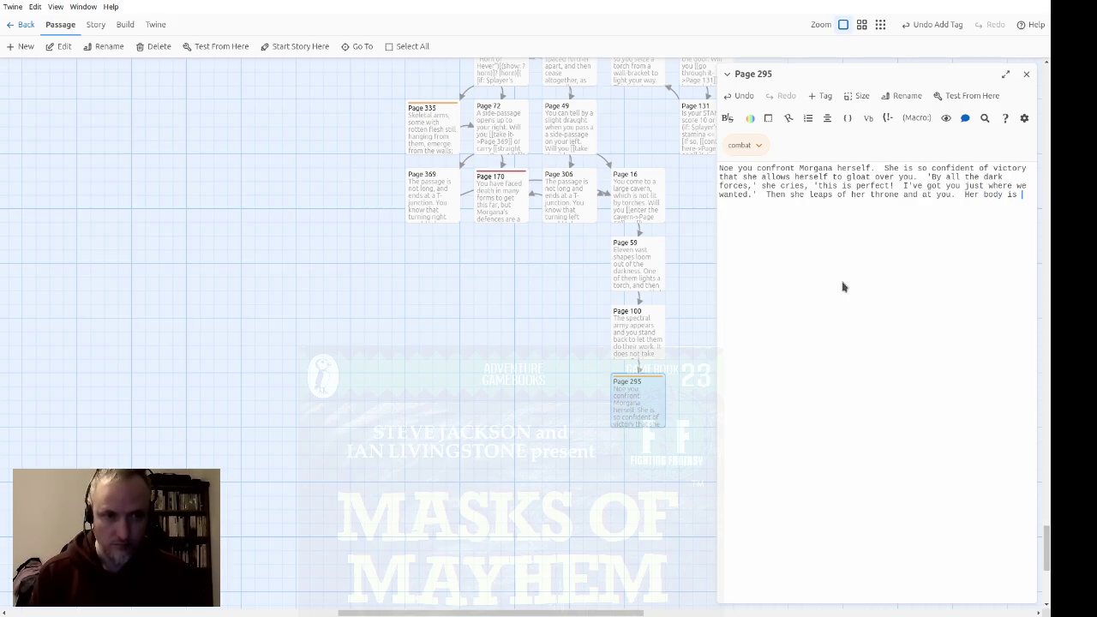
{"action": "type", "text": "frail, but h"}
{"action": "type", "text": "er magical p"}
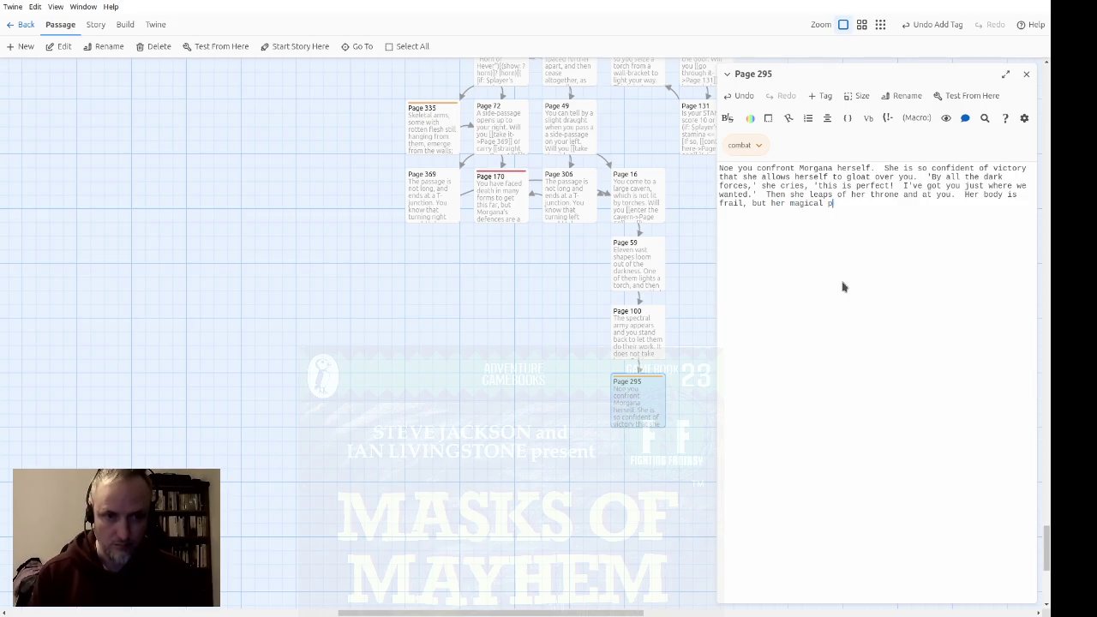
{"action": "type", "text": "owers more than c"}
{"action": "type", "text": "ompens"}
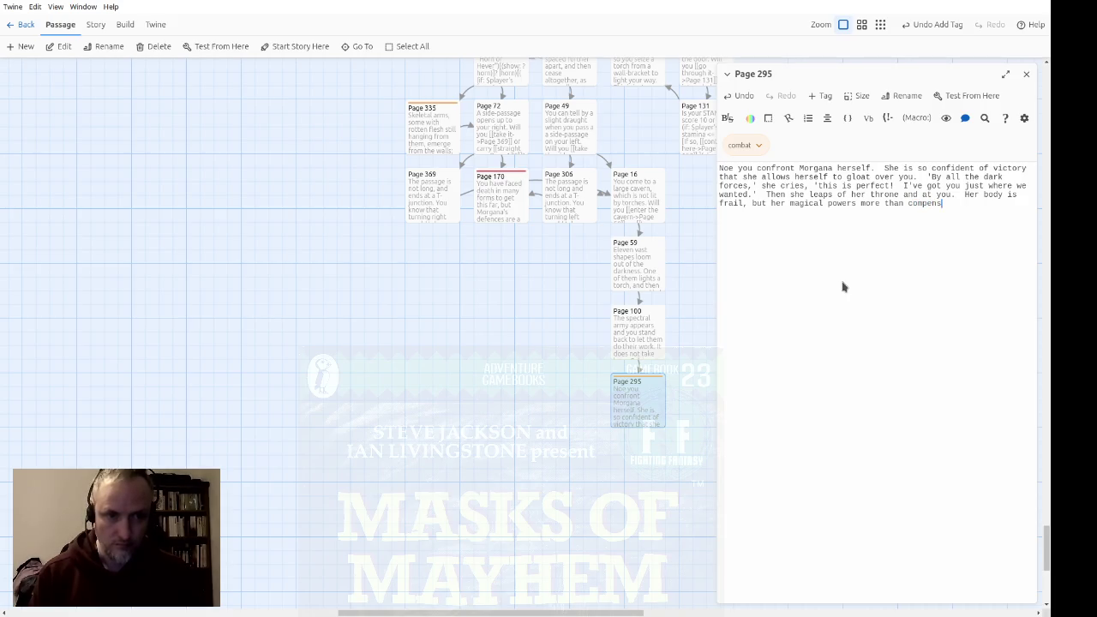
{"action": "type", "text": "ate for lack"}
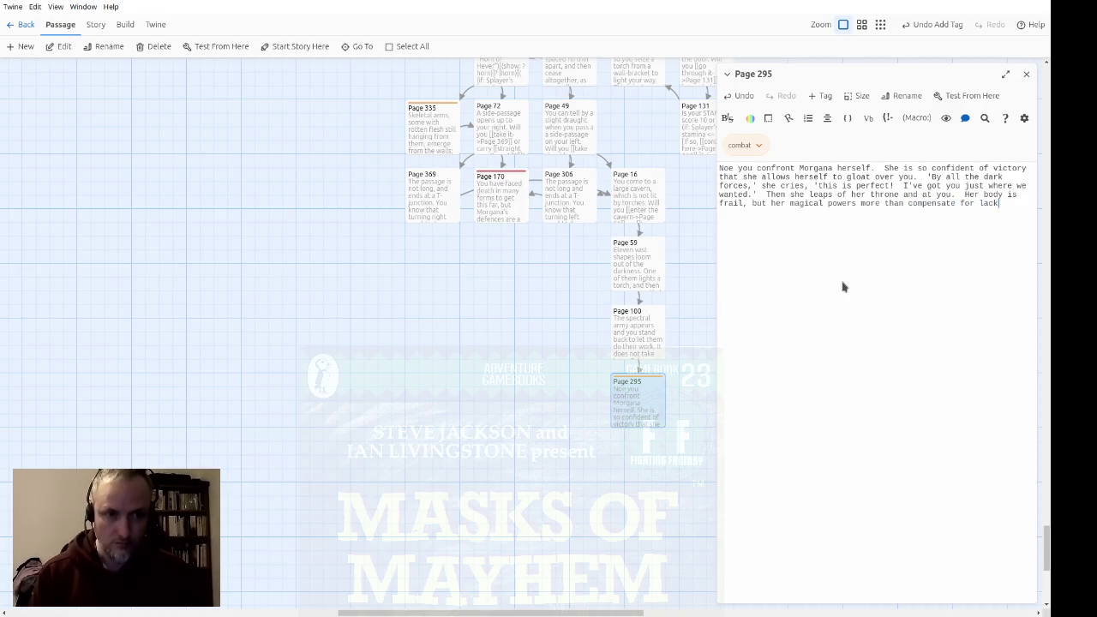
{"action": "type", "text": " of strength."}
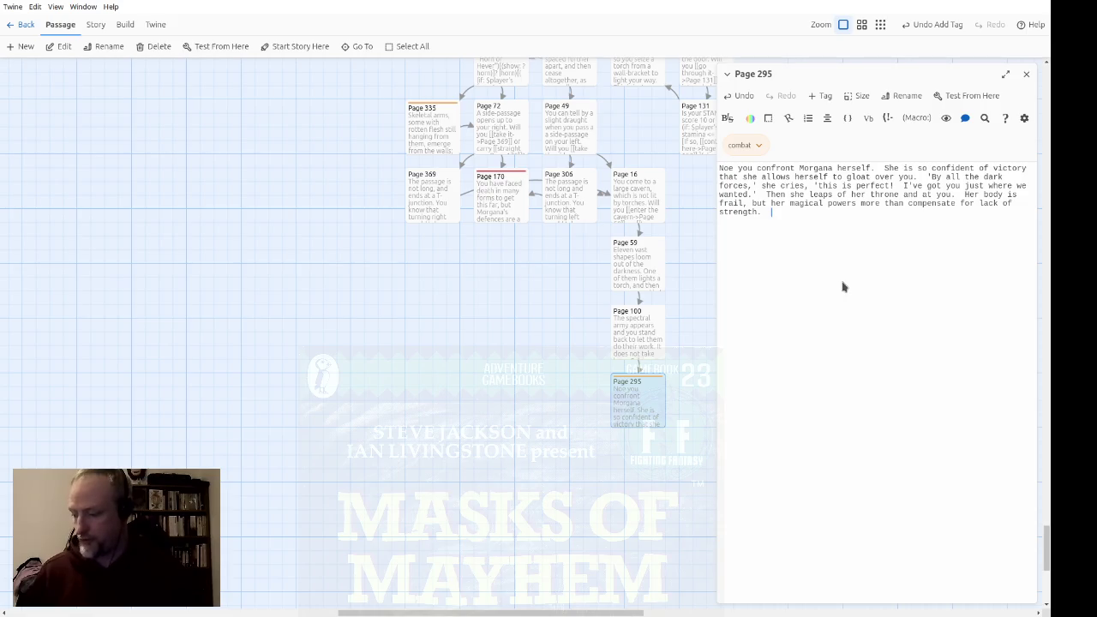
Add 'You will be able to inflict only 1 STAMINA point… (or 2 if you use LUCK successfully.)'
{"action": "type", "text": "You will"}
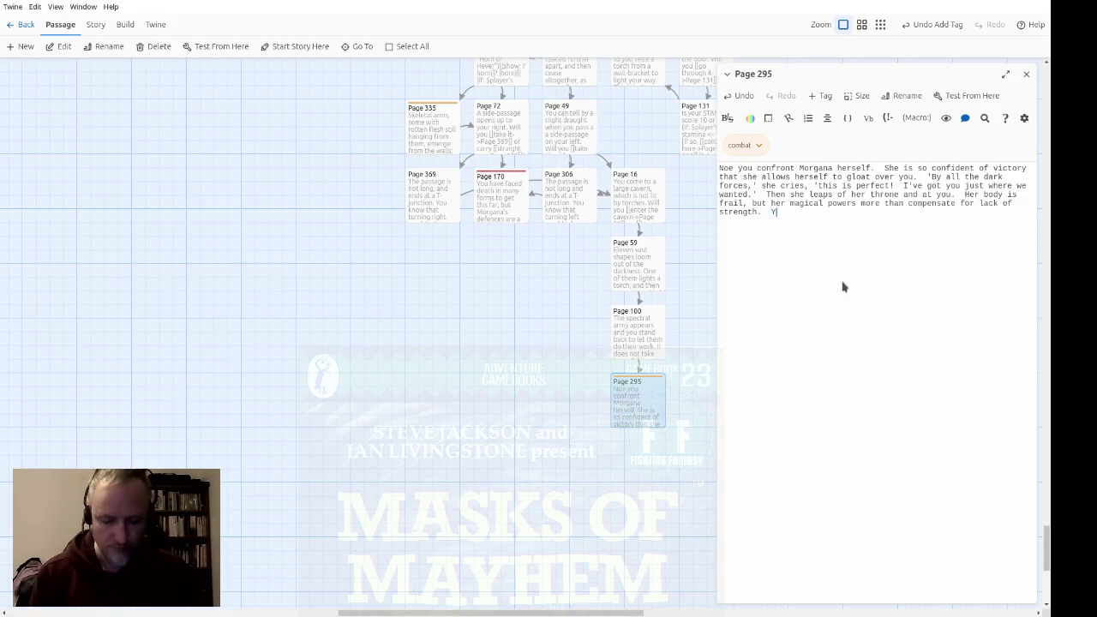
{"action": "type", "text": " be able to"}
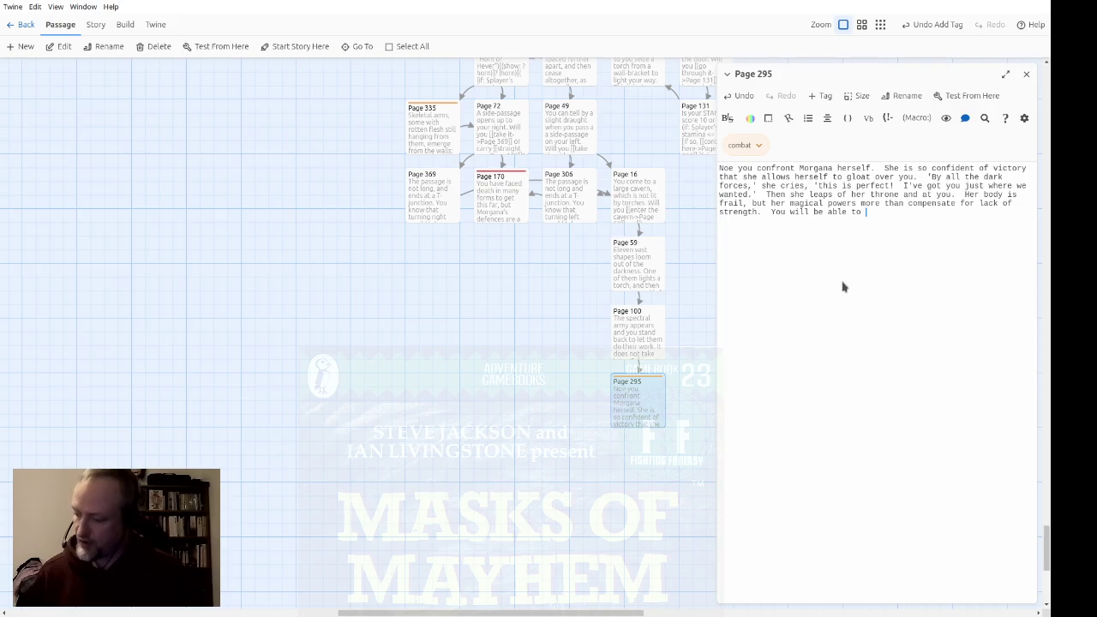
{"action": "type", "text": "in"}
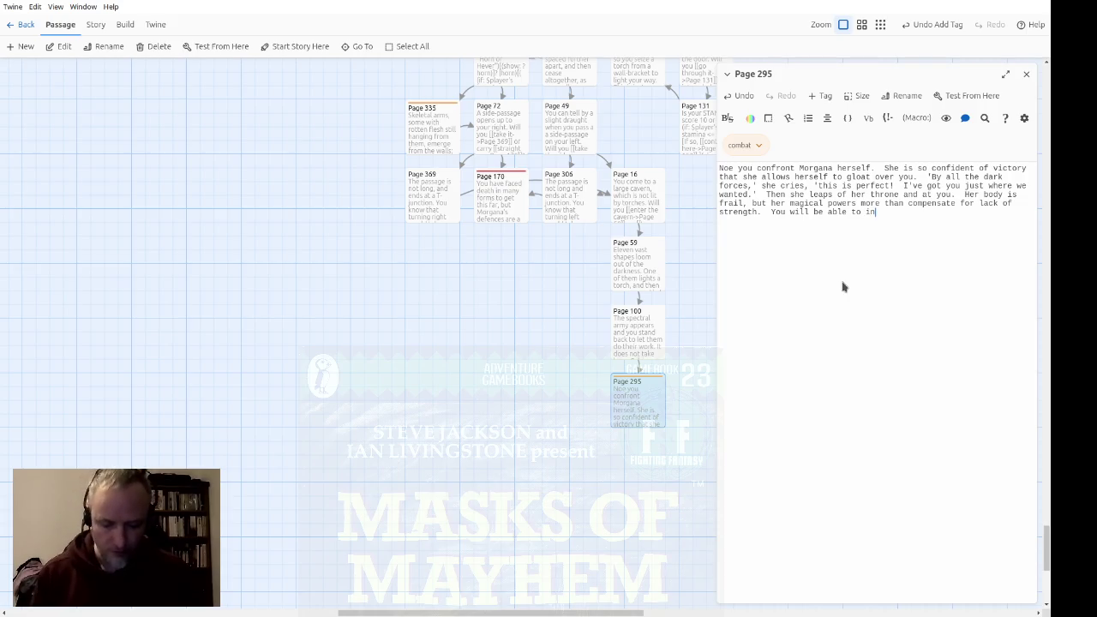
{"action": "type", "text": "flict only 1 STAMINA"}
{"action": "key", "text": "BackSpace"}
{"action": "type", "text": "A "}
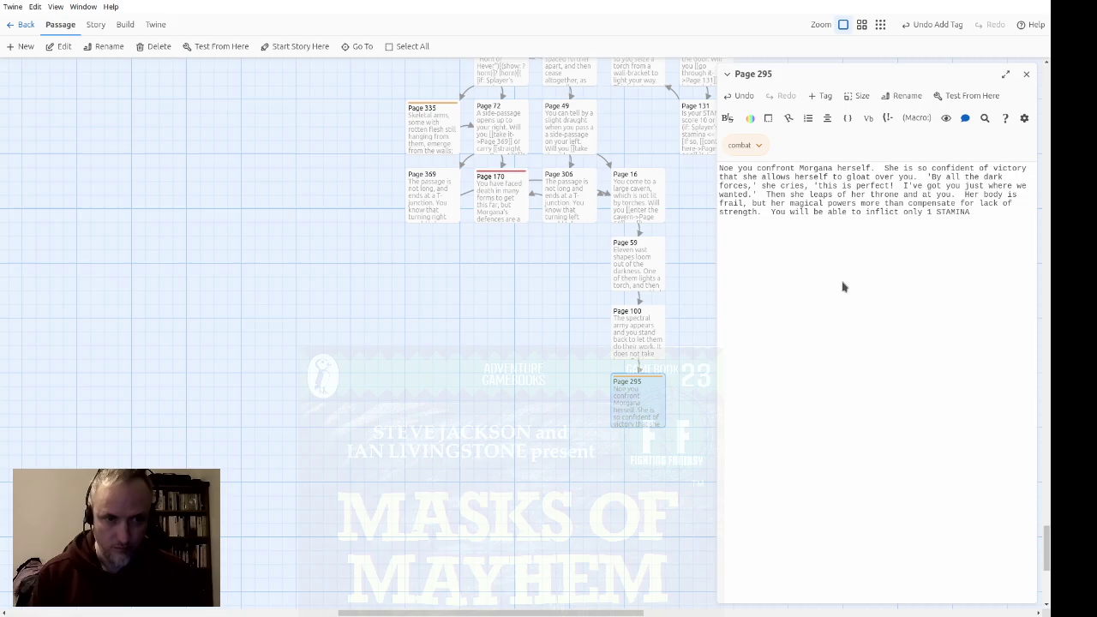
{"action": "type", "text": "point of i"}
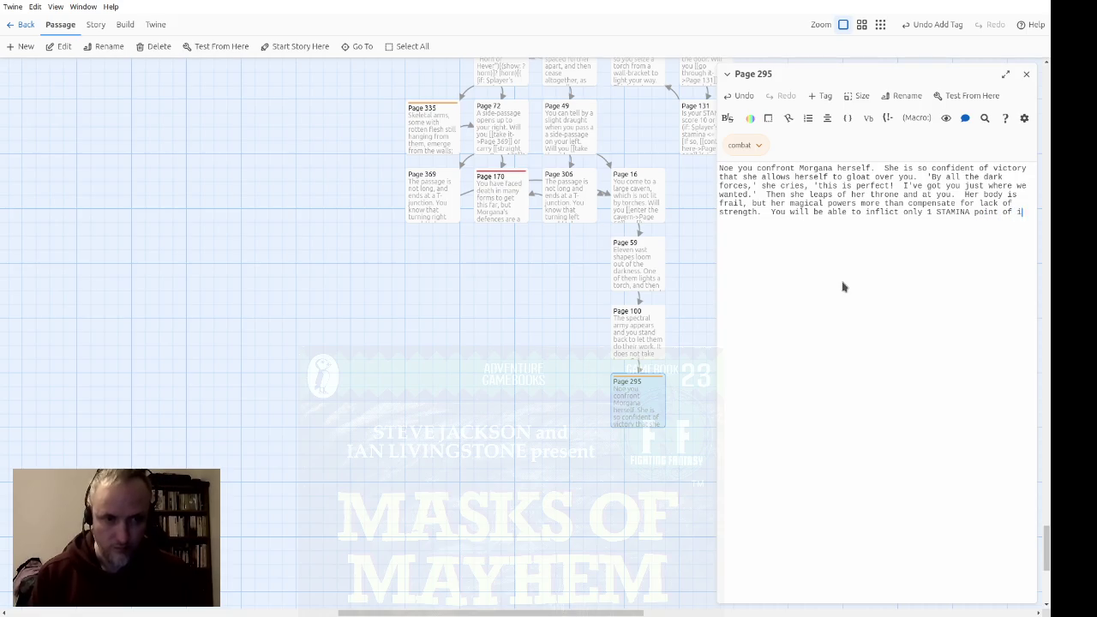
{"action": "type", "text": "njury every "}
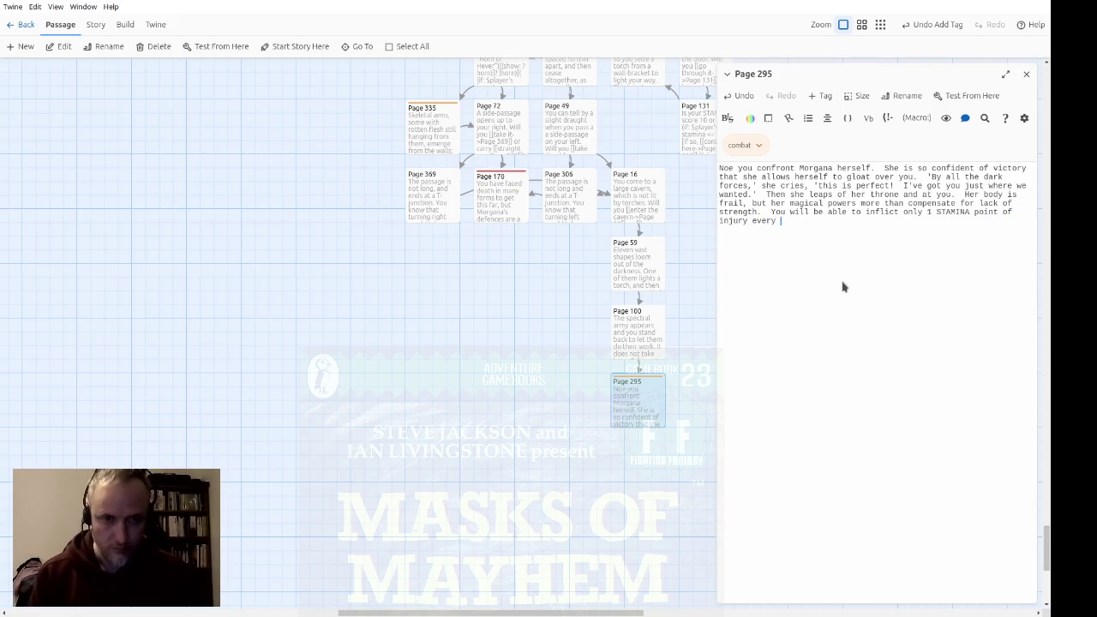
{"action": "type", "text": "time you wound her "}
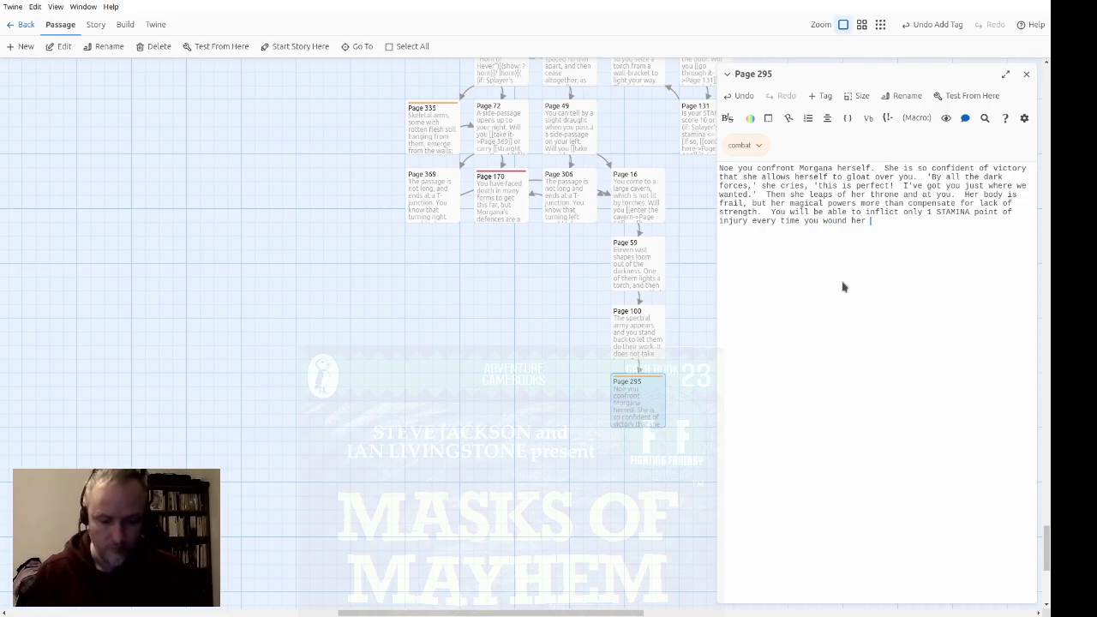
{"action": "type", "text": "("}
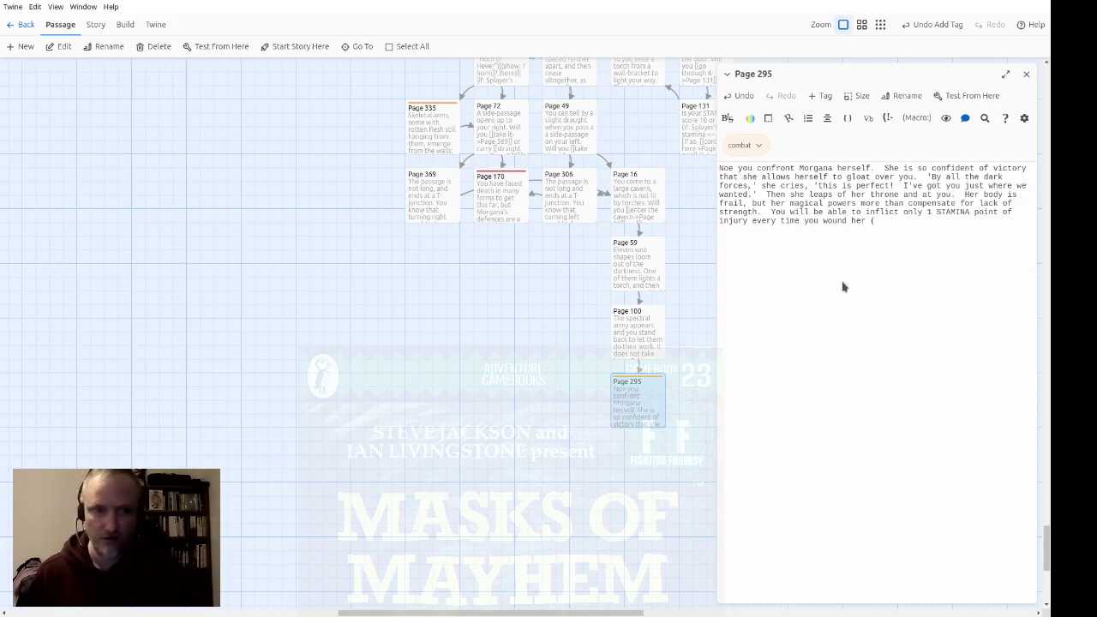
{"action": "type", "text": "or 2 if "}
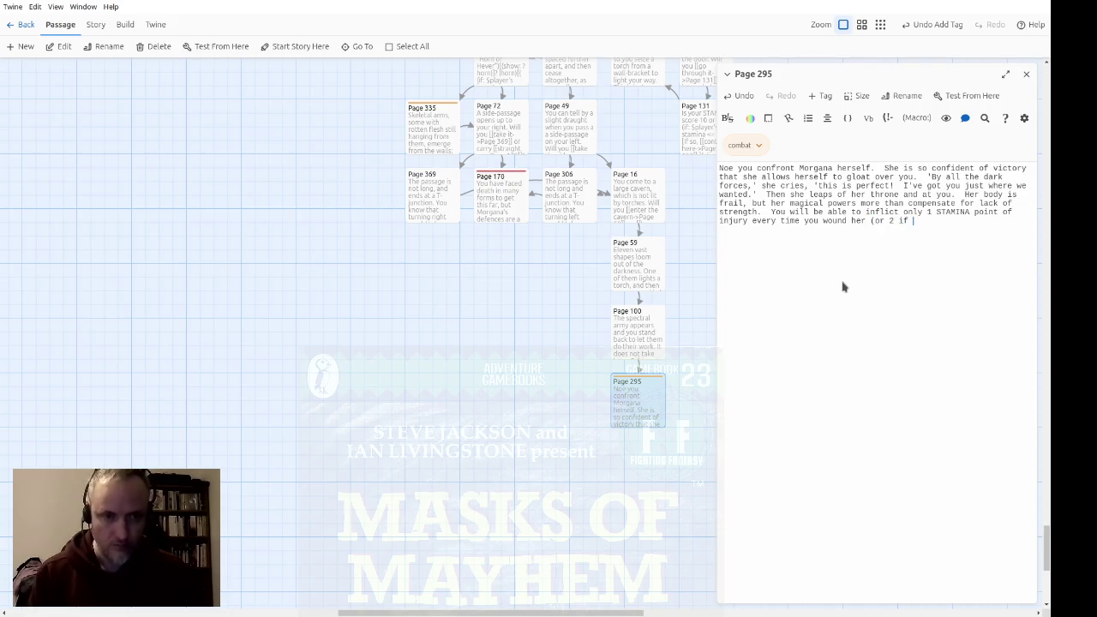
{"action": "type", "text": "you use LUC"}
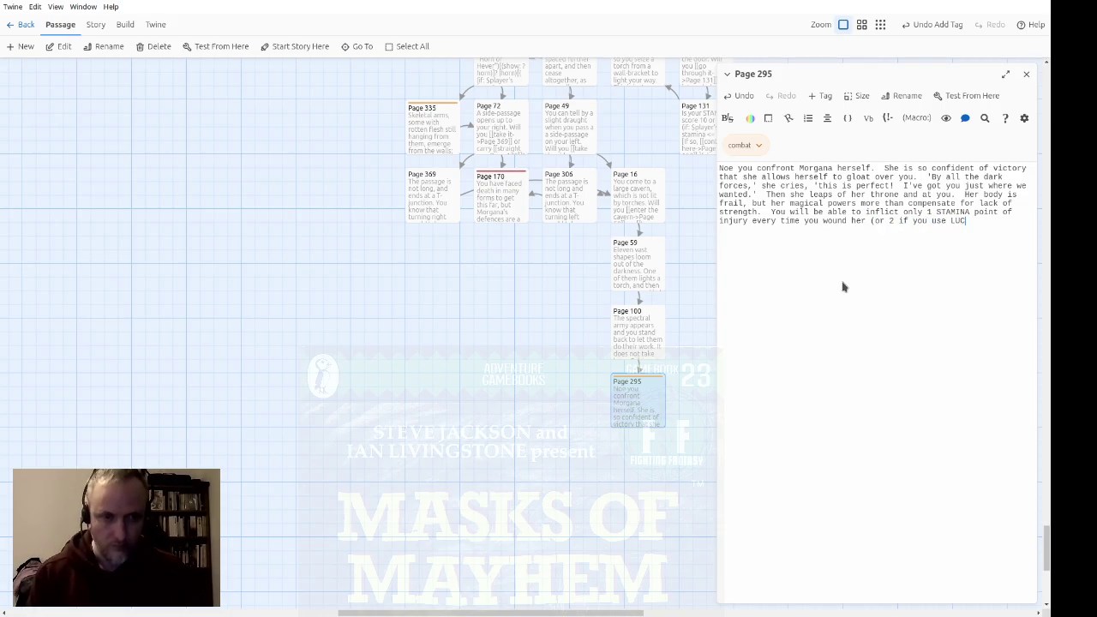
{"action": "type", "text": "K successfully."}
{"action": "type", "text": ")."}
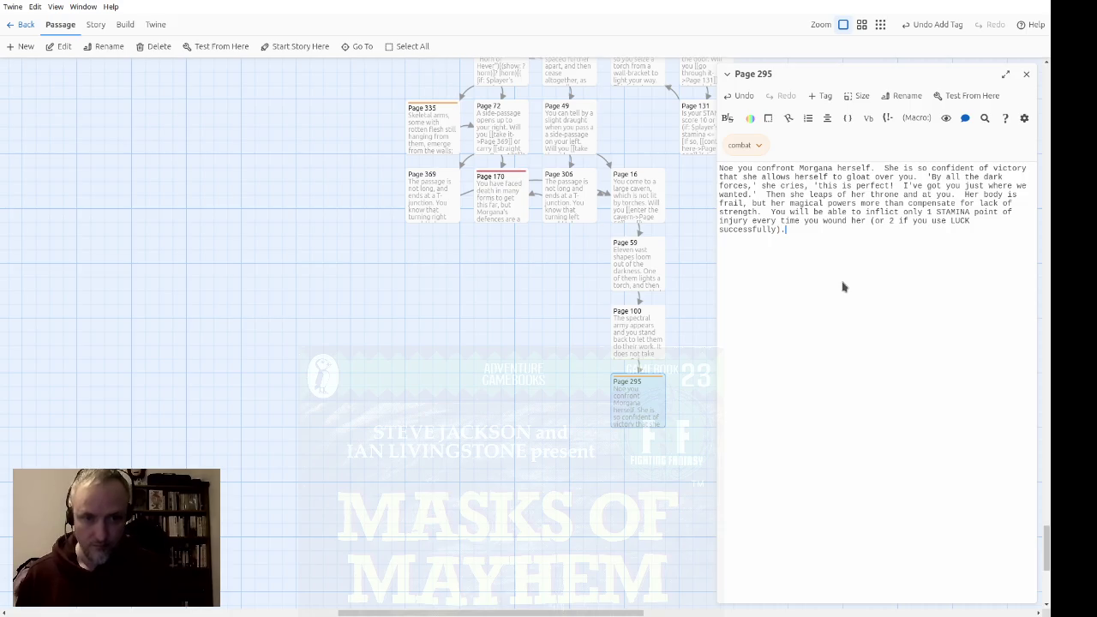
Add 'The Cloak of Temporary Invisibility (if you have it) will not protect you in the slightest from anyone with magic powers.'
{"action": "type", "text": "The "}
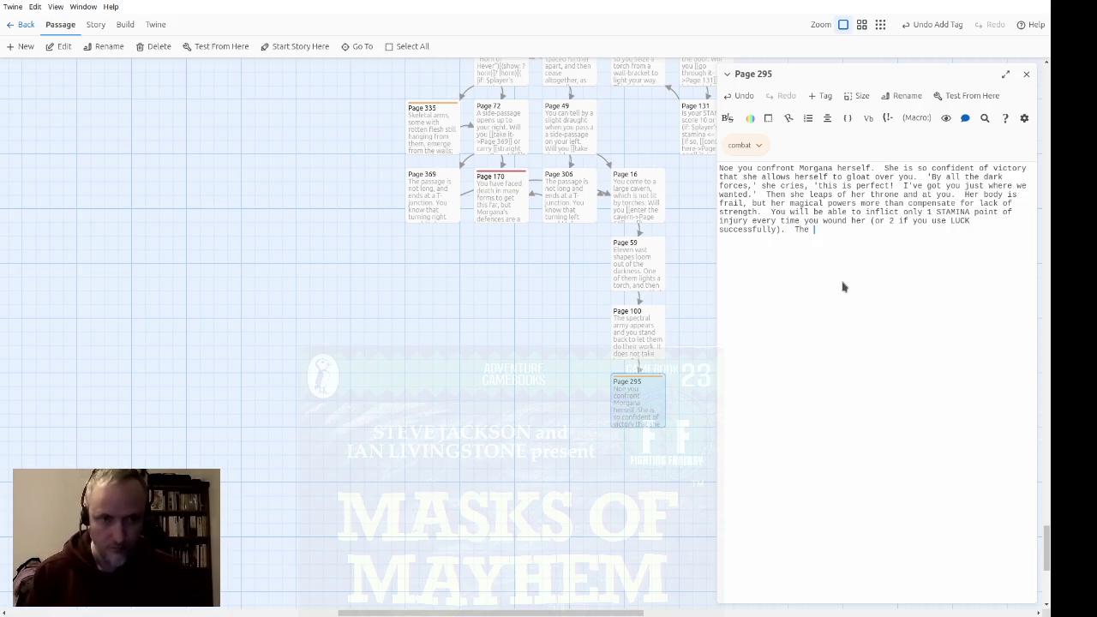
{"action": "type", "text": "Cloak of Temporary "}
{"action": "type", "text": "Inv"}
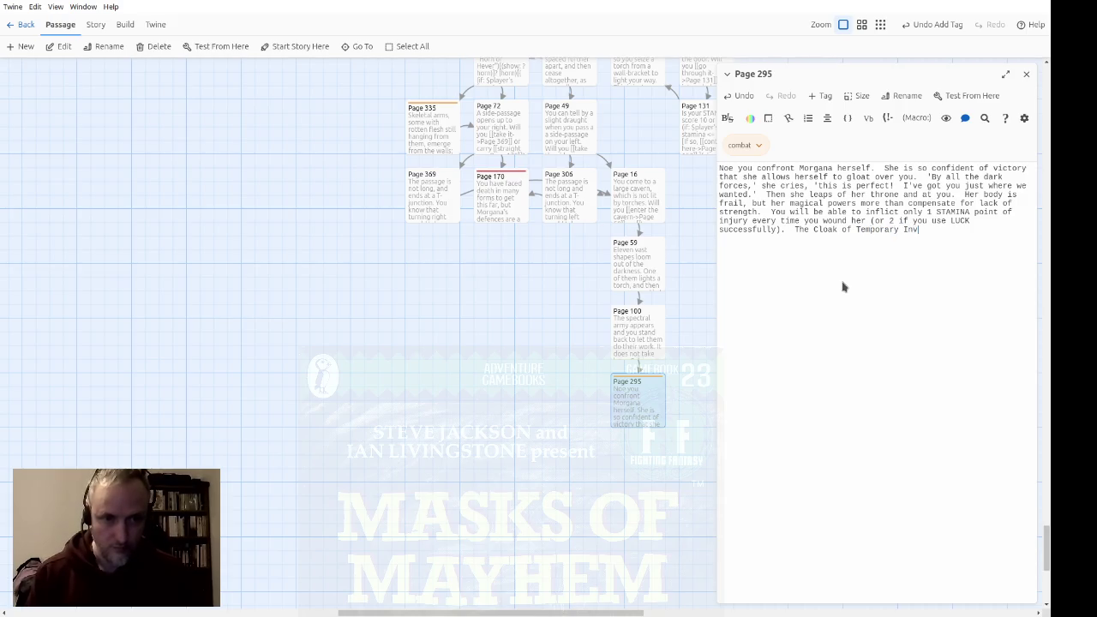
{"action": "type", "text": "isibility ("}
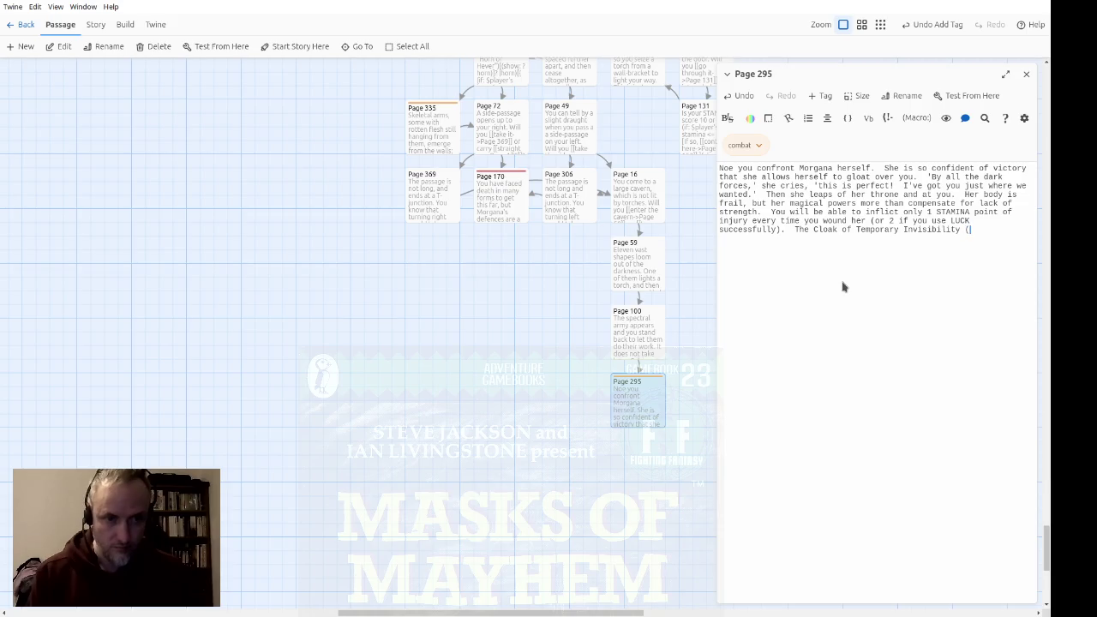
{"action": "type", "text": "if you have i"}
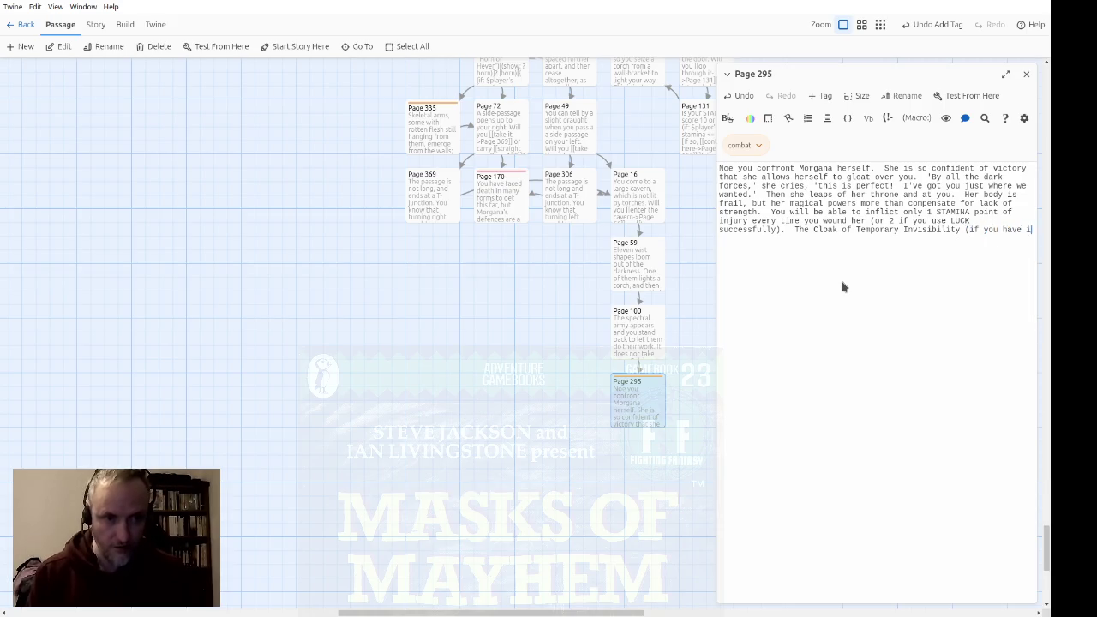
{"action": "type", "text": "t) will do"}
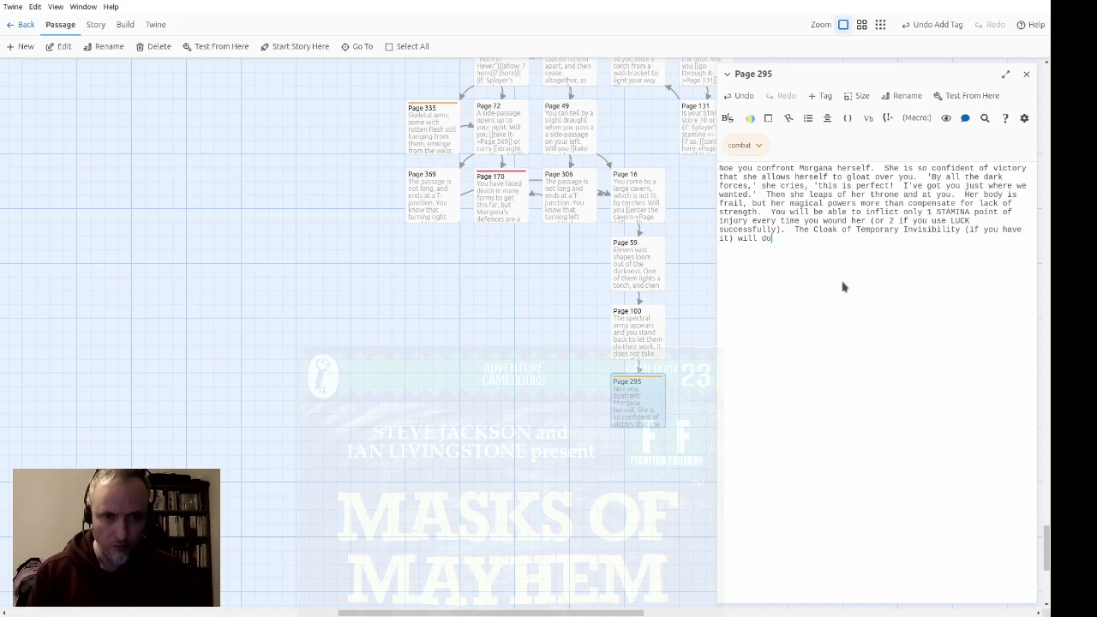
{"action": "type", "text": " no good"}
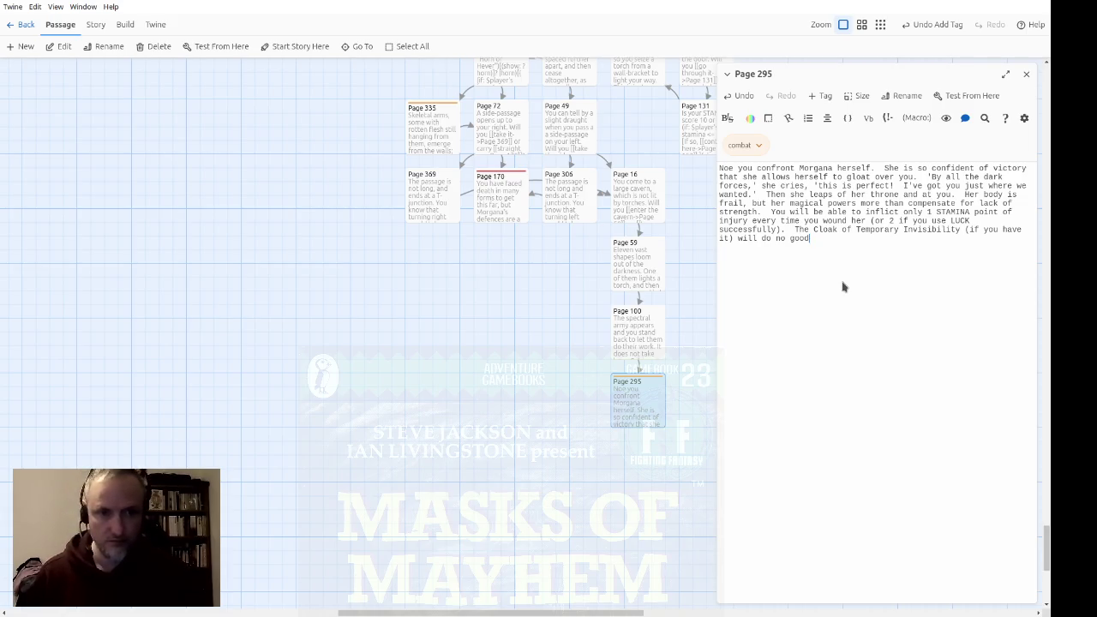
{"action": "key", "text": "ctrl+shift+Left"}
{"action": "key", "text": "ctrl+shift+Left"}
{"action": "key", "text": "ctrl+shift+Left"}
{"action": "type", "text": "not "}
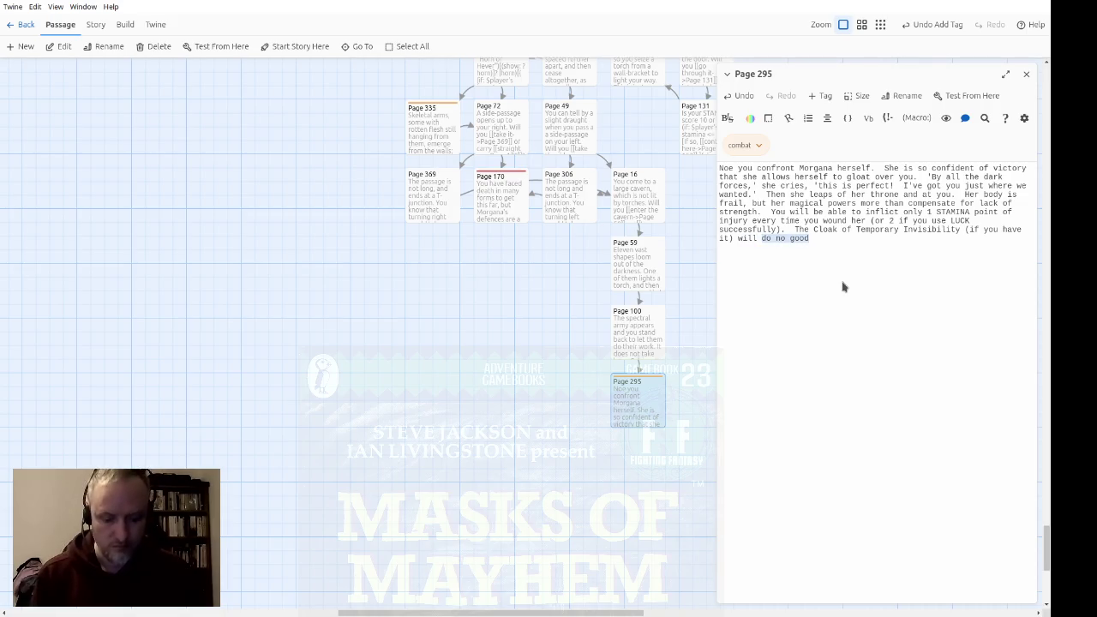
{"action": "type", "text": "protect you "}
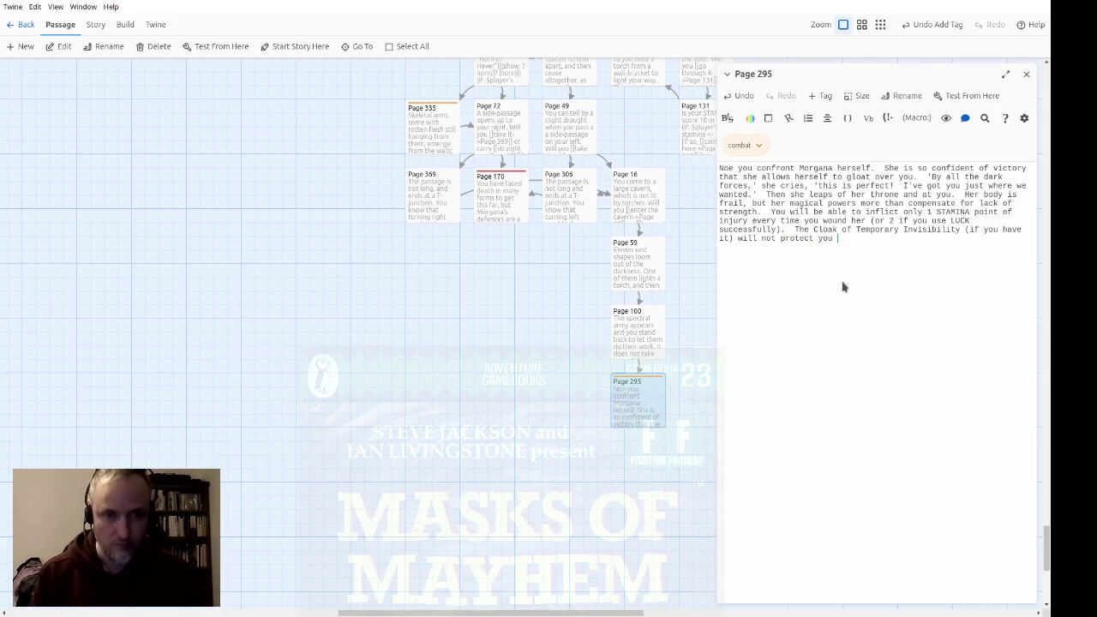
{"action": "type", "text": "in the slightes"}
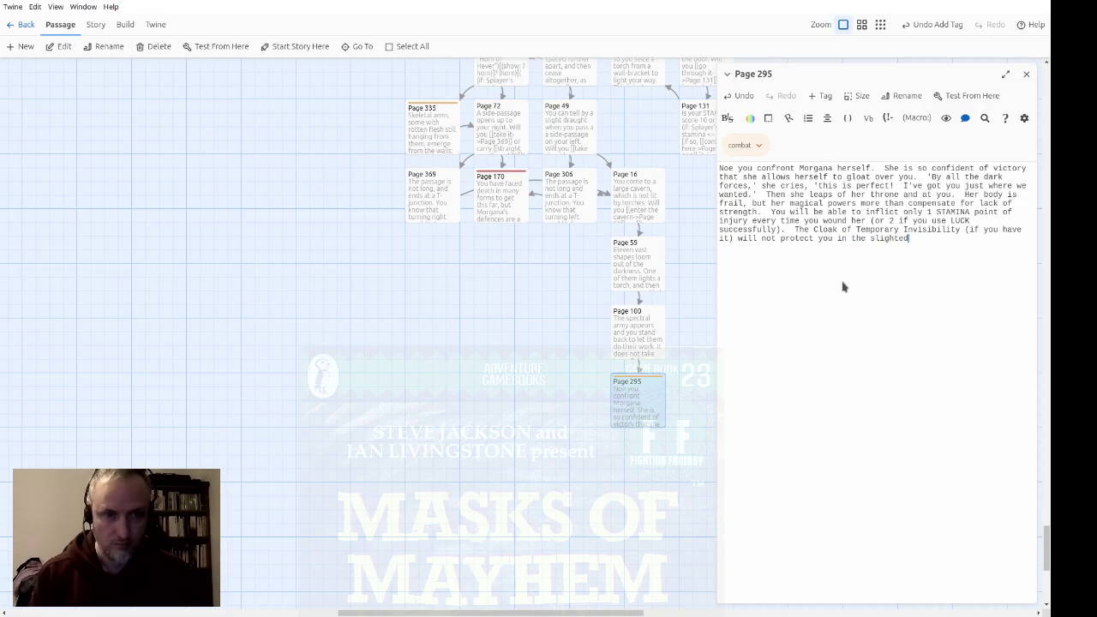
{"action": "type", "text": "t from an"}
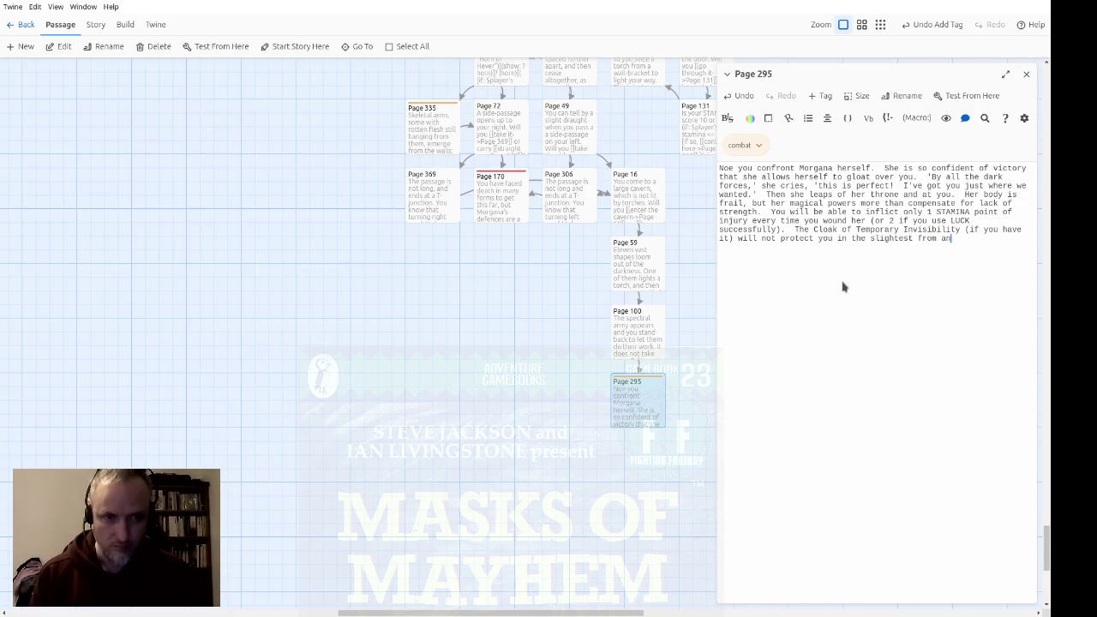
{"action": "type", "text": "yone with magi"}
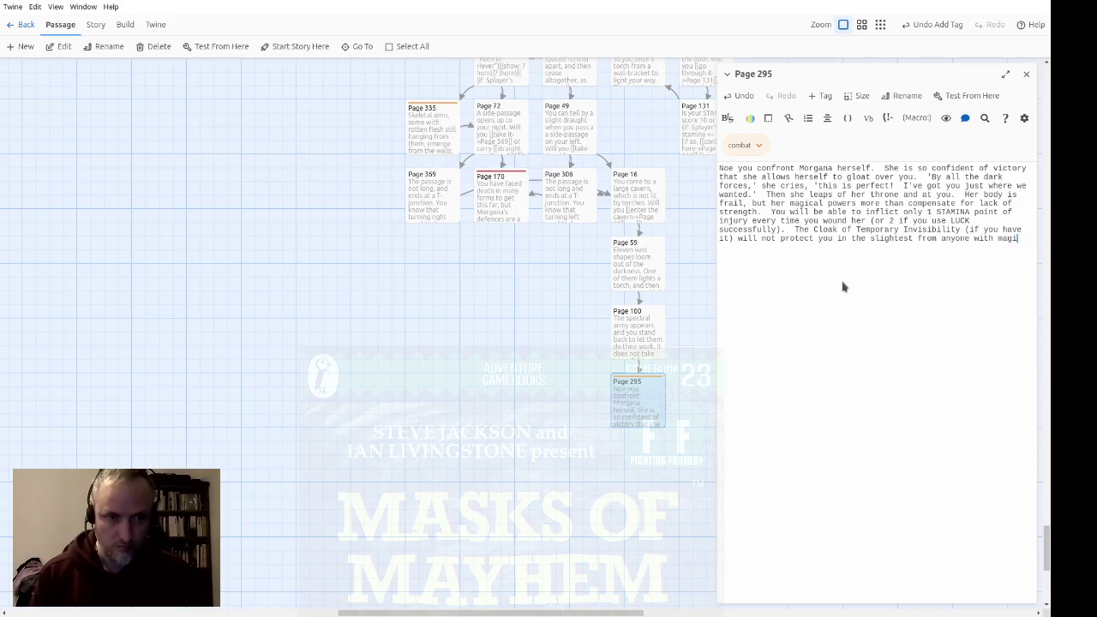
{"action": "type", "text": "c powers."}
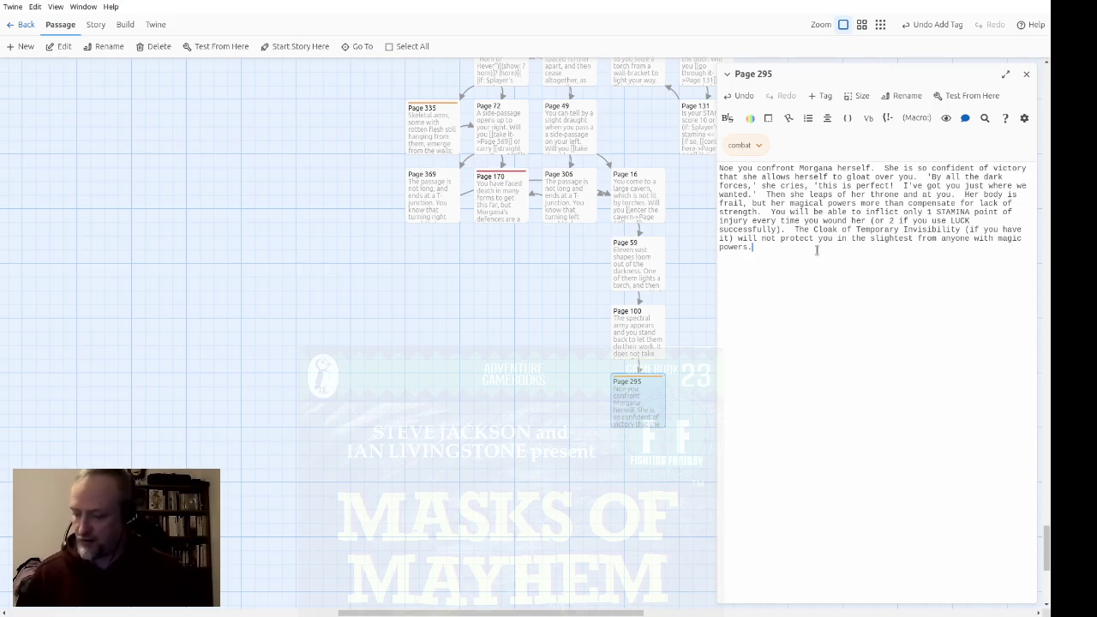
{"action": "scroll", "coordinate": [523, 300], "scroll_direction": "up", "scroll_amount": 2}
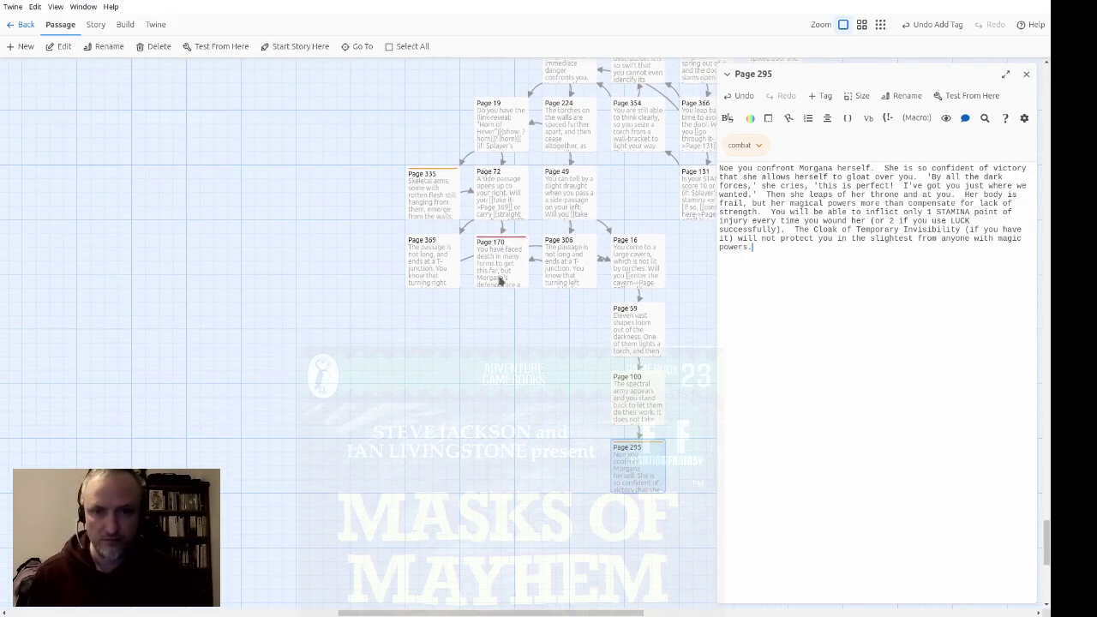
Copy the combat code block from Page 335 and paste it after 'powers.' in Page 295
{"action": "double_click", "coordinate": [429, 203]}
{"action": "left_click", "coordinate": [764, 224]}
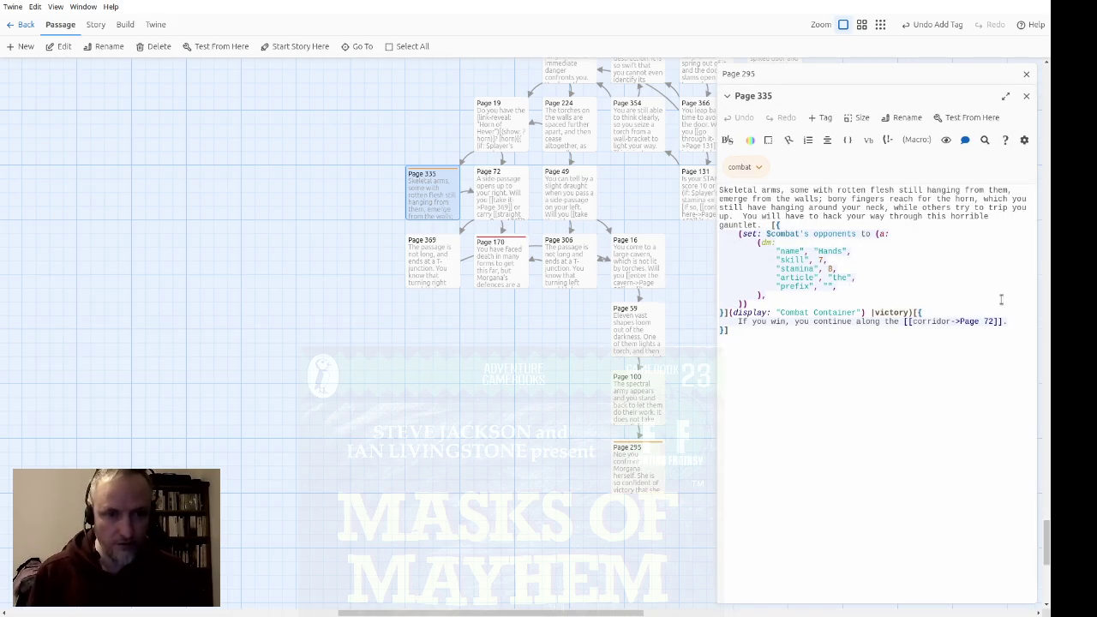
{"action": "key", "text": "shift+Down"}
{"action": "key", "text": "shift+Down"}
{"action": "key", "text": "shift+Down"}
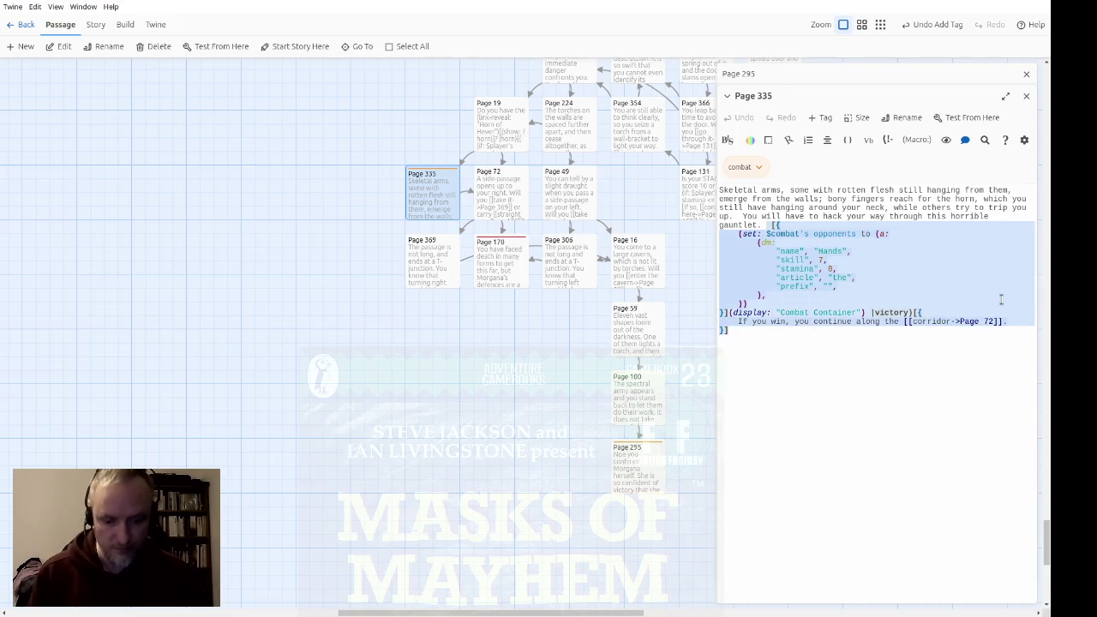
{"action": "left_click", "coordinate": [1026, 96]}
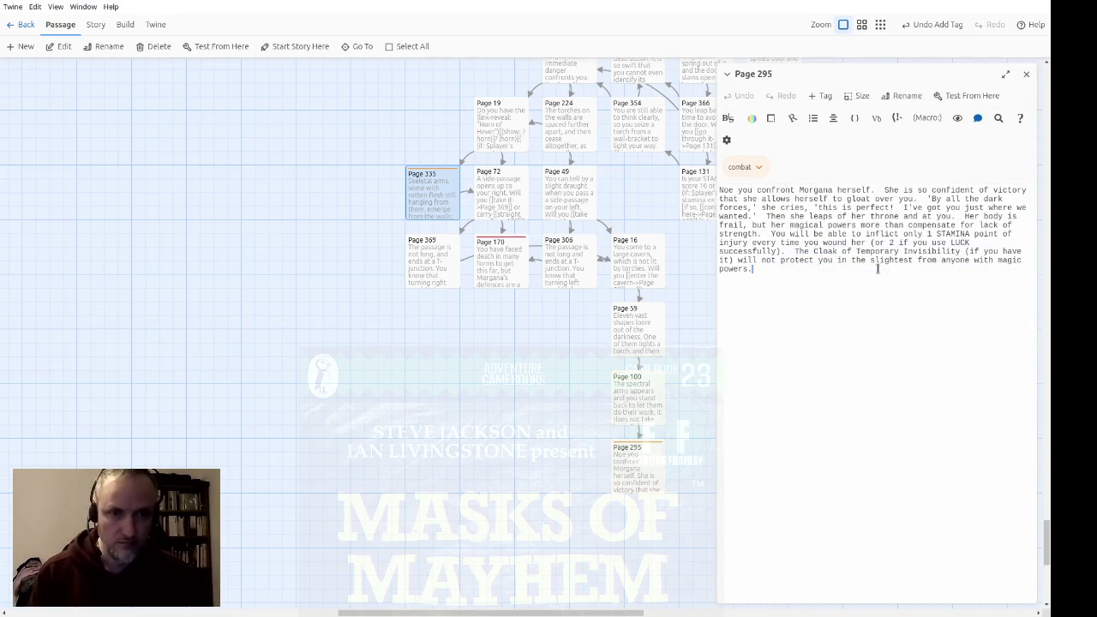
{"action": "type", "text": "[{     (set: $combat's opponents to (a:         (dm:             \"name\", \"Hands\",             \"skill\", 7,             \"stamina\", 8,             \"article\", \"the\",             \"prefix\", \"\",         ),     )) }](display: \"Combat Container\") |victory)[{     If you win, you continue along the [[corridor->Page 72]]. }]"}
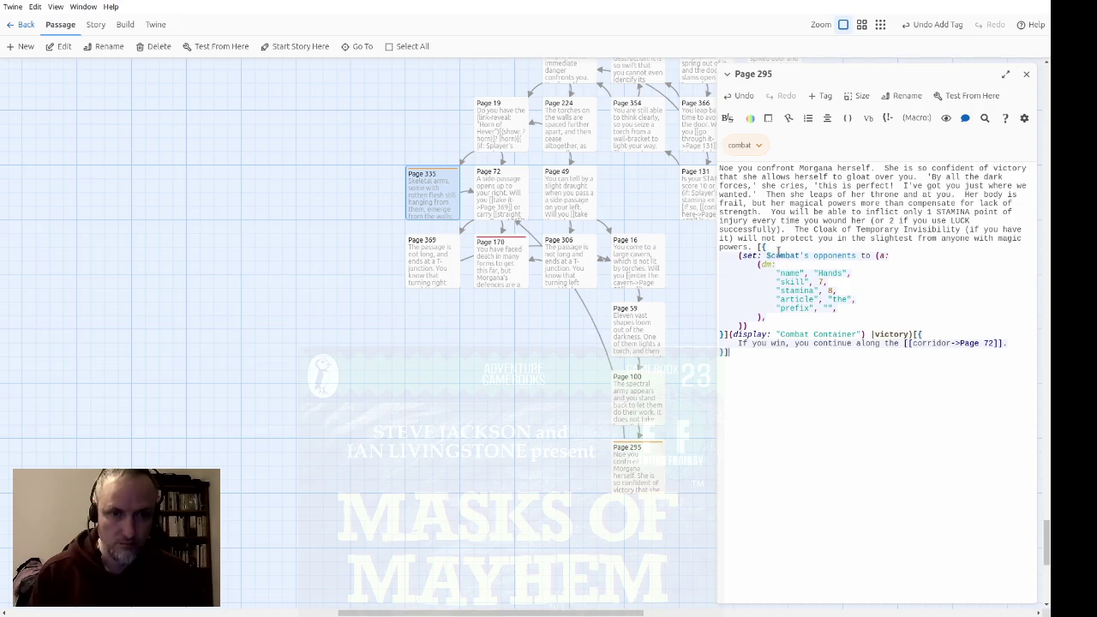
Change the opponent to Morgana, clear its article, set skill 11 and stamina 6, and add (set: $player's damage to 1)
{"action": "double_click", "coordinate": [830, 272]}
{"action": "type", "text": "Morgana"}
{"action": "key", "text": "Down"}
{"action": "key", "text": "Down"}
{"action": "key", "text": "Down"}
{"action": "key", "text": "BackSpace"}
{"action": "key", "text": "BackSpace"}
{"action": "key", "text": "BackSpace"}
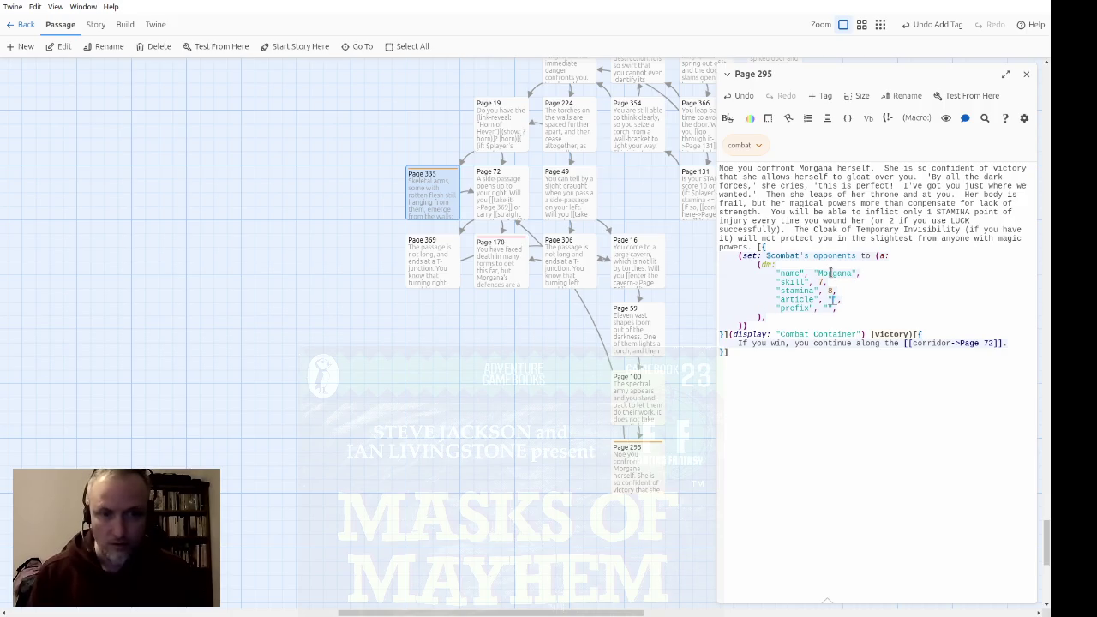
{"action": "key", "text": "Up"}
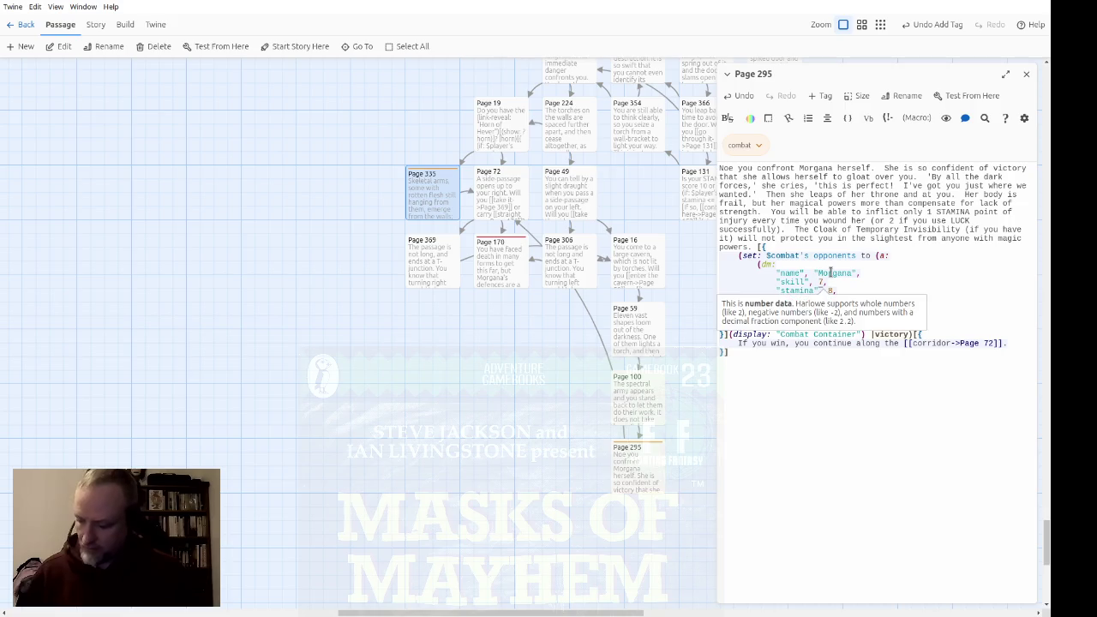
{"action": "key", "text": "BackSpace"}
{"action": "type", "text": "11"}
{"action": "type", "text": "8"}
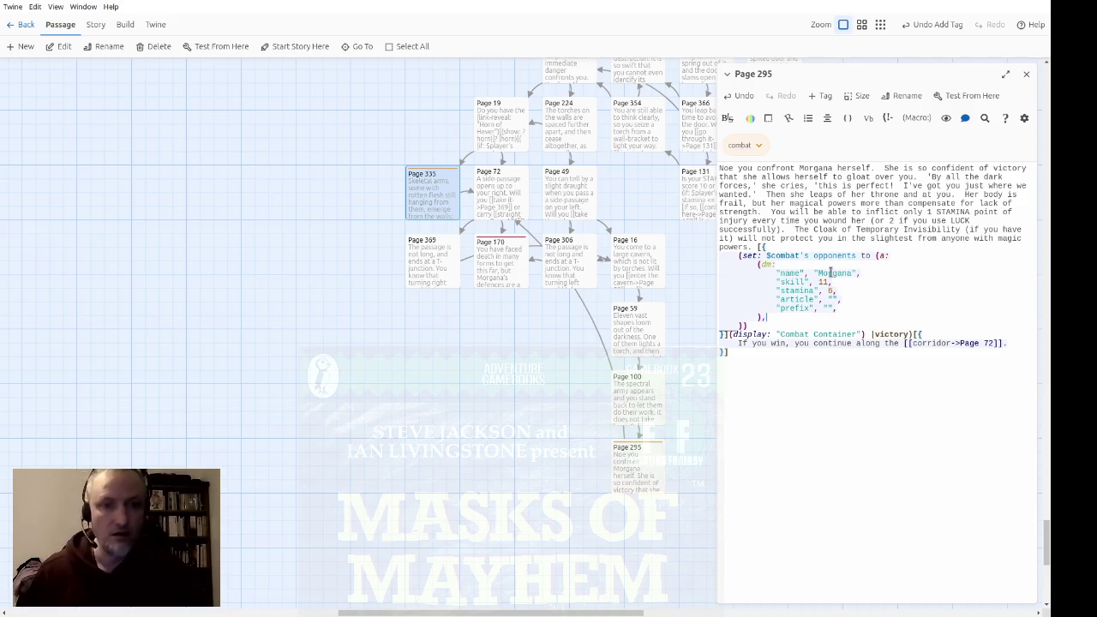
{"action": "key", "text": "Return"}
{"action": "type", "text": "set: $player"}
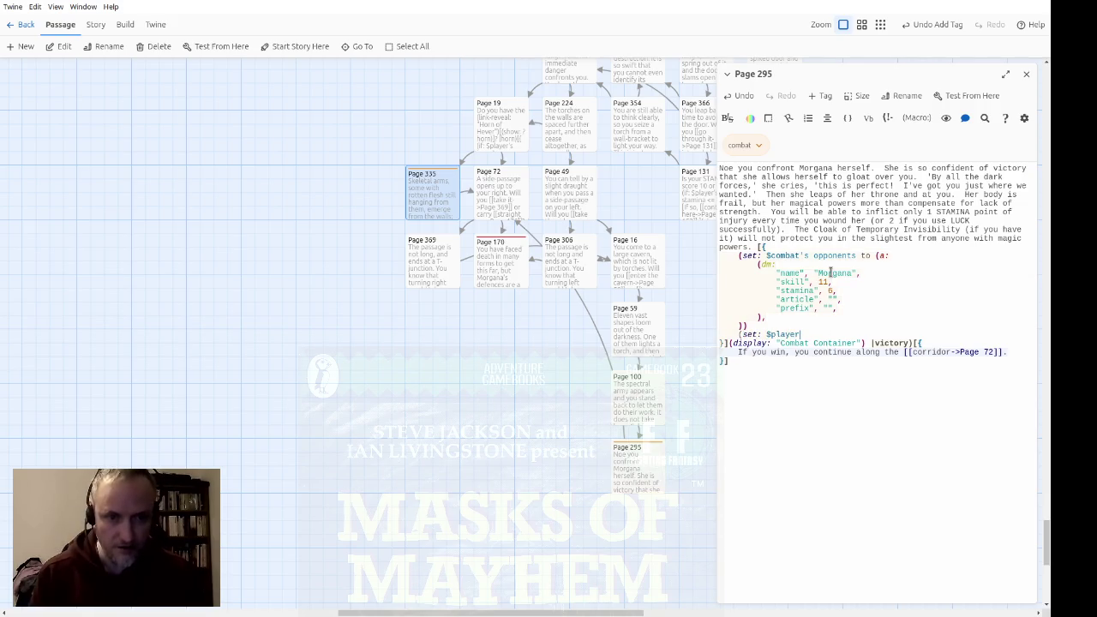
{"action": "type", "text": "'s damage to 1"}
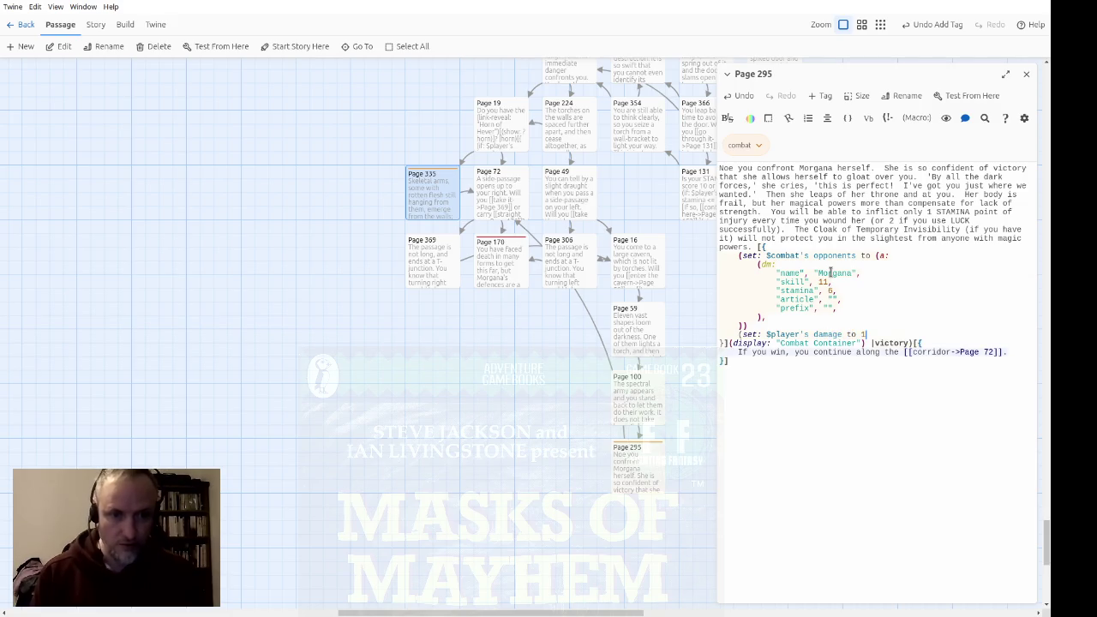
{"action": "type", "text": ")"}
{"action": "key", "text": "Home"}
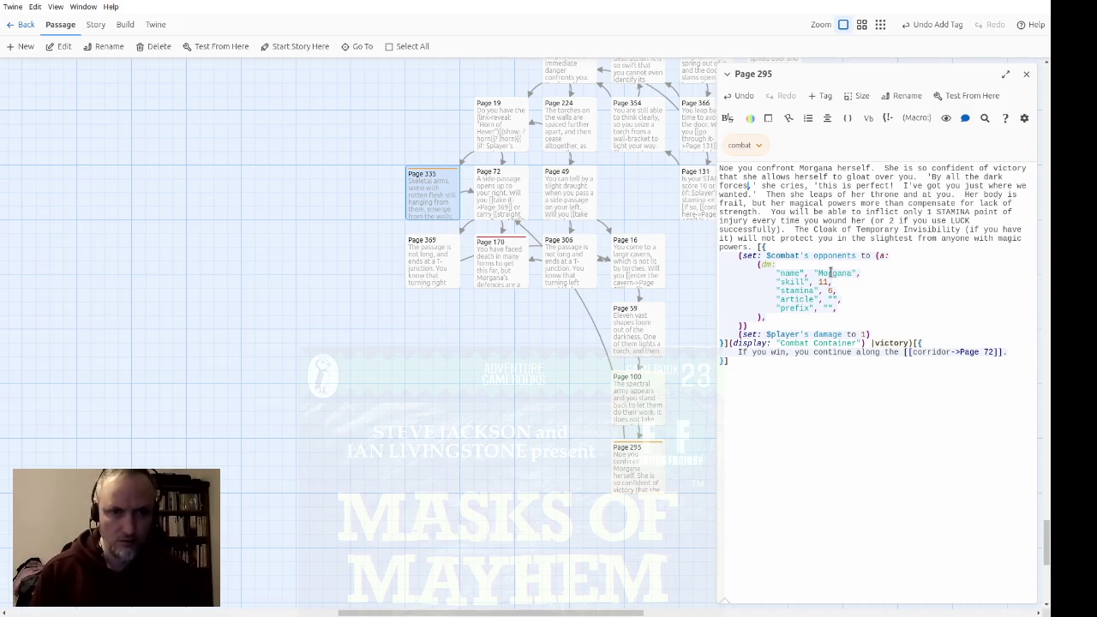
{"action": "key", "text": "Down"}
{"action": "key", "text": "Down"}
{"action": "key", "text": "Down"}
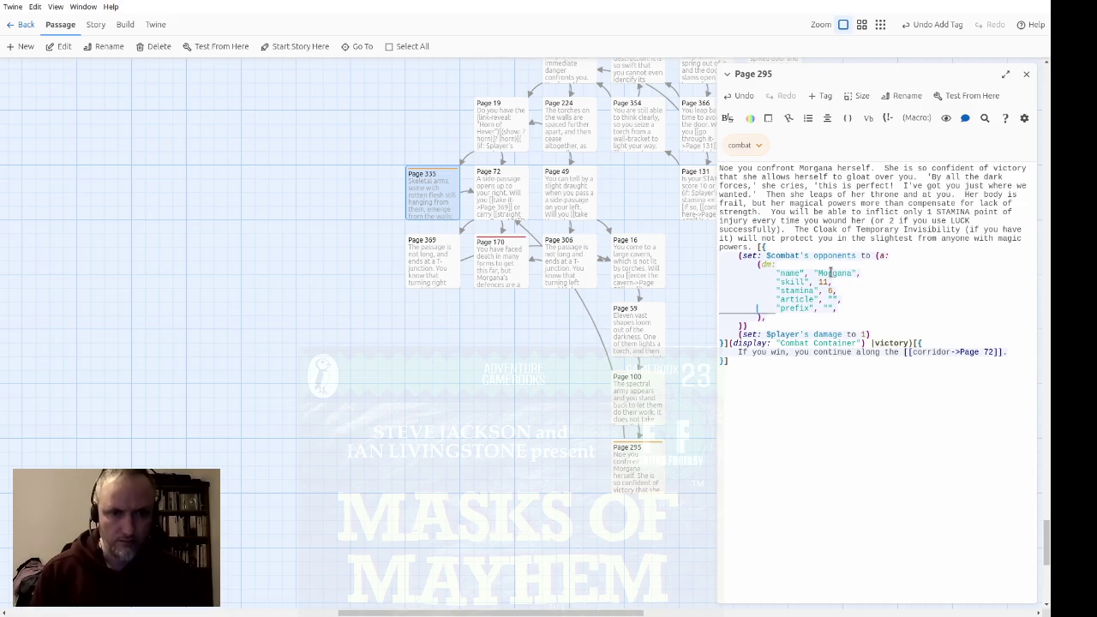
Put an indented copy of the damage line inside the victory hook, changed to damage 2
{"action": "key", "text": "Up"}
{"action": "key", "text": "Up"}
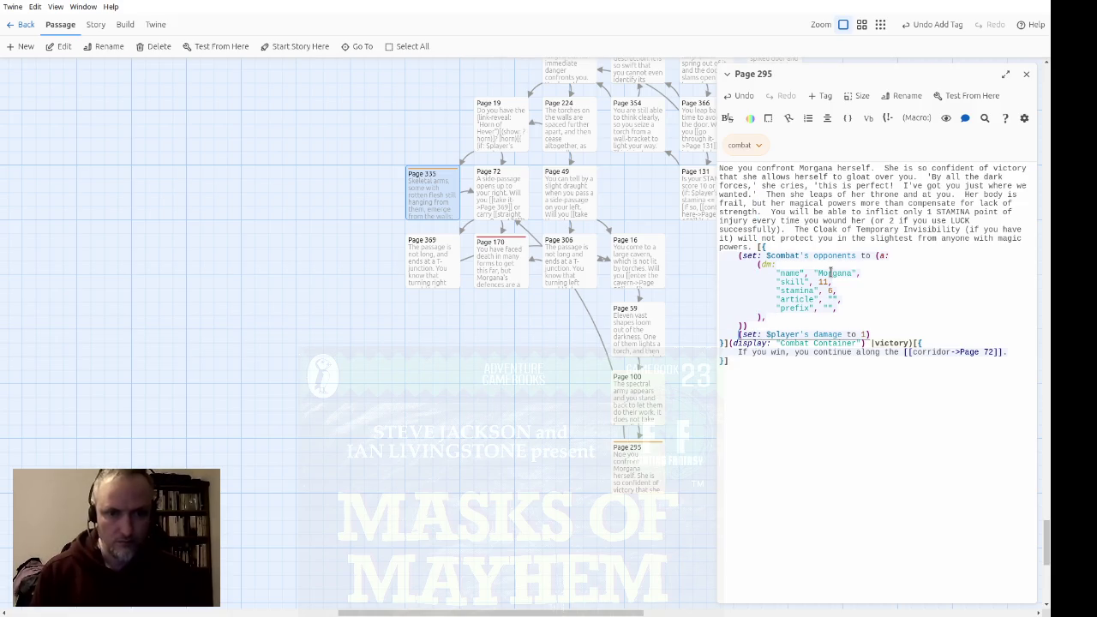
{"action": "key", "text": "shift+End"}
{"action": "key", "text": "ctrl+c"}
{"action": "key", "text": "Down"}
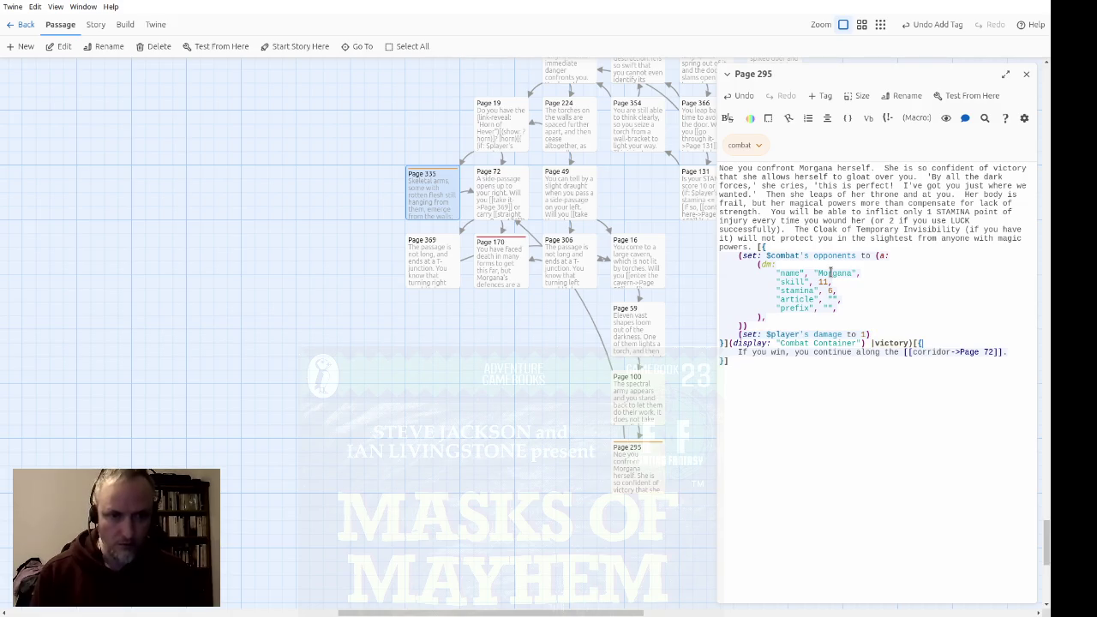
{"action": "key", "text": "ctrl+v"}
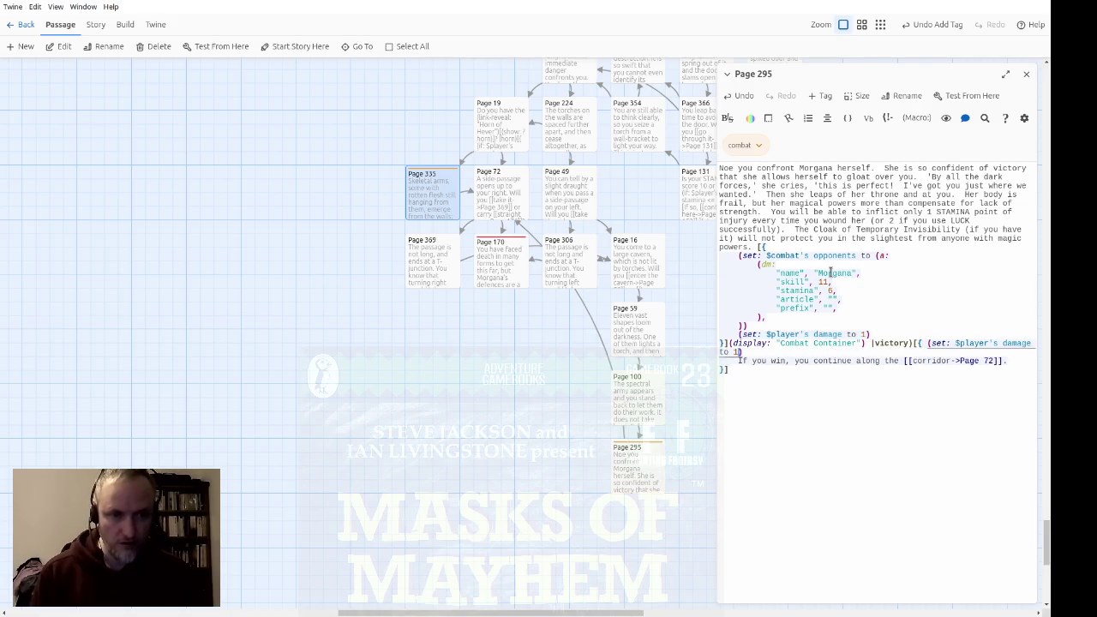
{"action": "key", "text": "Return"}
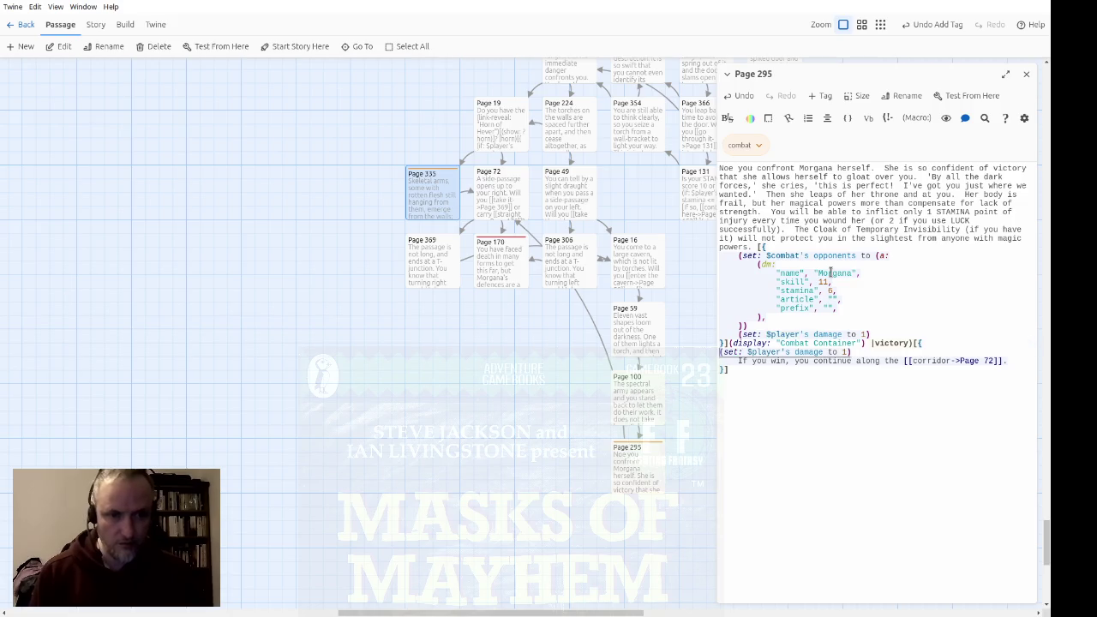
{"action": "key", "text": "Tab"}
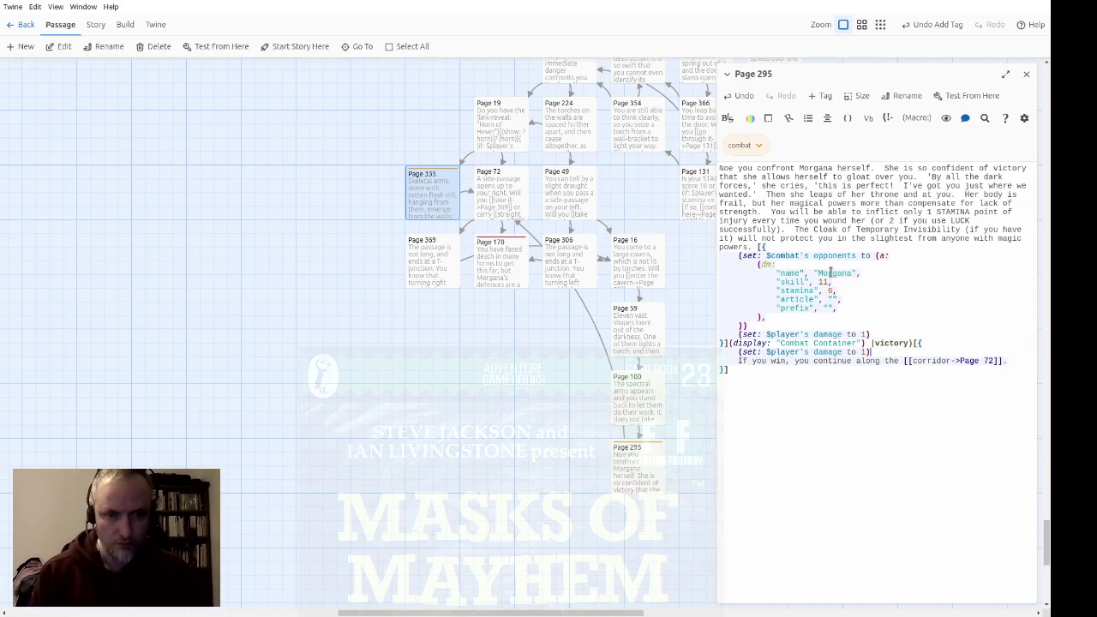
{"action": "type", "text": "2"}
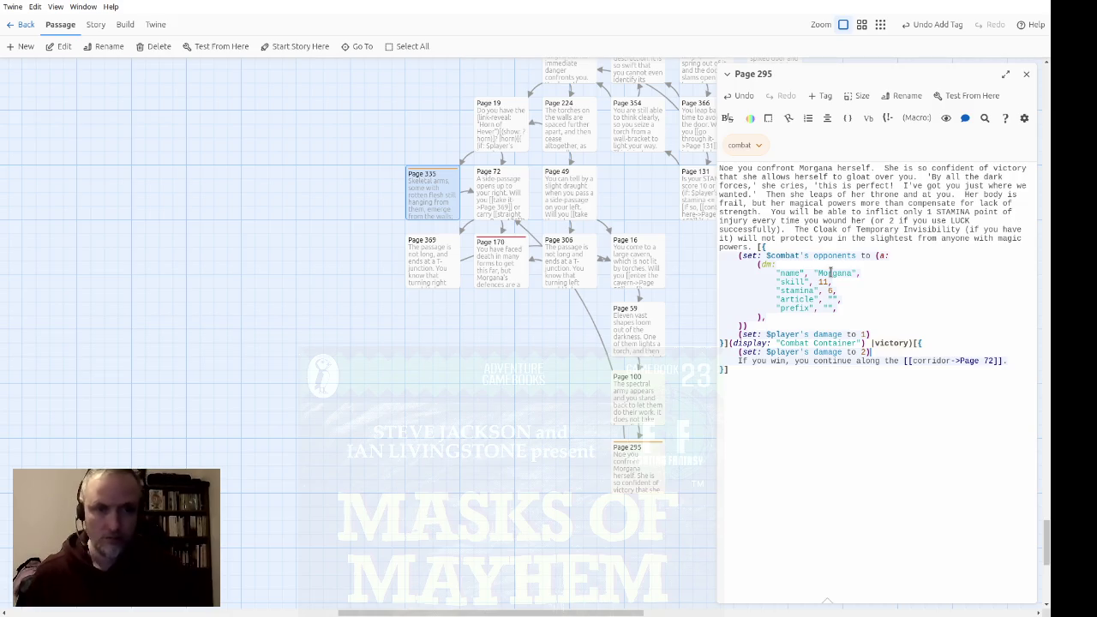
Select the old Page 72 victory sentence on the last line for replacement
{"action": "key", "text": "Up"}
{"action": "key", "text": "Up"}
{"action": "key", "text": "Up"}
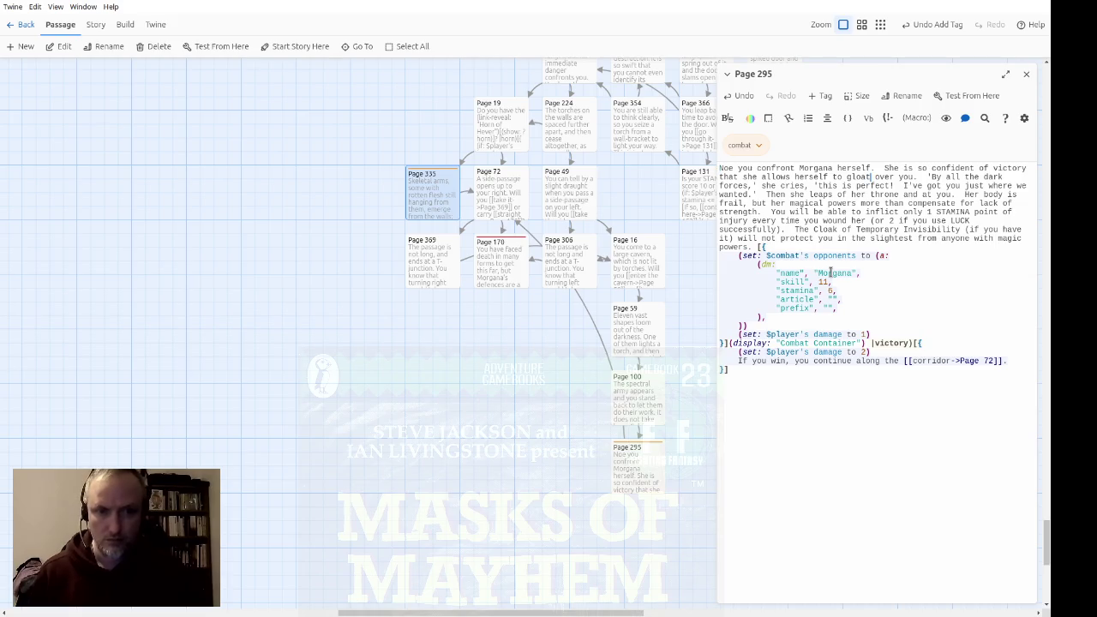
{"action": "key", "text": "Down"}
{"action": "key", "text": "Down"}
{"action": "key", "text": "Down"}
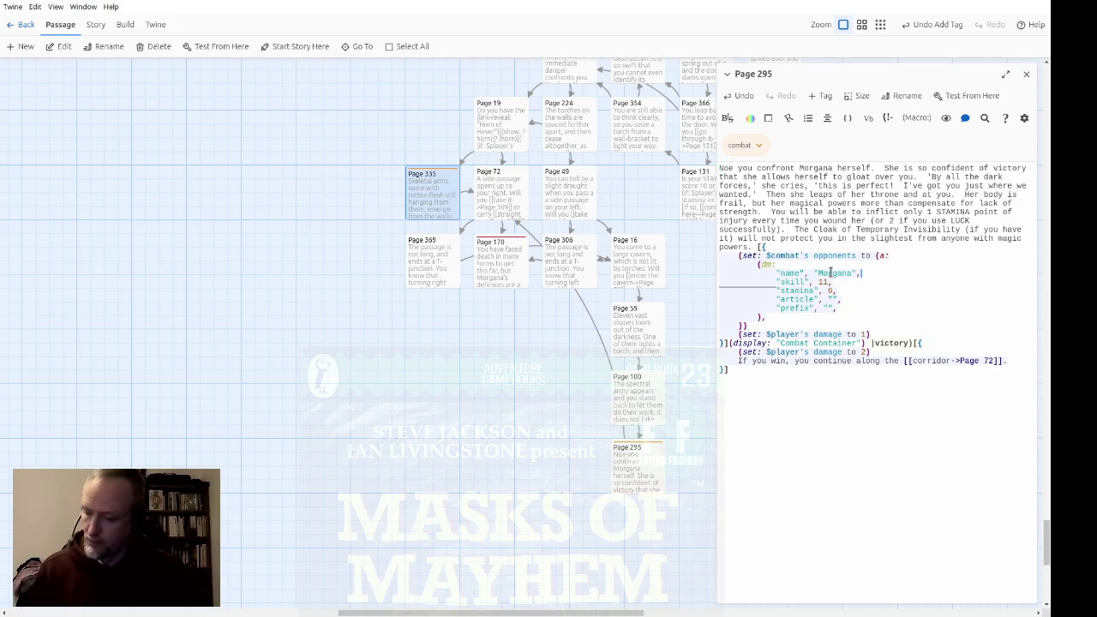
{"action": "key", "text": "Down"}
{"action": "key", "text": "Down"}
{"action": "key", "text": "Down"}
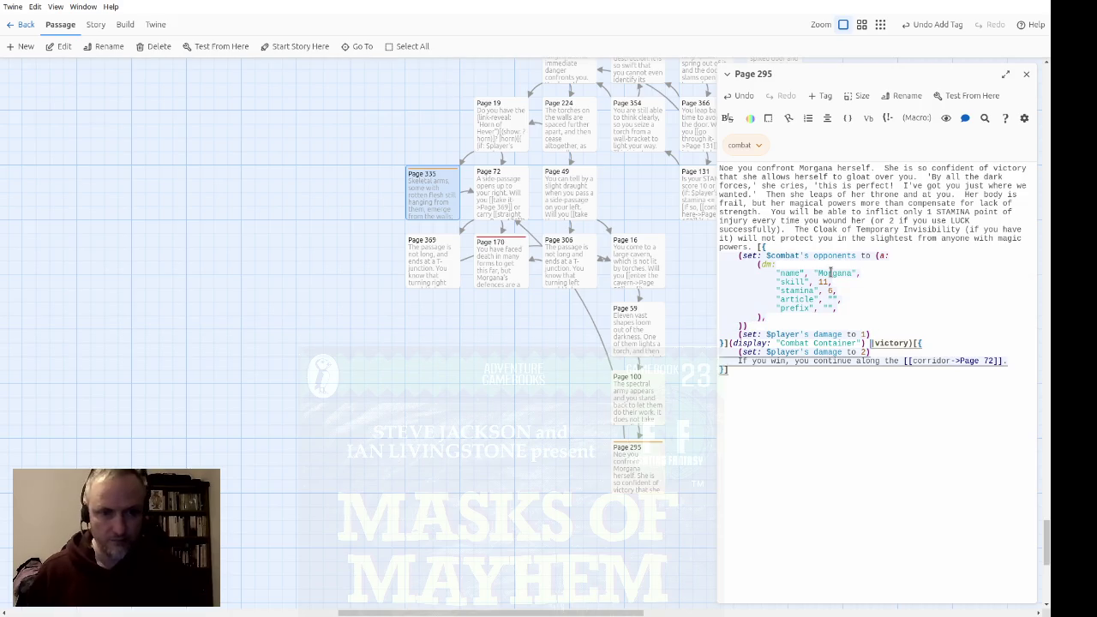
{"action": "key", "text": "ctrl+Left"}
{"action": "key", "text": "ctrl+Left"}
{"action": "key", "text": "ctrl+Left"}
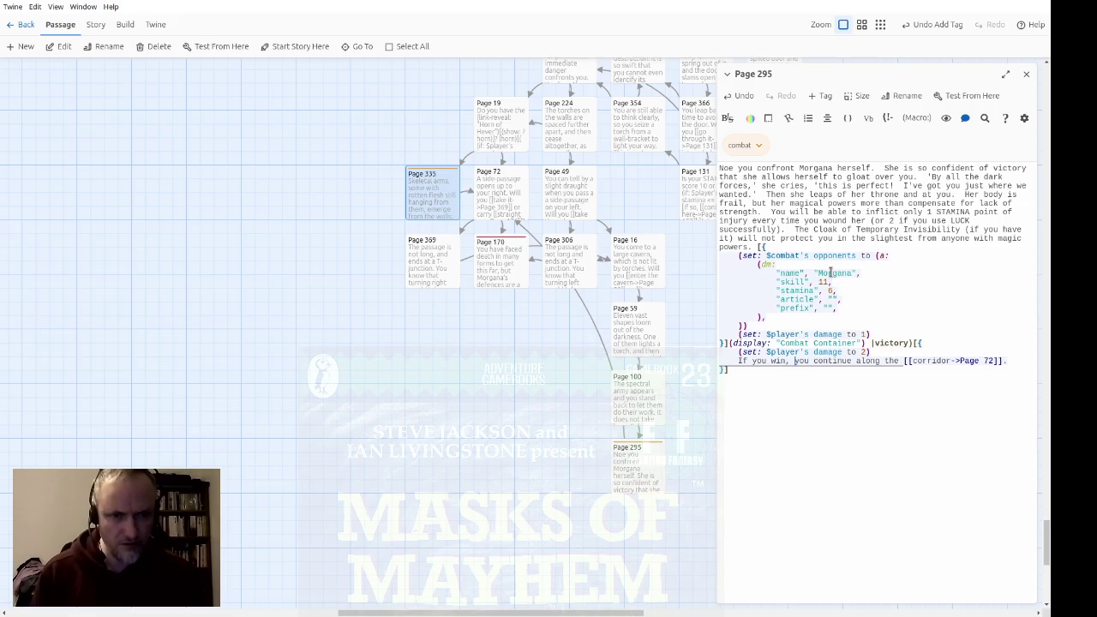
{"action": "key", "text": "shift+End"}
Replace it with 'did Morgana (link-reveal:"curse you")[(show:?curse)] on Pikestaff Plain?'
{"action": "type", "text": "d"}
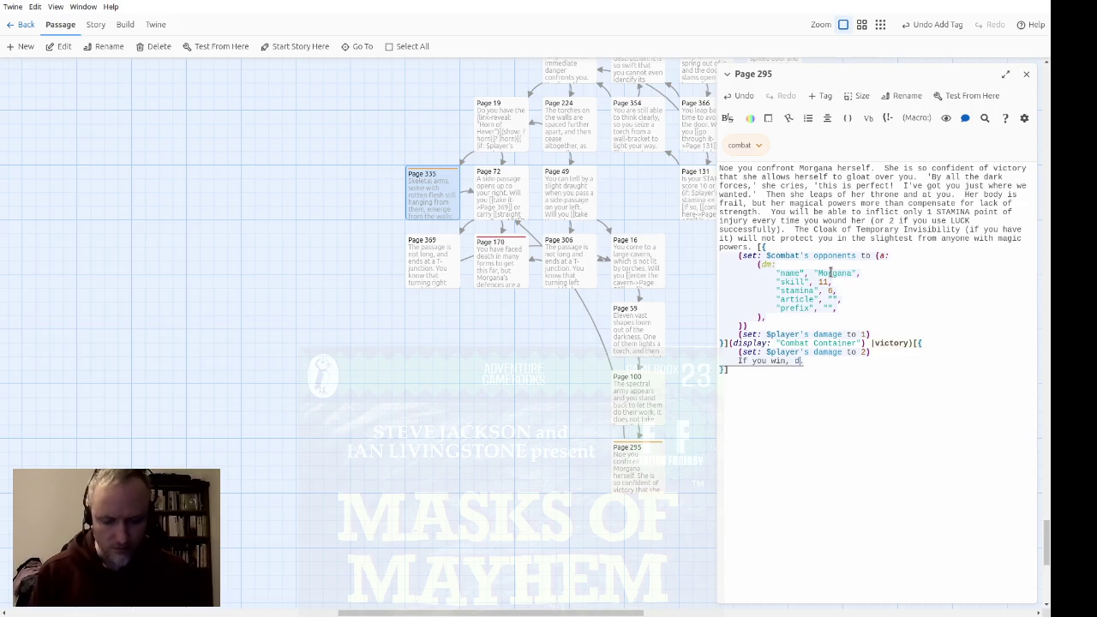
{"action": "type", "text": "id Morgana "}
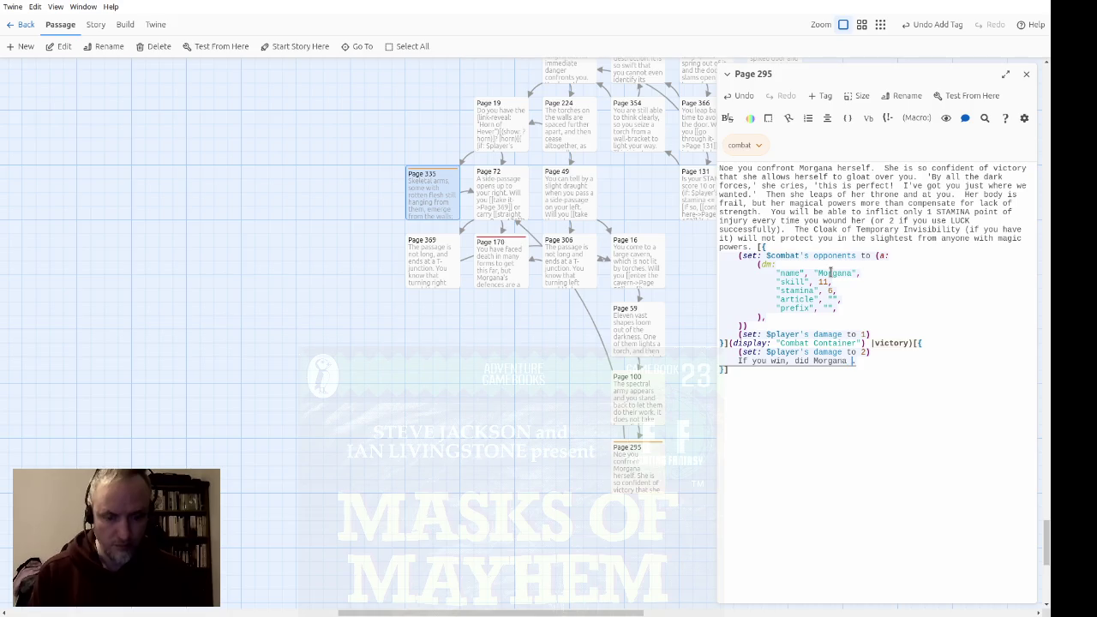
{"action": "type", "text": "curse you on "}
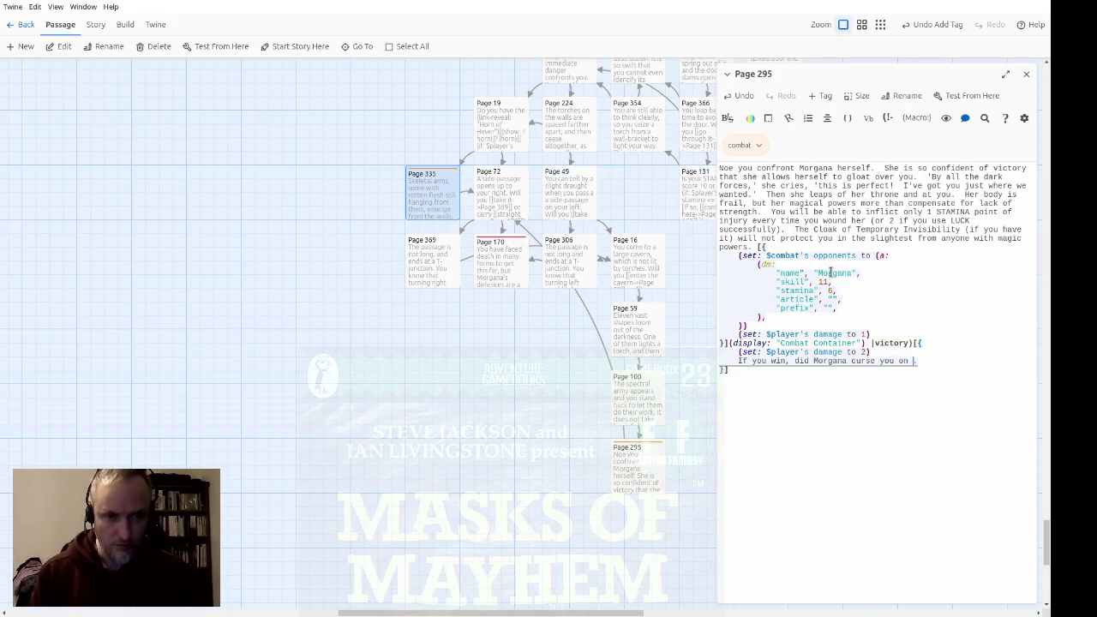
{"action": "type", "text": "Pikestaff"}
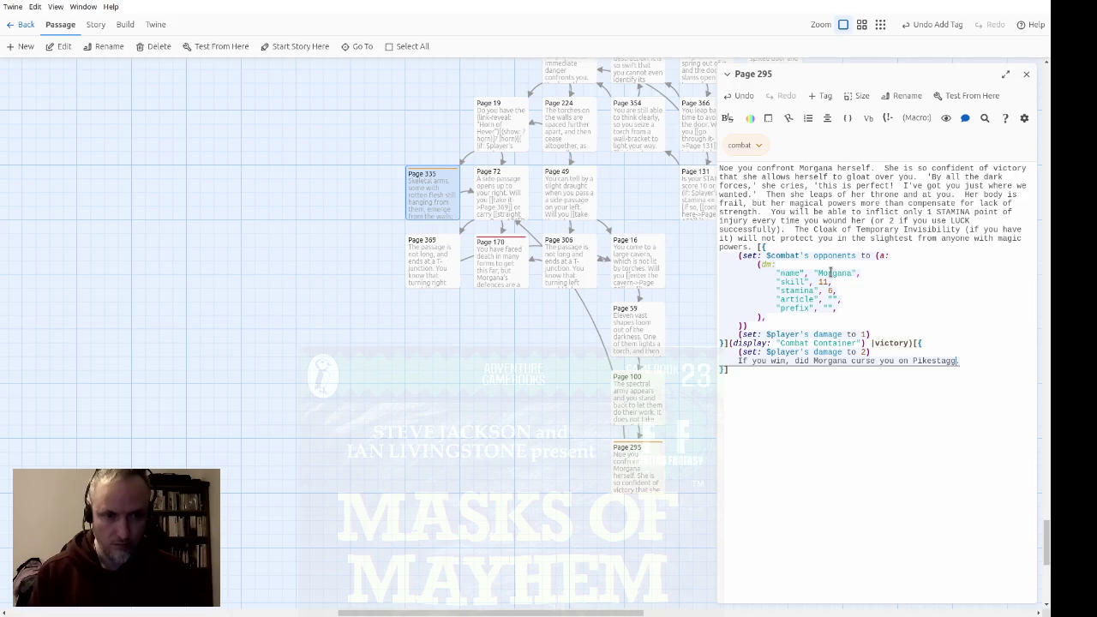
{"action": "type", "text": " Plain?"}
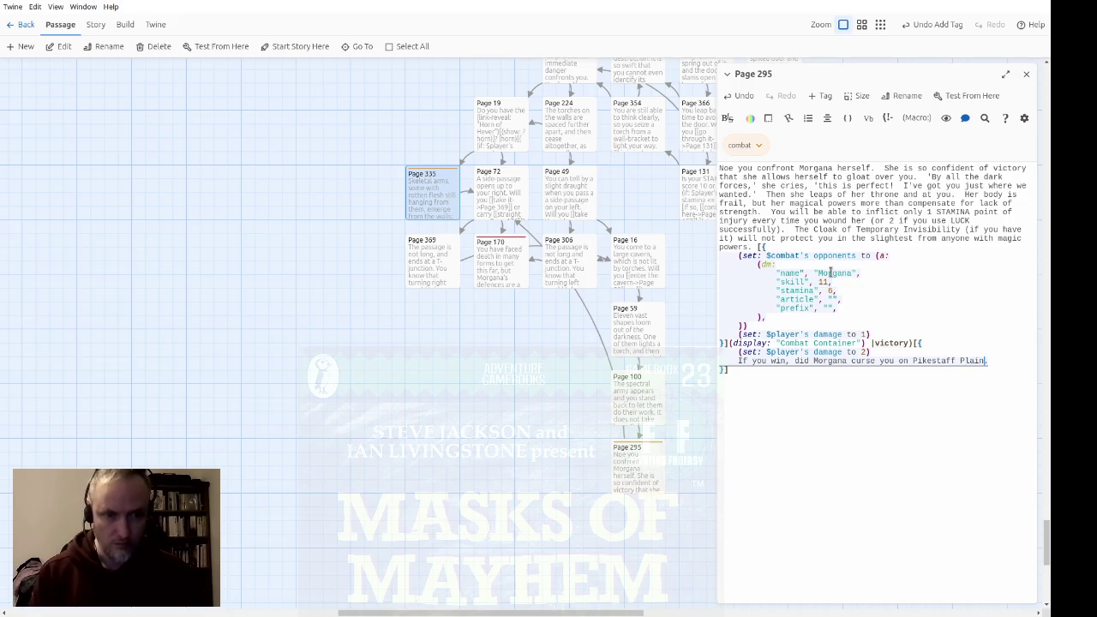
{"action": "key", "text": "ctrl+Left"}
{"action": "key", "text": "ctrl+Left"}
{"action": "key", "text": "ctrl+Left"}
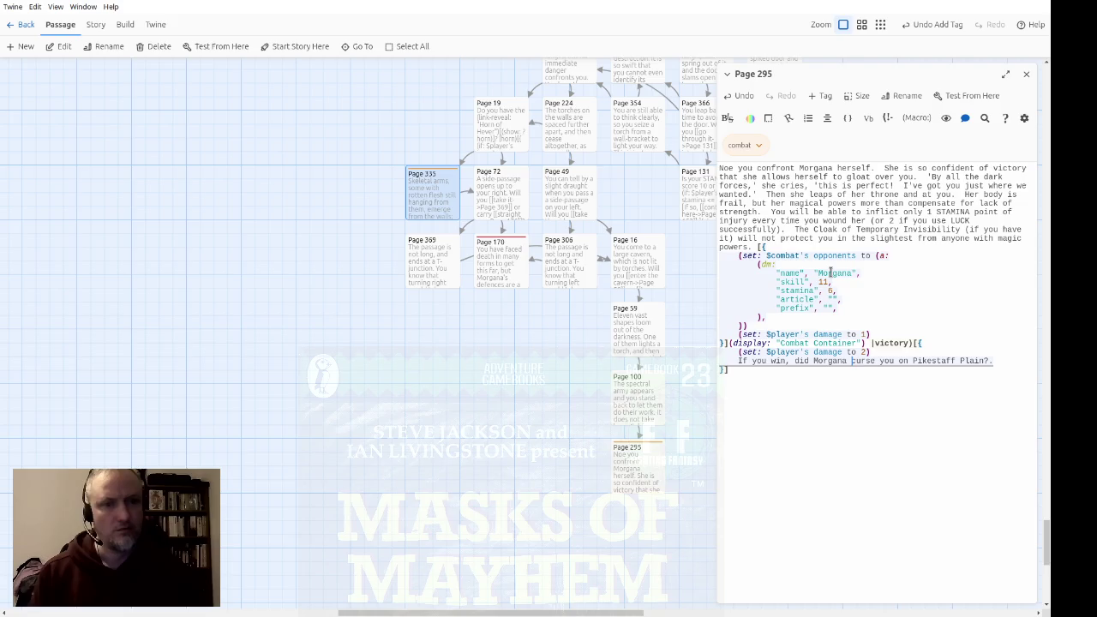
{"action": "type", "text": "(link-reveal"}
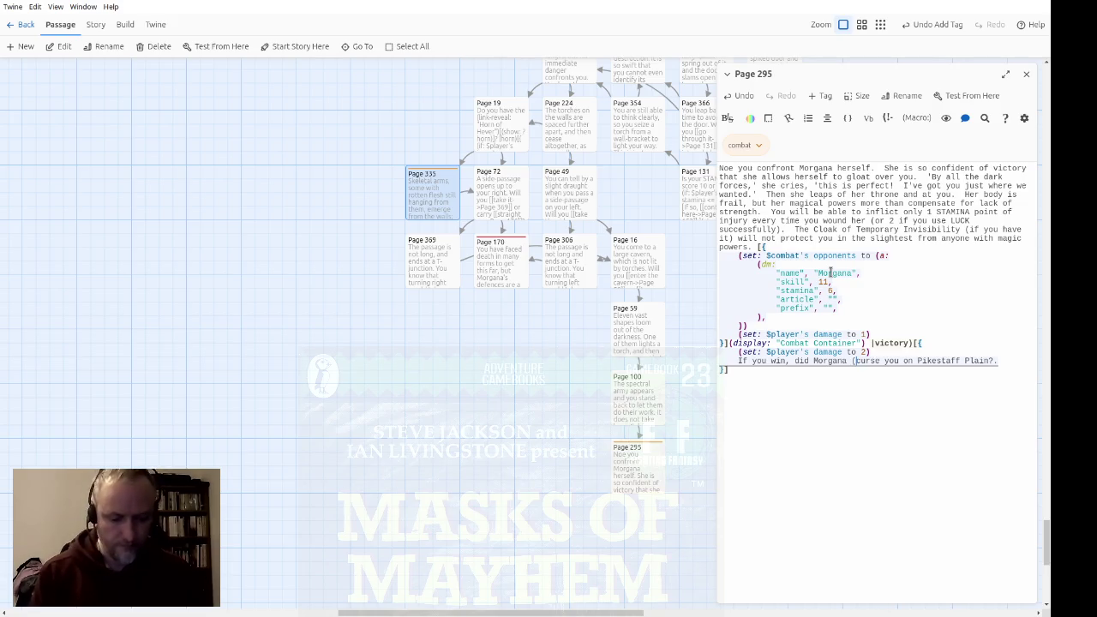
{"action": "type", "text": ":\"curse you"}
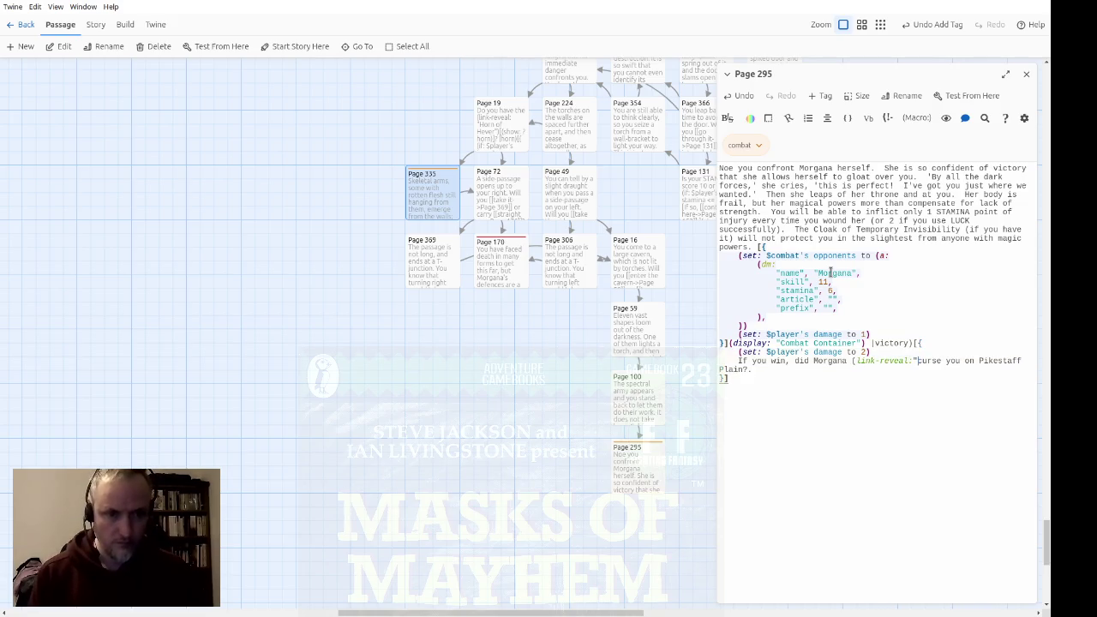
{"action": "type", "text": "\""}
{"action": "type", "text": ")[(sho"}
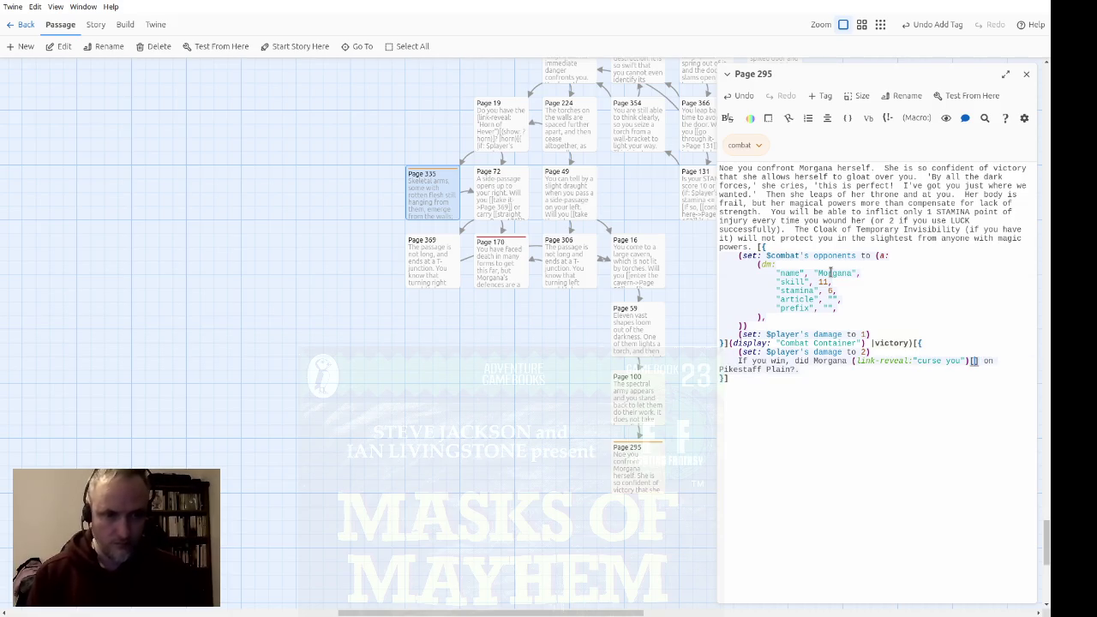
{"action": "type", "text": "w:?curs"}
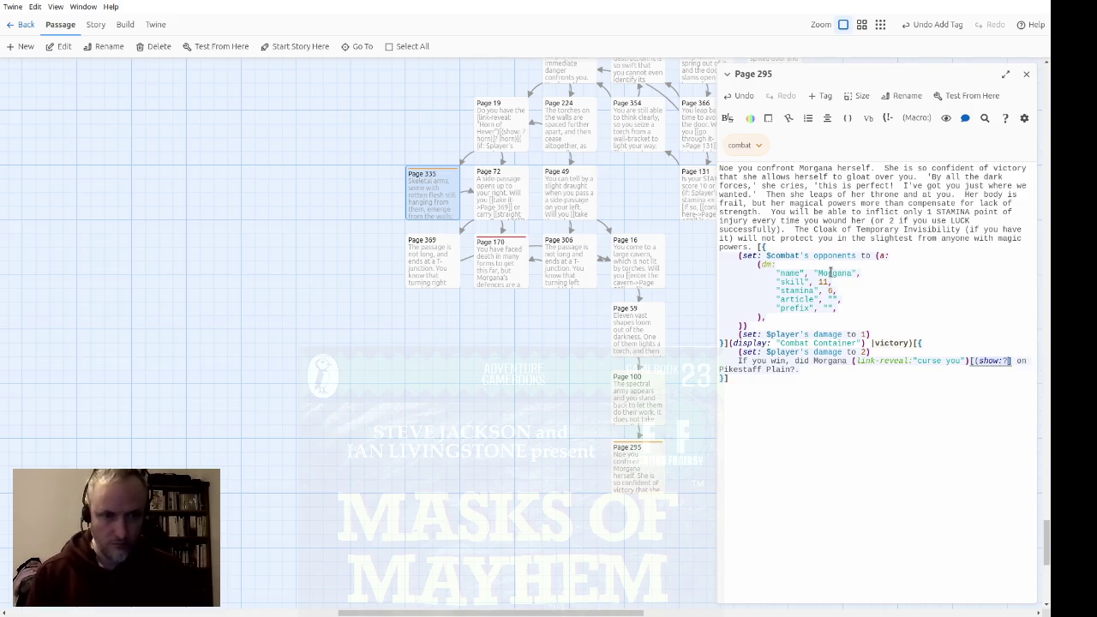
{"action": "type", "text": "e)"}
{"action": "key", "text": "Down"}
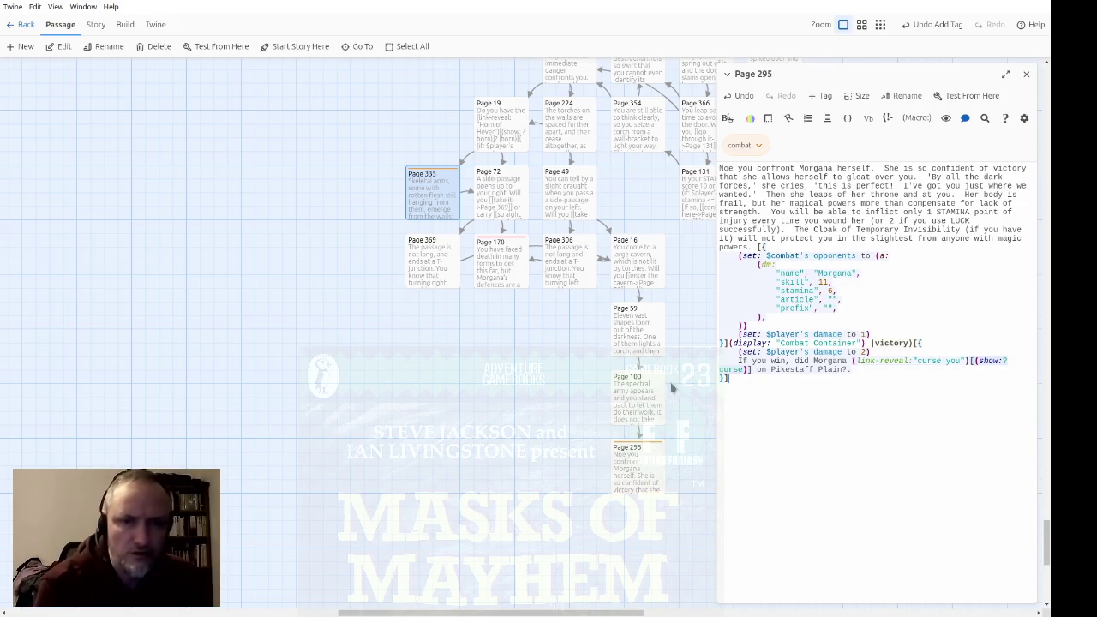
{"action": "scroll", "coordinate": [626, 387], "scroll_direction": "up", "scroll_amount": 15}
{"action": "scroll", "coordinate": [625, 390], "scroll_direction": "up", "scroll_amount": 15}
{"action": "scroll", "coordinate": [669, 305], "scroll_direction": "up", "scroll_amount": 5}
{"action": "scroll", "coordinate": [668, 304], "scroll_direction": "right", "scroll_amount": 5}
{"action": "scroll", "coordinate": [625, 386], "scroll_direction": "up", "scroll_amount": 5}
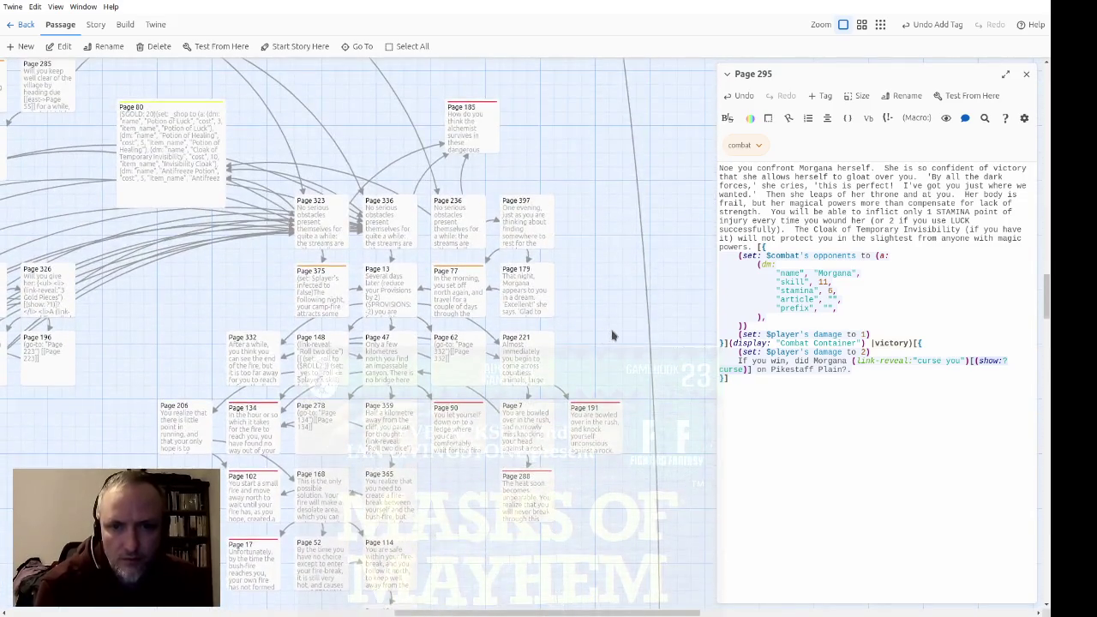
{"action": "scroll", "coordinate": [612, 335], "scroll_direction": "up", "scroll_amount": 8}
{"action": "scroll", "coordinate": [507, 249], "scroll_direction": "left", "scroll_amount": 3}
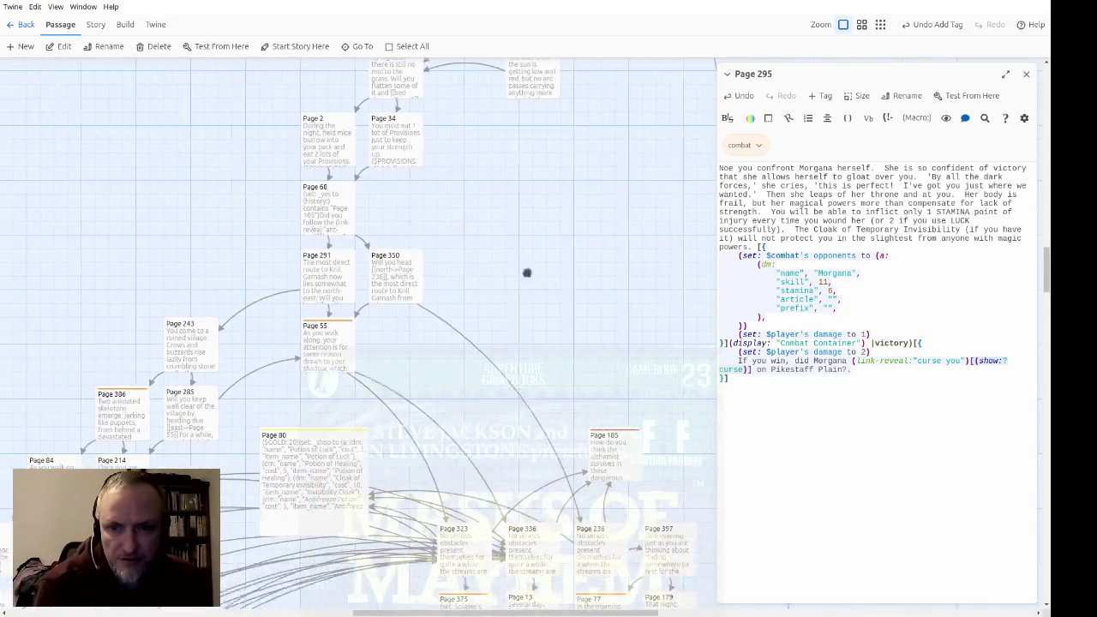
{"action": "scroll", "coordinate": [517, 272], "scroll_direction": "left", "scroll_amount": 2}
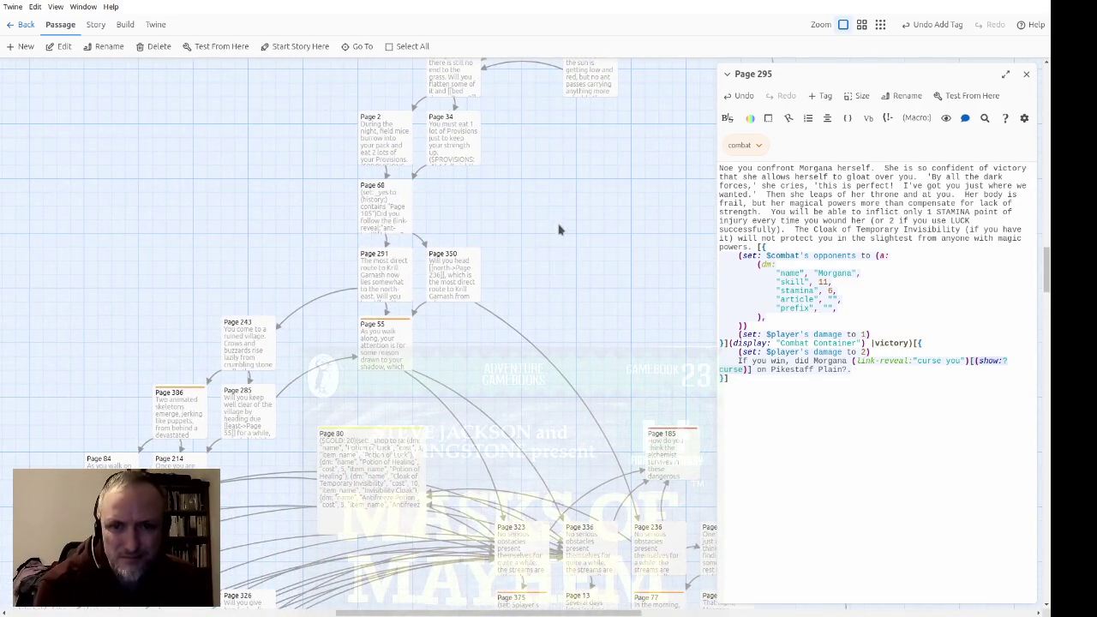
{"action": "scroll", "coordinate": [551, 255], "scroll_direction": "left", "scroll_amount": 5}
{"action": "scroll", "coordinate": [531, 248], "scroll_direction": "down", "scroll_amount": 5}
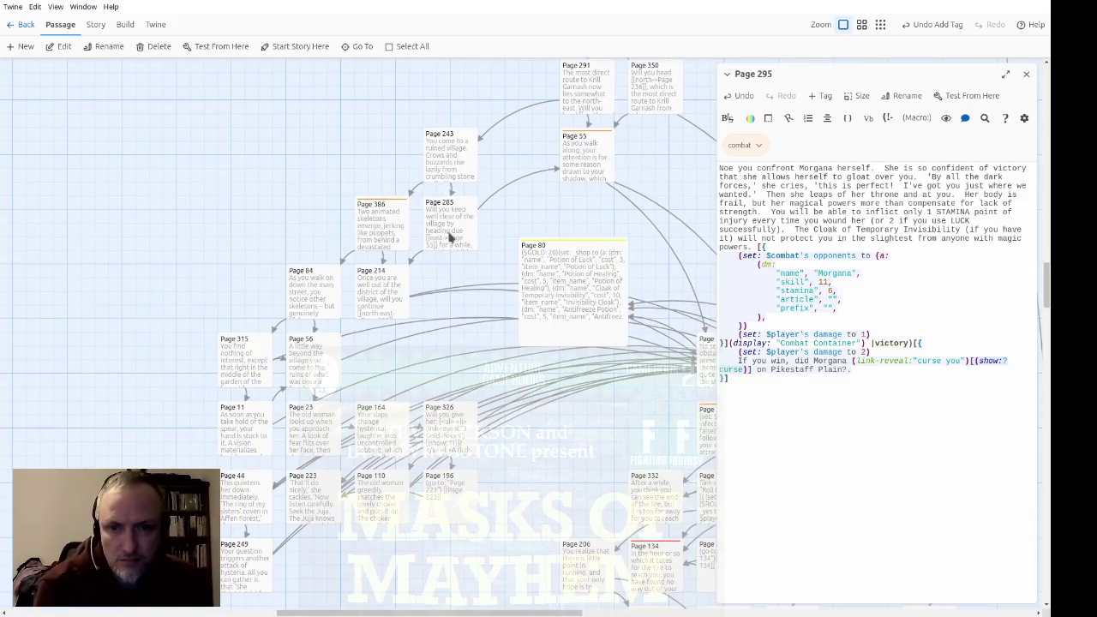
{"action": "scroll", "coordinate": [452, 240], "scroll_direction": "down", "scroll_amount": 3}
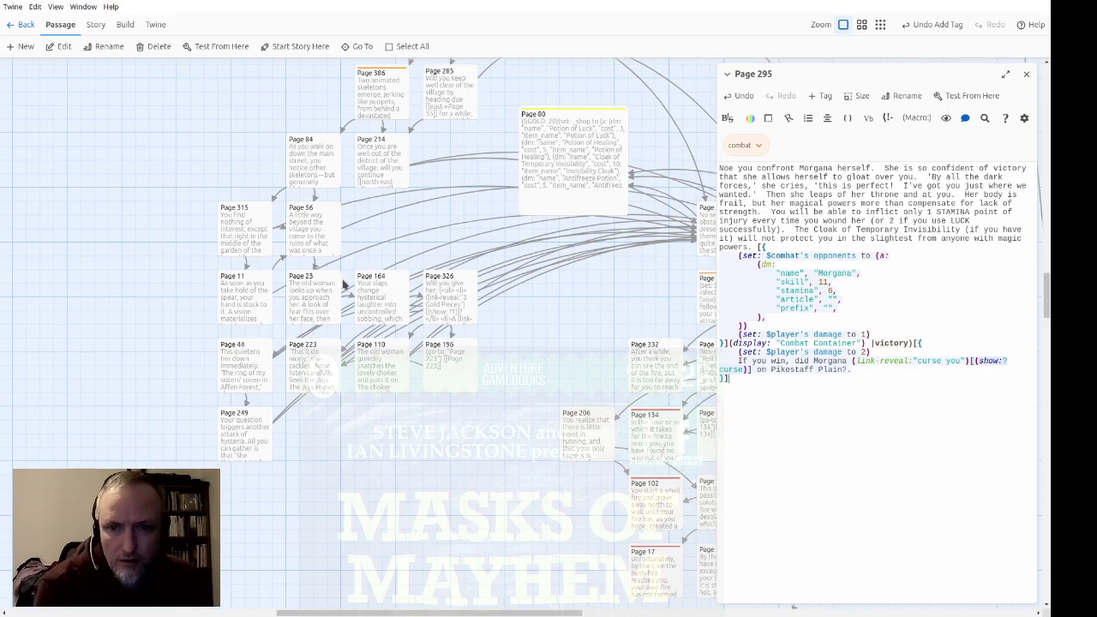
{"action": "scroll", "coordinate": [248, 272], "scroll_direction": "up", "scroll_amount": 3}
{"action": "scroll", "coordinate": [554, 221], "scroll_direction": "right", "scroll_amount": 3}
{"action": "scroll", "coordinate": [555, 221], "scroll_direction": "up", "scroll_amount": 1}
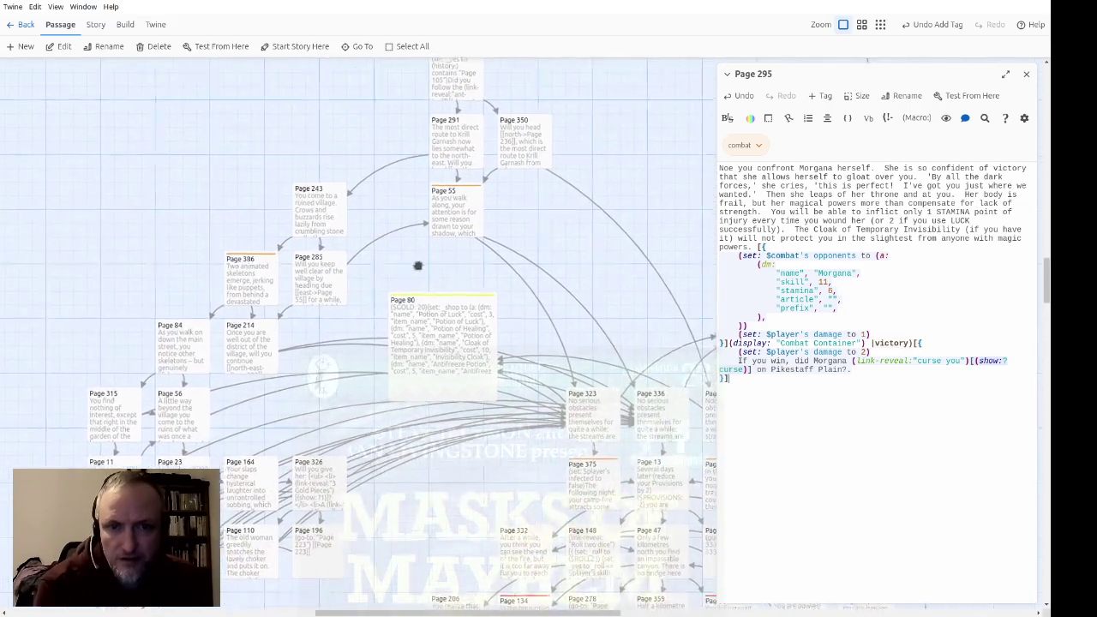
{"action": "scroll", "coordinate": [549, 285], "scroll_direction": "left", "scroll_amount": 1}
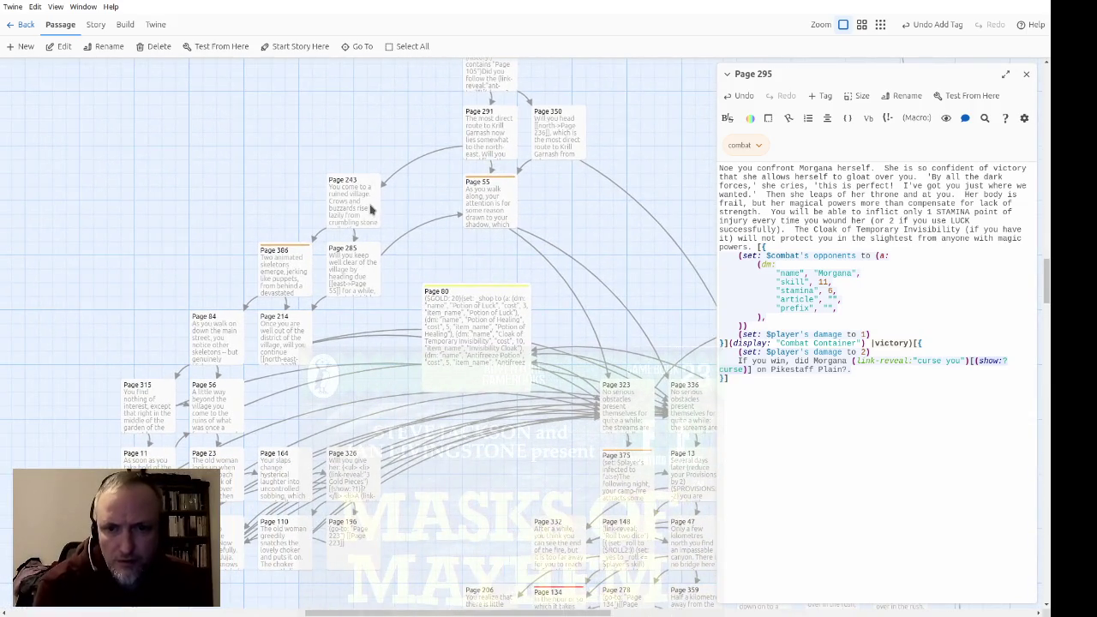
{"action": "scroll", "coordinate": [363, 337], "scroll_direction": "down", "scroll_amount": 2}
{"action": "scroll", "coordinate": [363, 336], "scroll_direction": "left", "scroll_amount": 3}
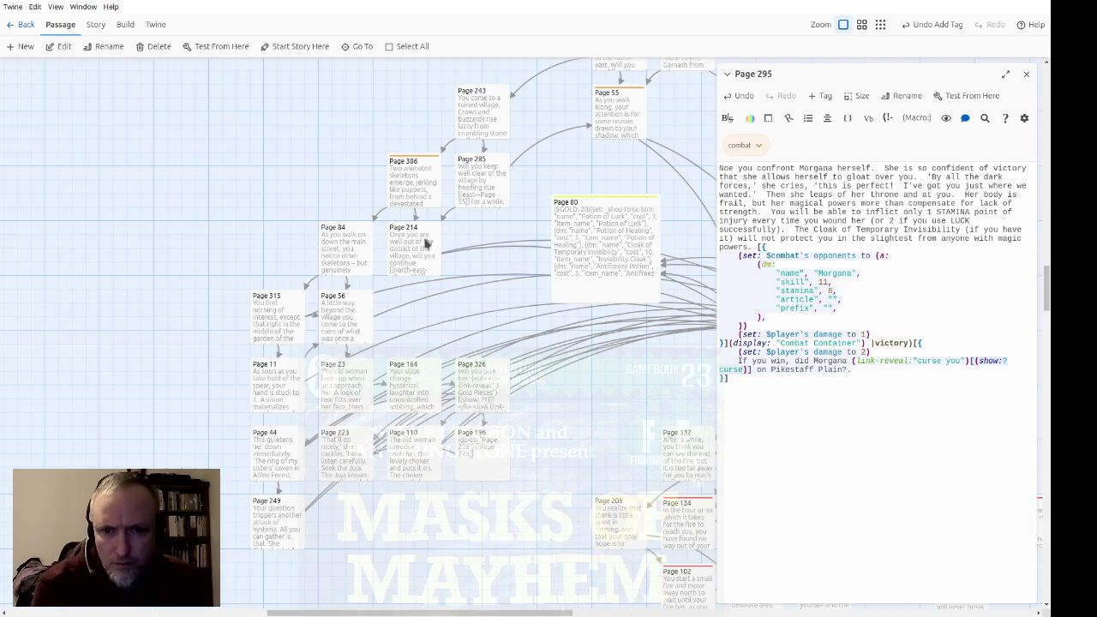
Insert (set: $player's cursed to true) after ($LUCK:-2) in Page 11 and close its editor
{"action": "double_click", "coordinate": [287, 403]}
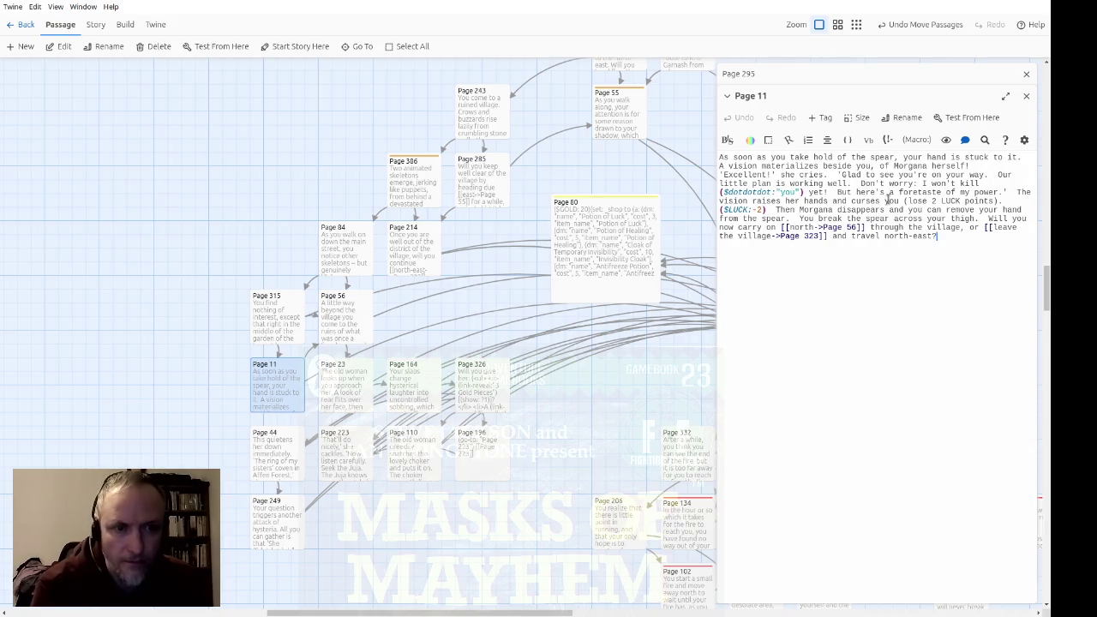
{"action": "key", "text": "ctrl+a"}
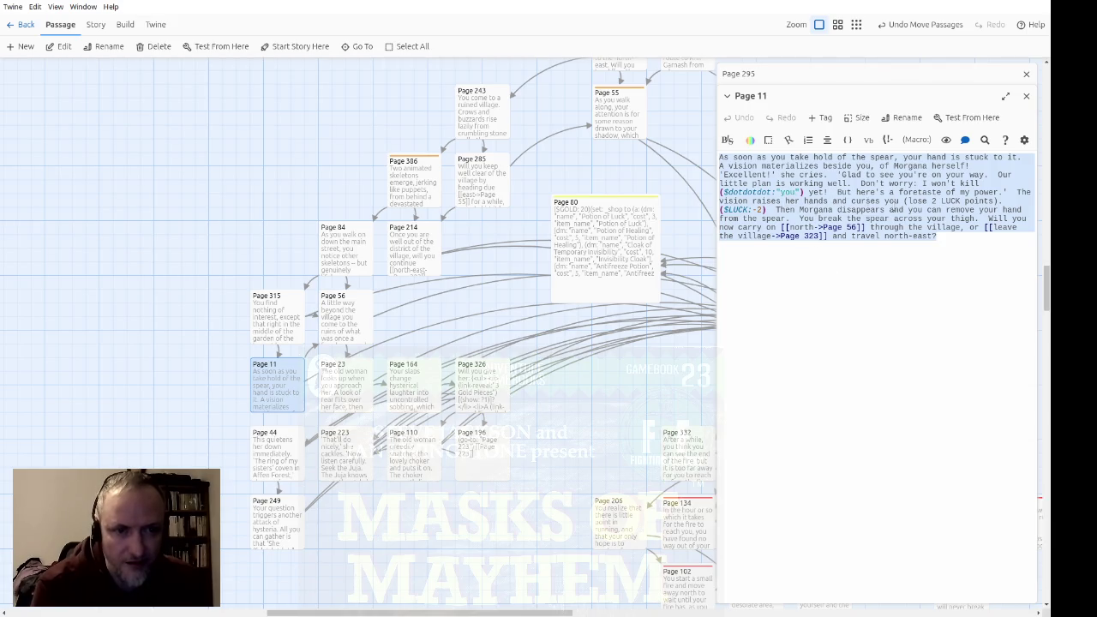
{"action": "left_click", "coordinate": [936, 300]}
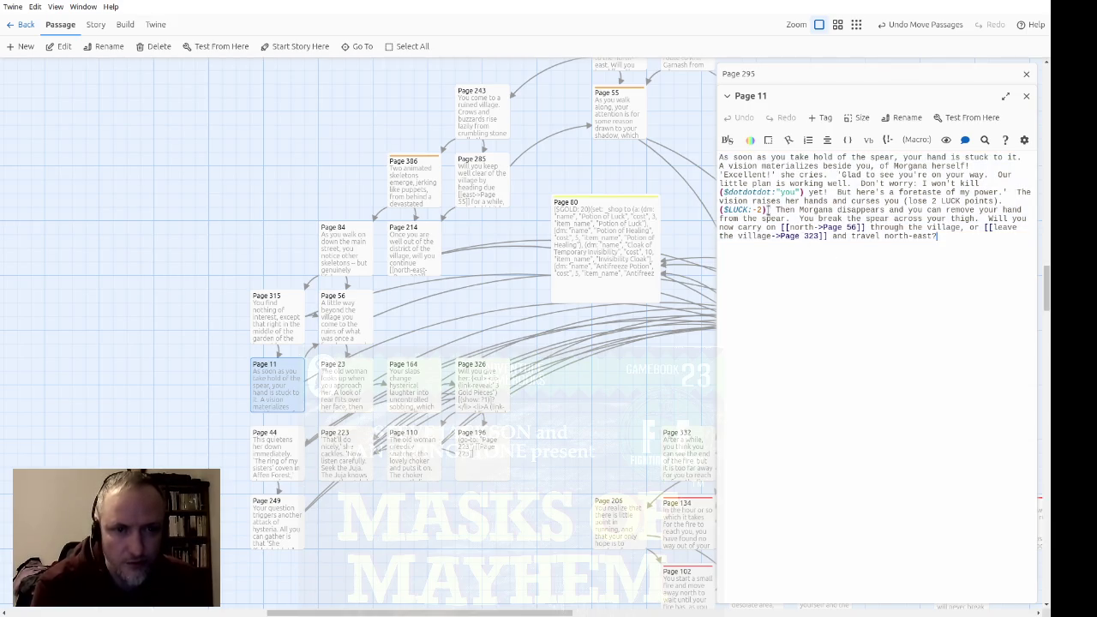
{"action": "type", "text": "("}
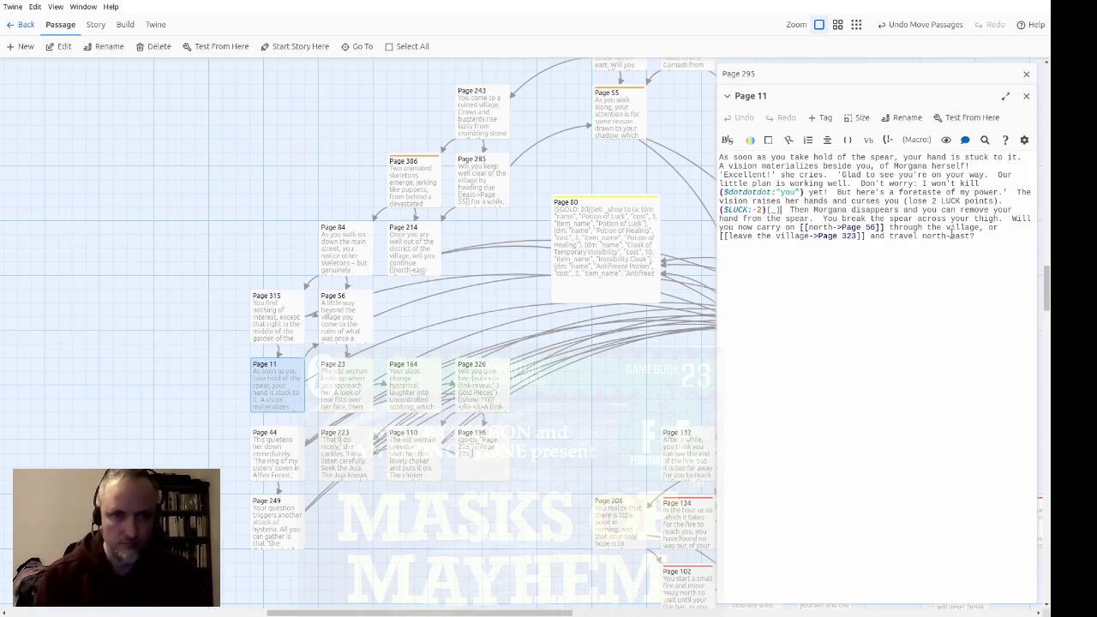
{"action": "type", "text": "set: "}
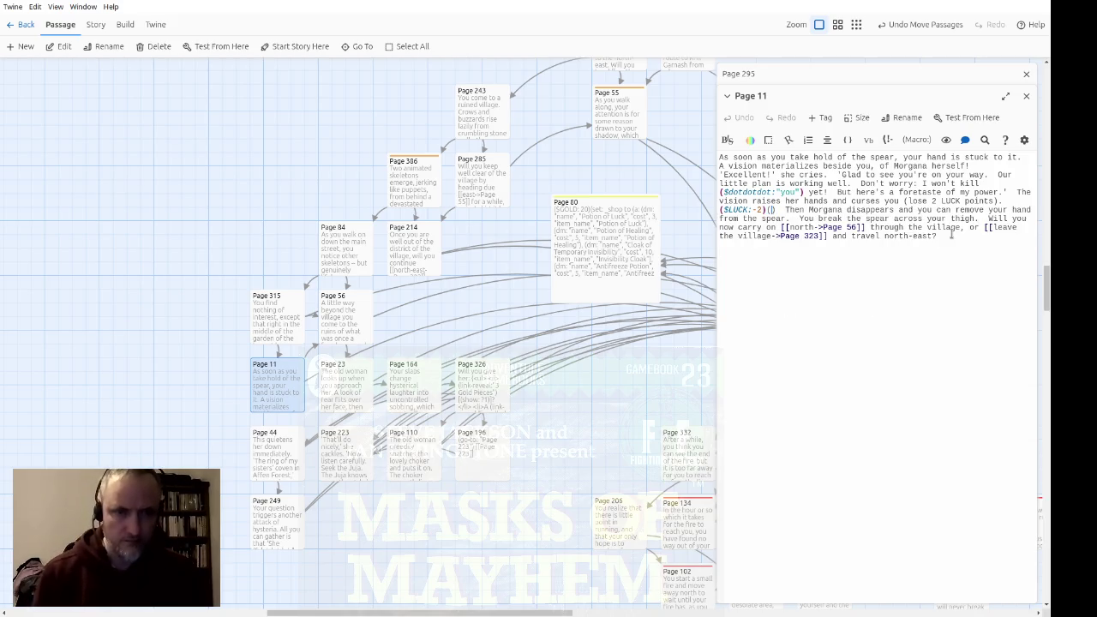
{"action": "type", "text": "$player's cur"}
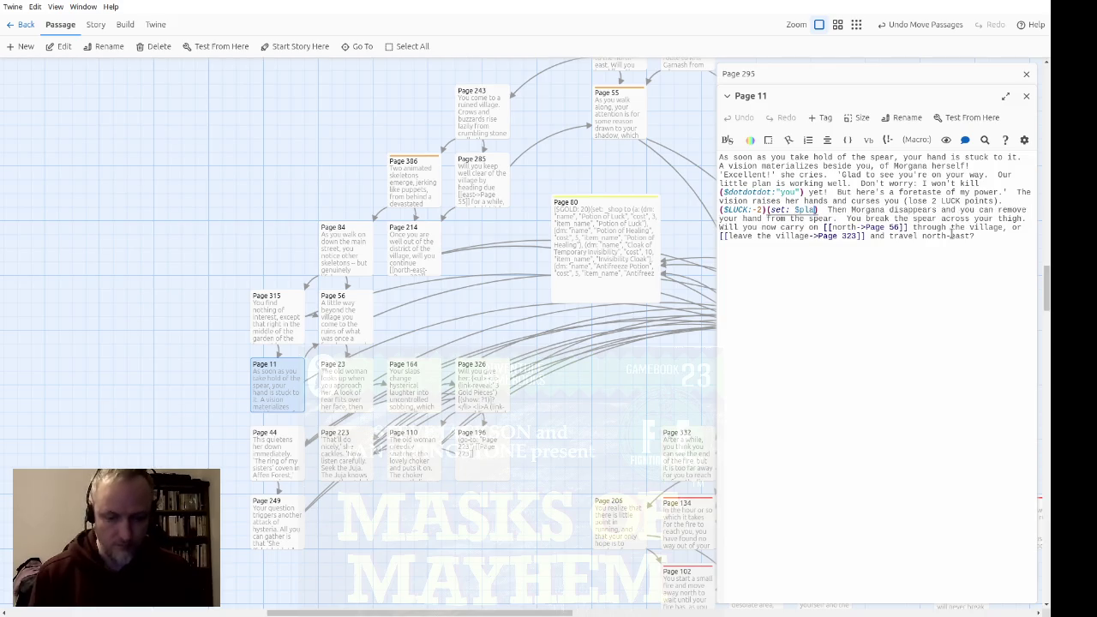
{"action": "type", "text": "sed to tr"}
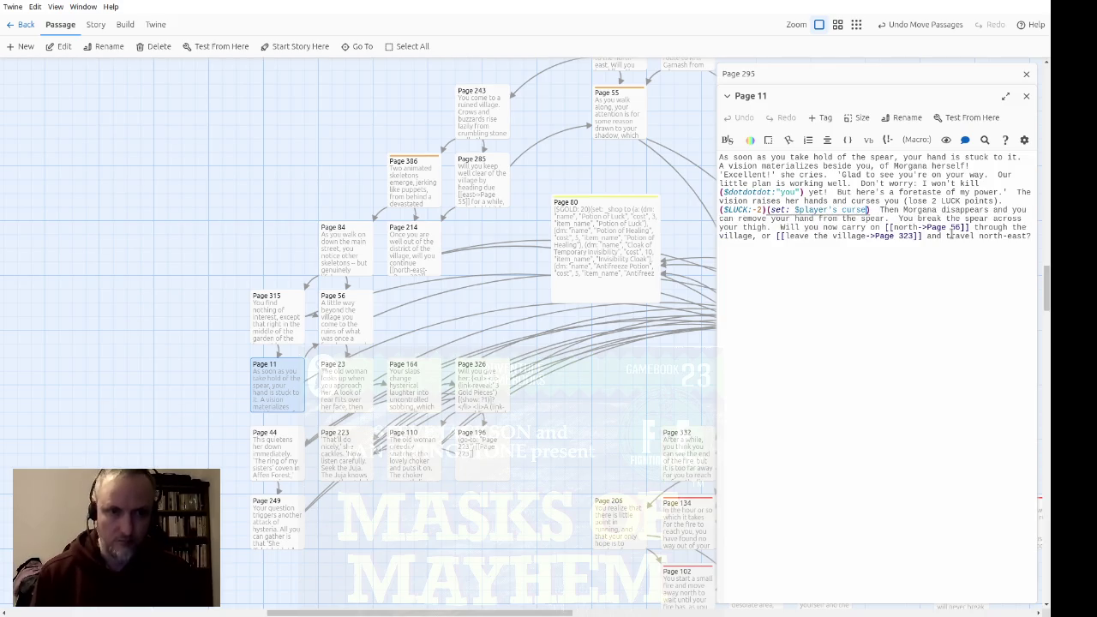
{"action": "type", "text": "ue"}
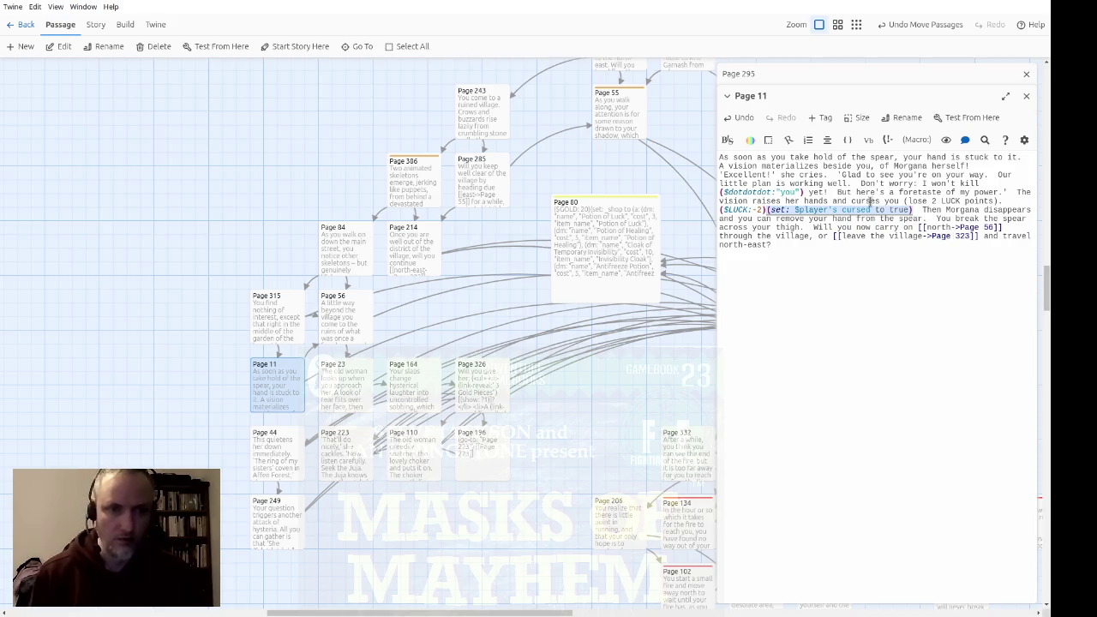
{"action": "left_click", "coordinate": [897, 227]}
{"action": "left_click", "coordinate": [1026, 96]}
{"action": "mouse_move", "coordinate": [625, 415]}
{"action": "left_mouse_down"}
{"action": "mouse_move", "coordinate": [492, 343]}
{"action": "mouse_move", "coordinate": [196, 305]}
{"action": "mouse_move", "coordinate": [587, 270]}
{"action": "left_mouse_up"}
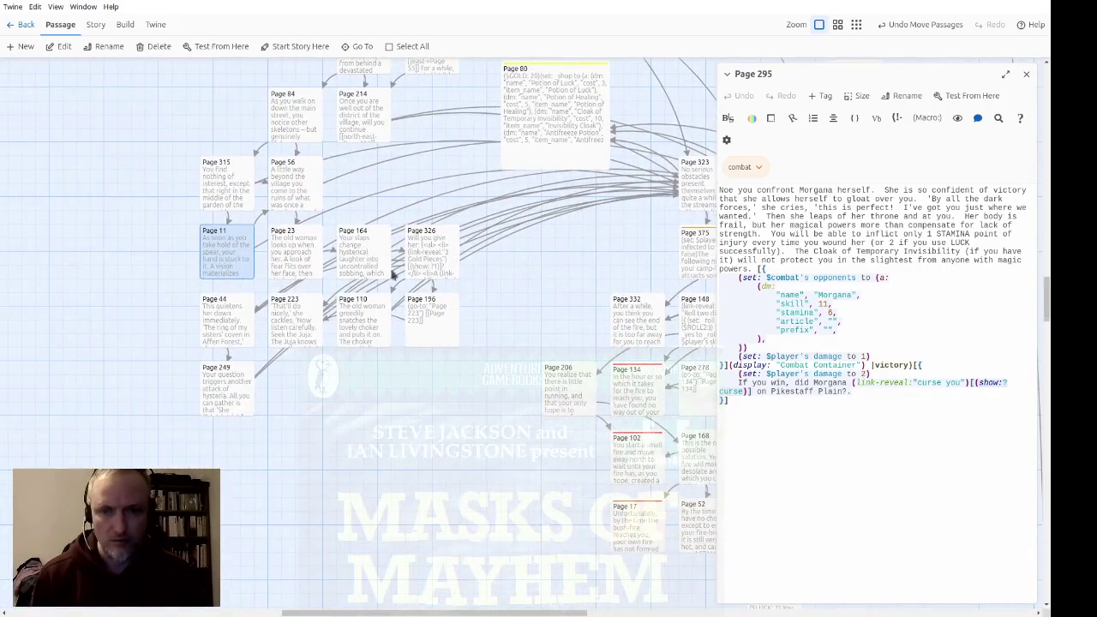
Add the existing 'key' tag to Page 11 and close its editor
{"action": "double_click", "coordinate": [230, 267]}
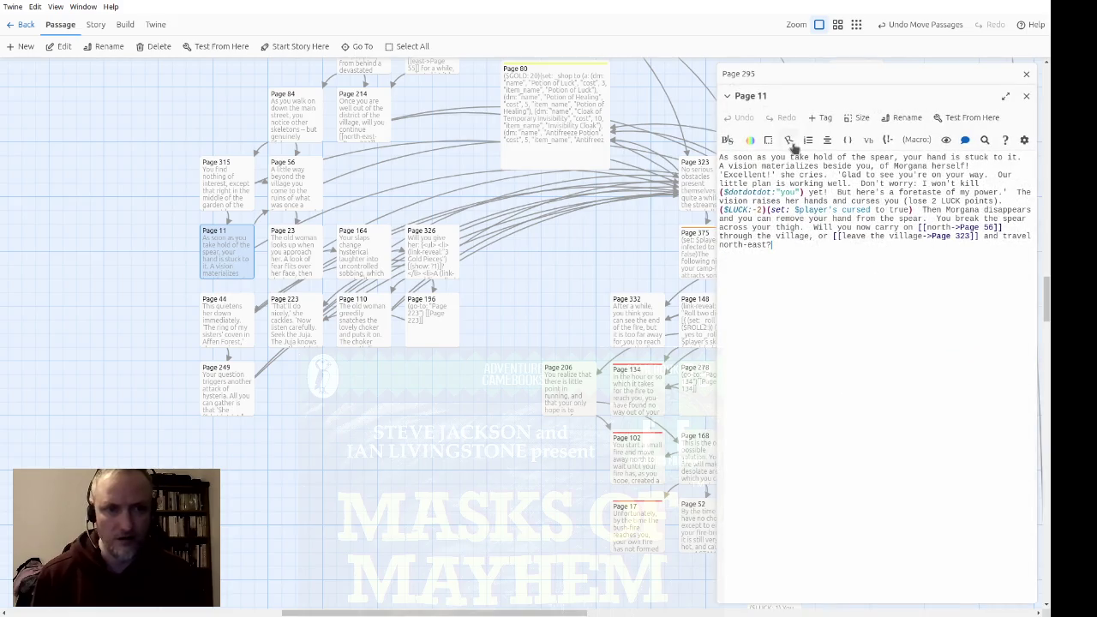
{"action": "left_click", "coordinate": [817, 119]}
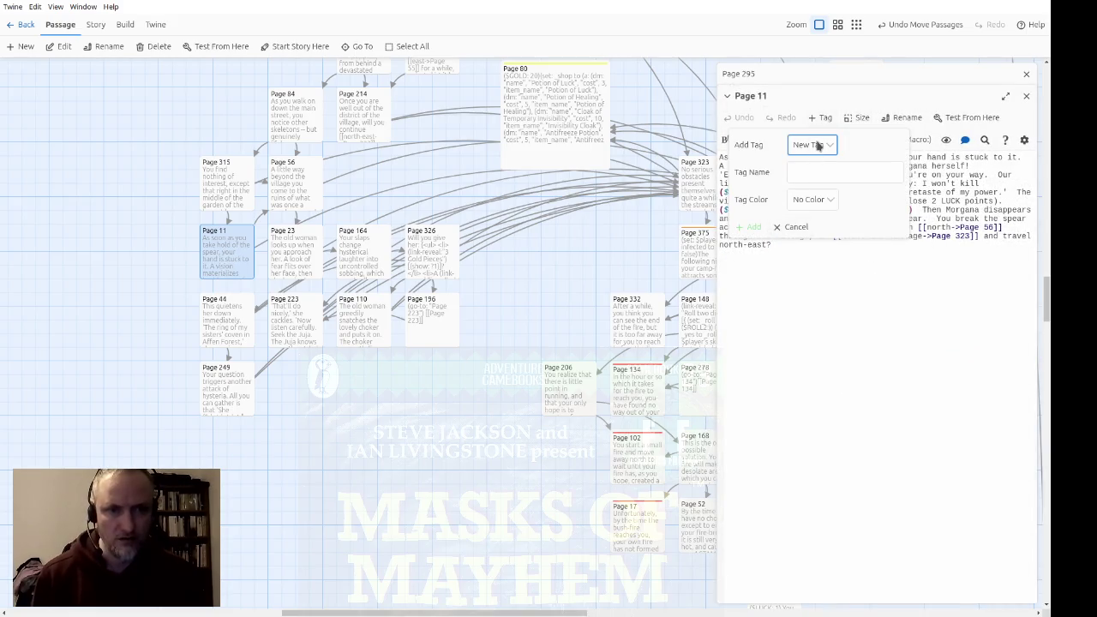
{"action": "left_click", "coordinate": [814, 216]}
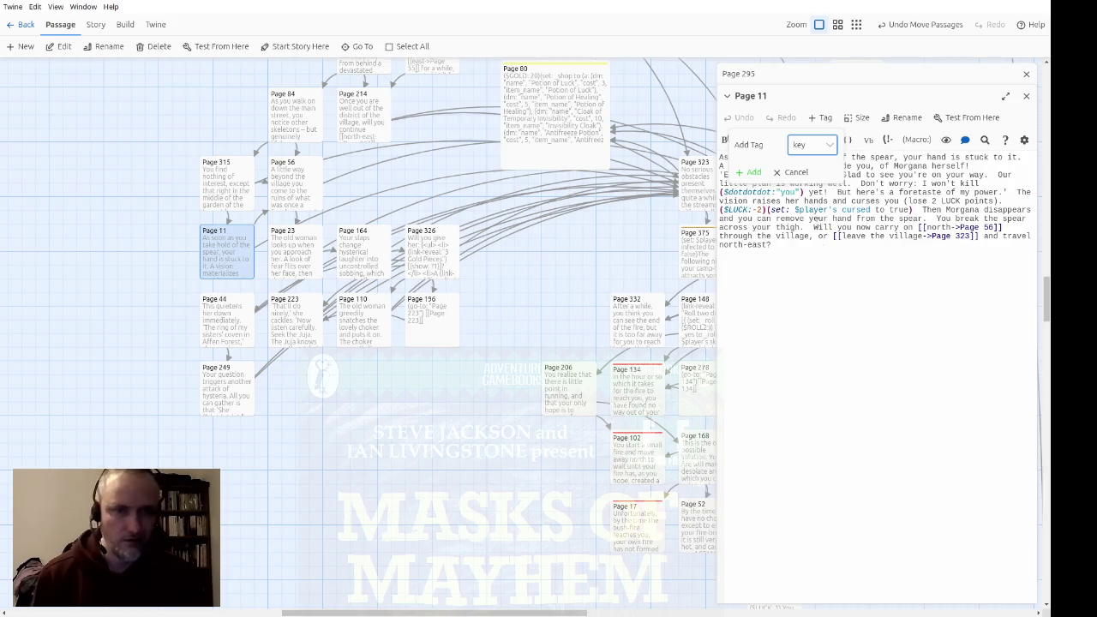
{"action": "left_click", "coordinate": [747, 173]}
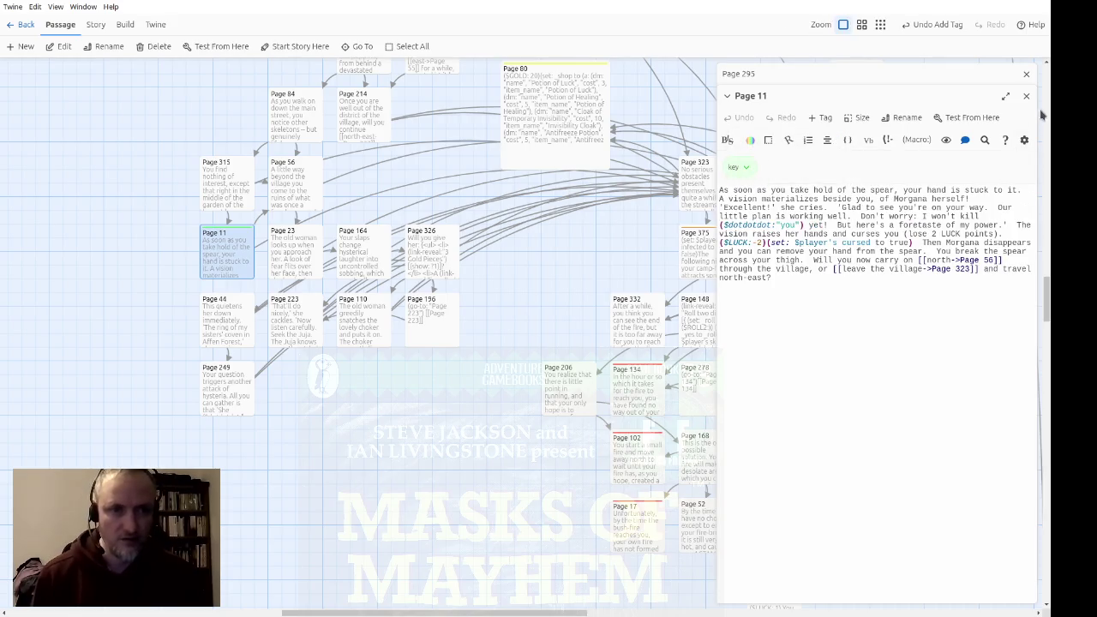
{"action": "left_click", "coordinate": [1027, 96]}
Shift the story map over to Page 179 and open that passage
{"action": "left_click_drag", "start_coordinate": [537, 291], "coordinate": [386, 323]}
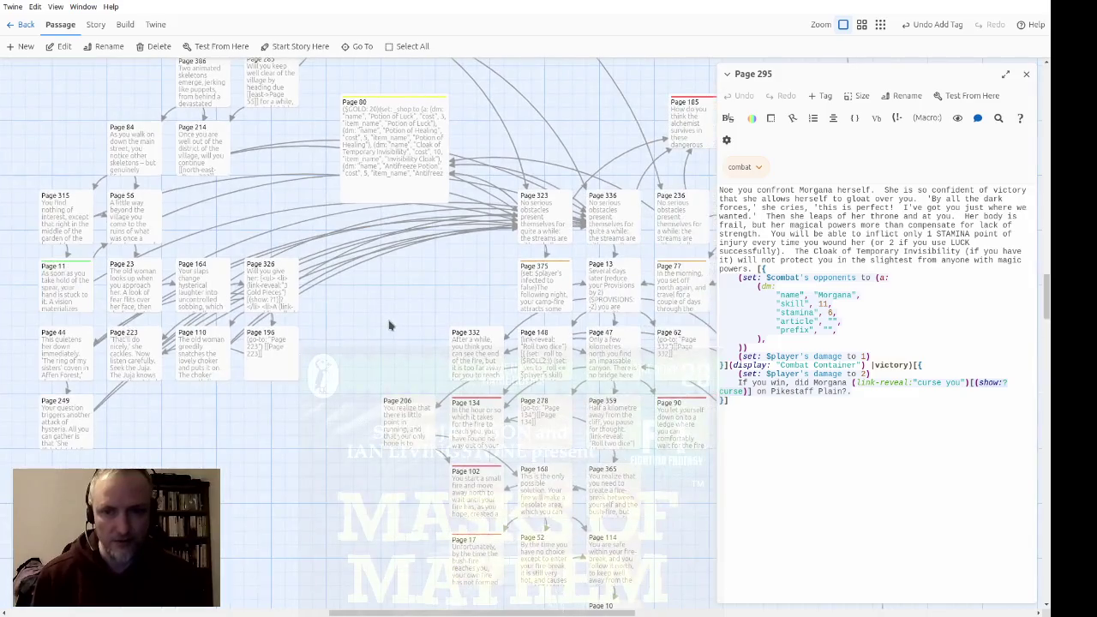
{"action": "left_click_drag", "start_coordinate": [440, 294], "coordinate": [155, 190]}
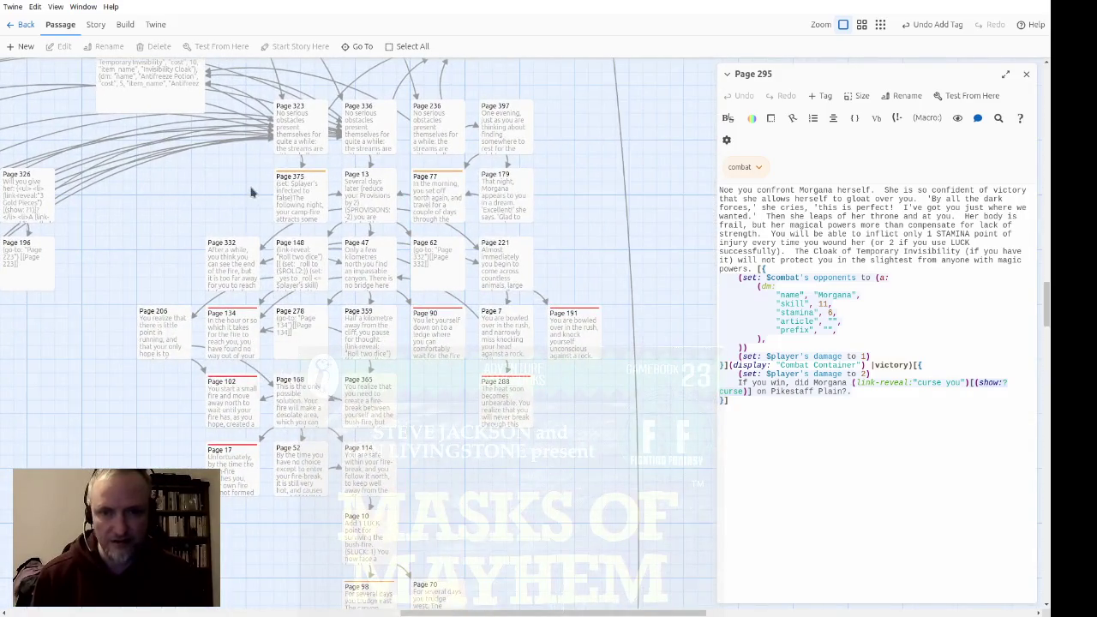
{"action": "double_click", "coordinate": [506, 208]}
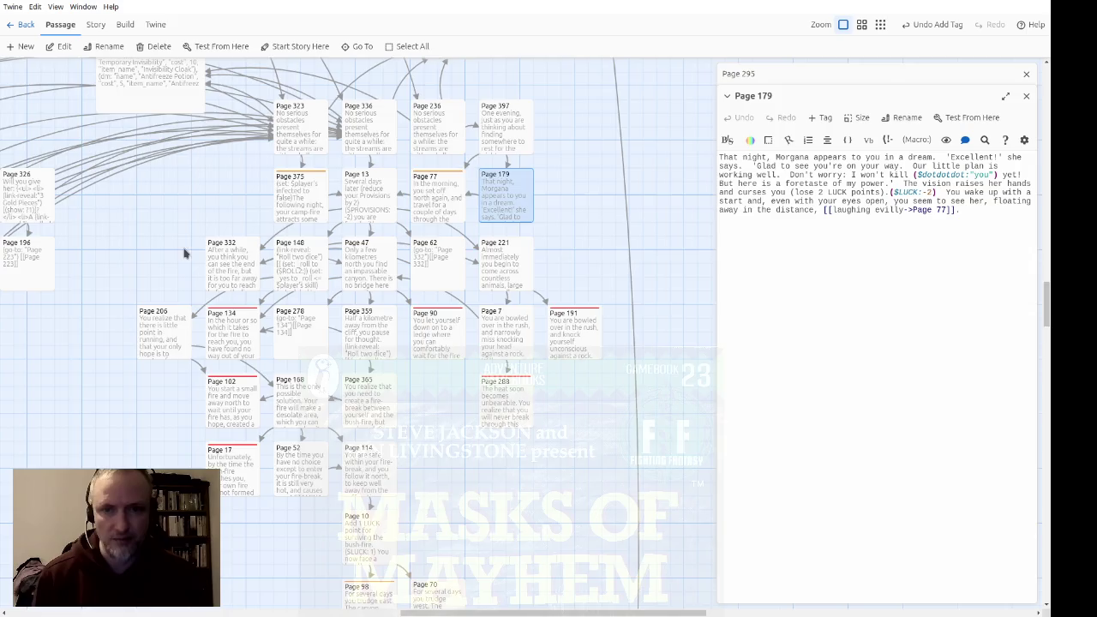
Paste (set: $player's cursed to true) after ($LUCK:-2) in Page 179 and close the editor
{"action": "scroll", "coordinate": [194, 331], "scroll_direction": "up", "scroll_amount": 2}
{"action": "scroll", "coordinate": [196, 341], "scroll_direction": "left", "scroll_amount": 3}
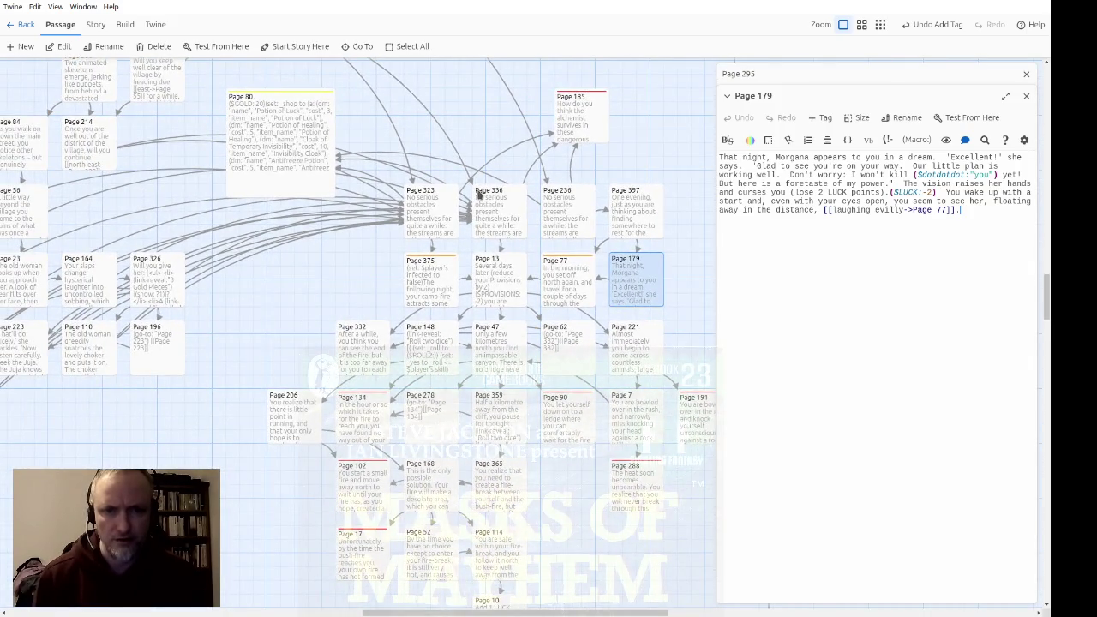
{"action": "scroll", "coordinate": [435, 245], "scroll_direction": "left", "scroll_amount": 6}
{"action": "scroll", "coordinate": [435, 211], "scroll_direction": "down", "scroll_amount": 2}
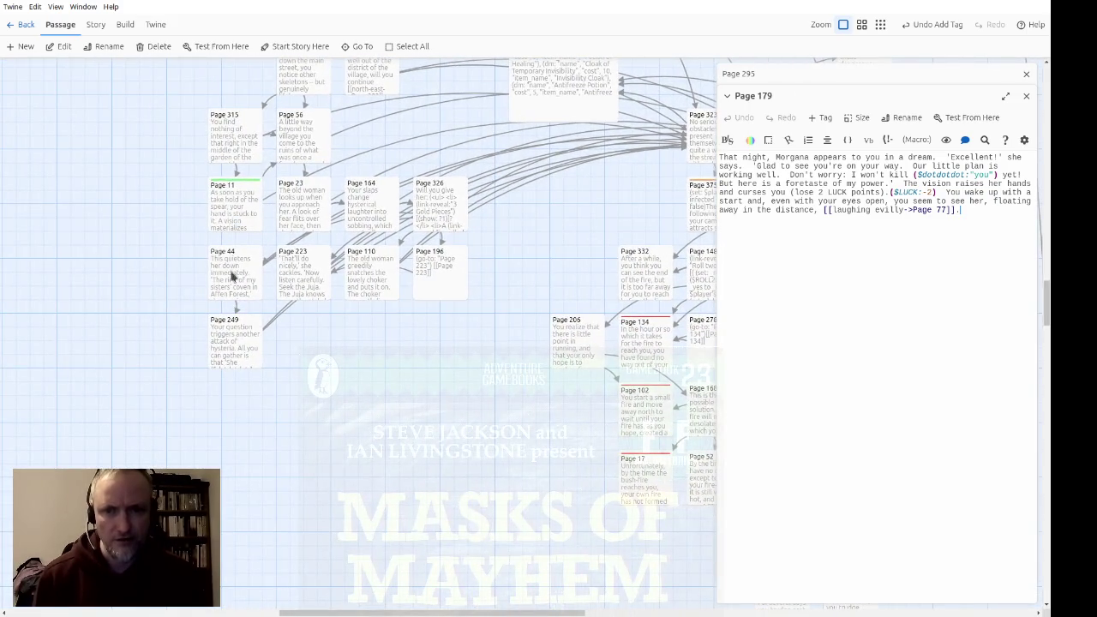
{"action": "scroll", "coordinate": [486, 246], "scroll_direction": "right", "scroll_amount": 1}
{"action": "scroll", "coordinate": [486, 246], "scroll_direction": "right", "scroll_amount": 5}
{"action": "scroll", "coordinate": [211, 321], "scroll_direction": "up", "scroll_amount": 2}
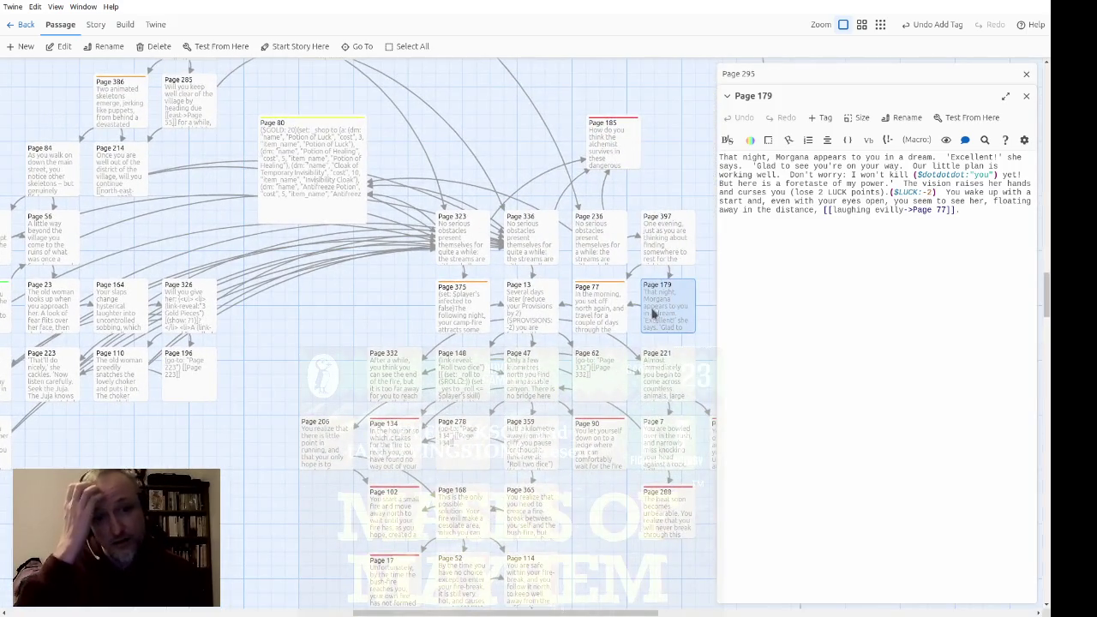
{"action": "left_click_drag", "start_coordinate": [670, 249], "coordinate": [676, 244]}
{"action": "mouse_move", "coordinate": [597, 251]}
{"action": "left_mouse_down"}
{"action": "mouse_move", "coordinate": [607, 243]}
{"action": "mouse_move", "coordinate": [581, 245]}
{"action": "left_mouse_up"}
{"action": "scroll", "coordinate": [565, 210], "scroll_direction": "up", "scroll_amount": 3}
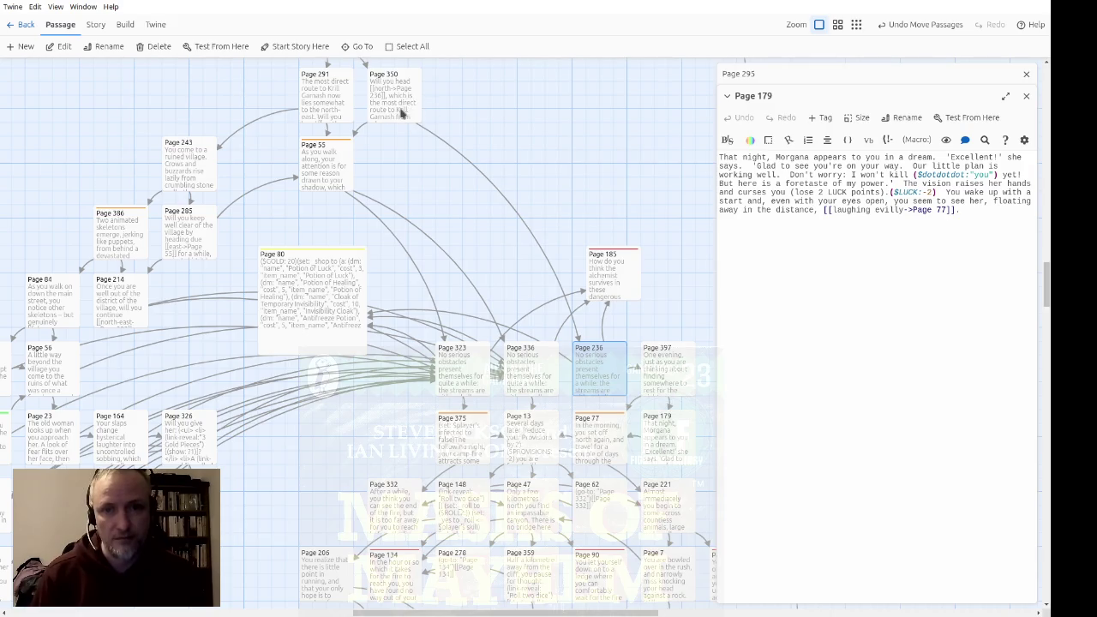
{"action": "left_click_drag", "start_coordinate": [690, 286], "coordinate": [654, 143]}
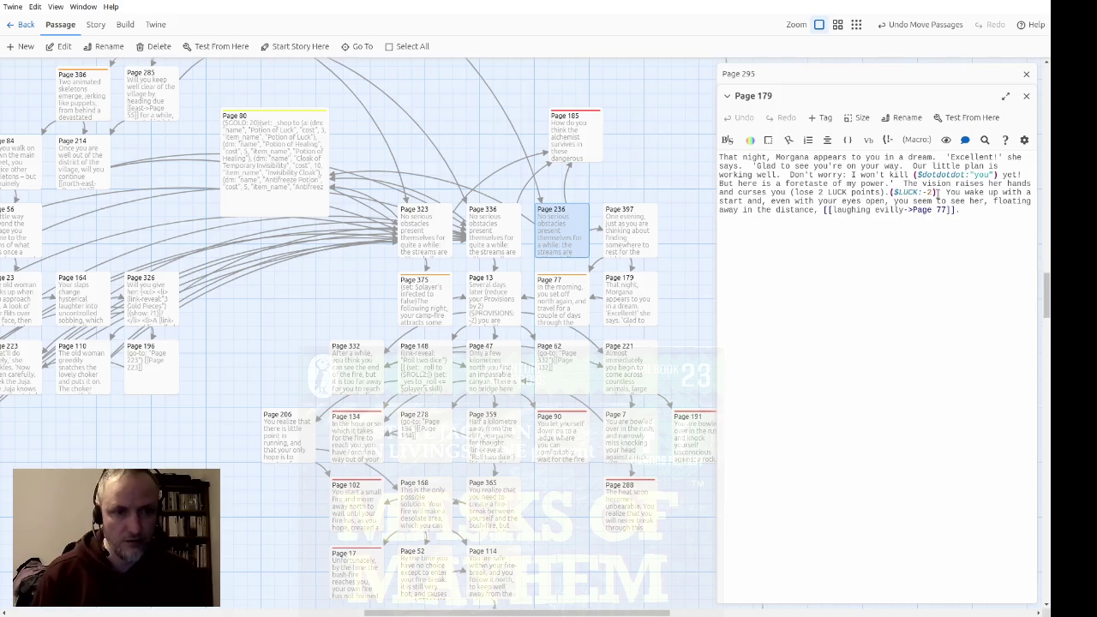
{"action": "type", "text": "(set: $player's cursed to true)]"}
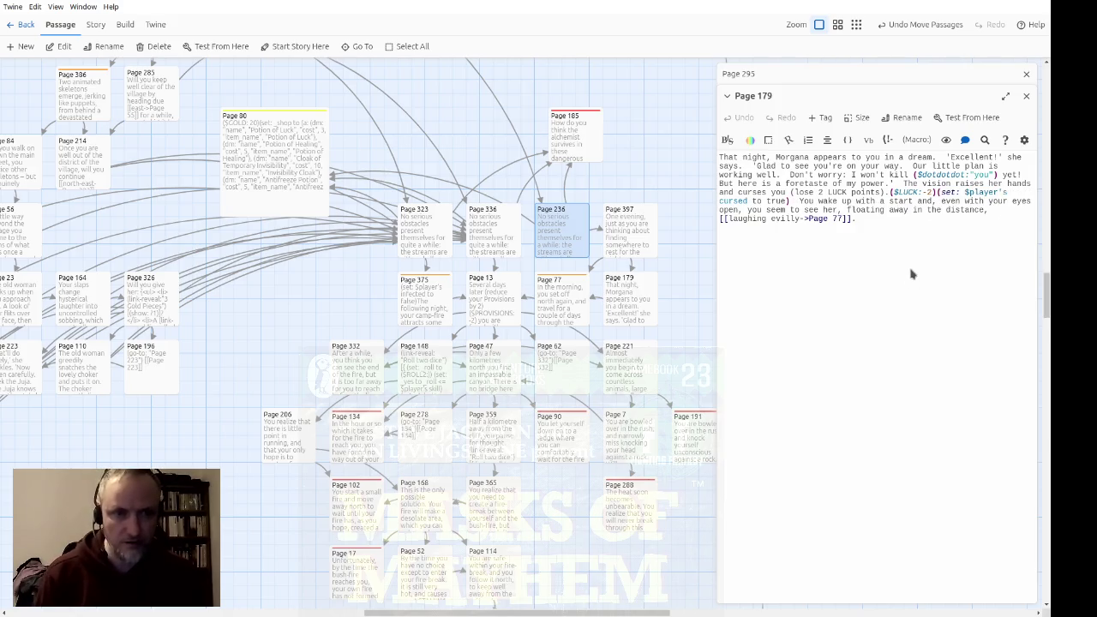
{"action": "left_click", "coordinate": [1026, 96]}
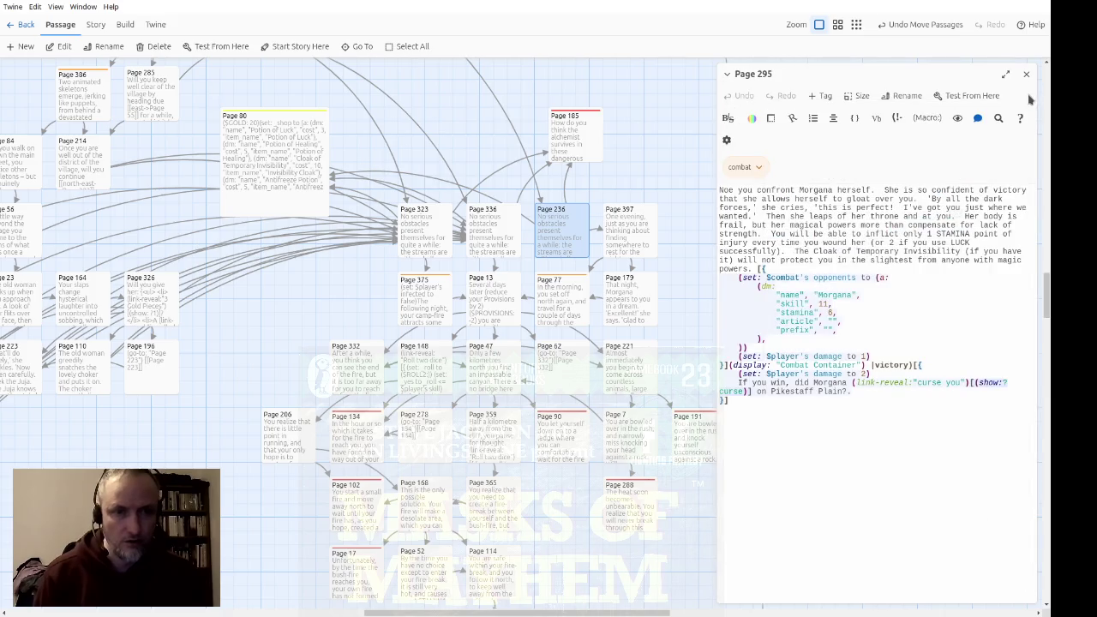
Rework the pasted macro at Page 295's end into the curse hook's (set: _yes to $player contains "cursed")
{"action": "left_click_drag", "start_coordinate": [875, 285], "coordinate": [875, 285]}
{"action": "left_click", "coordinate": [898, 392]}
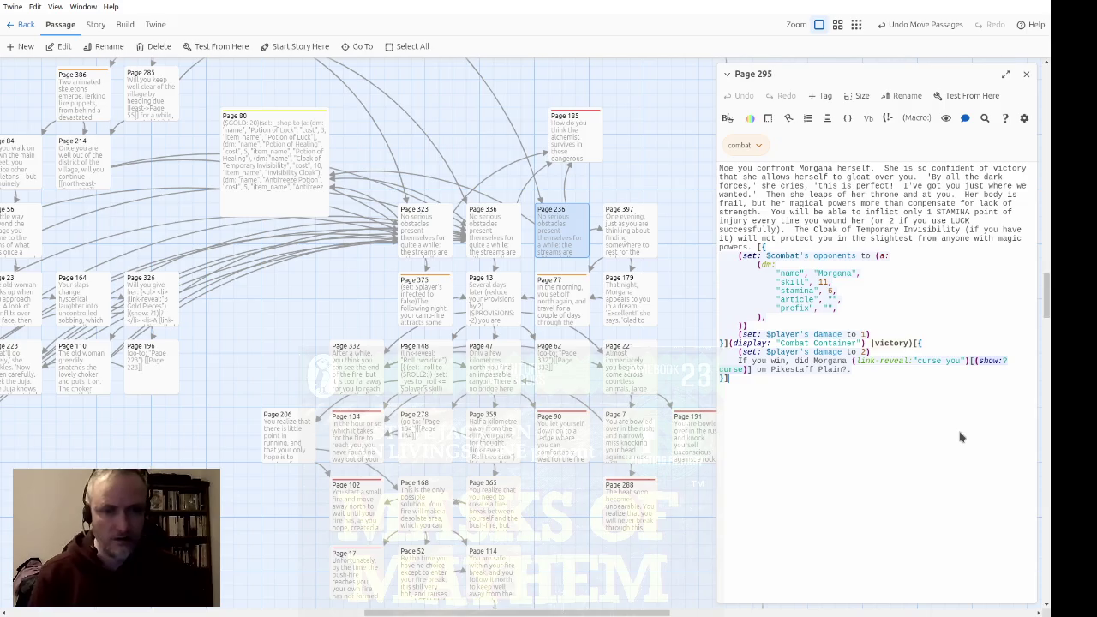
{"action": "type", "text": "(c"}
{"action": "key", "text": "ctrl+v"}
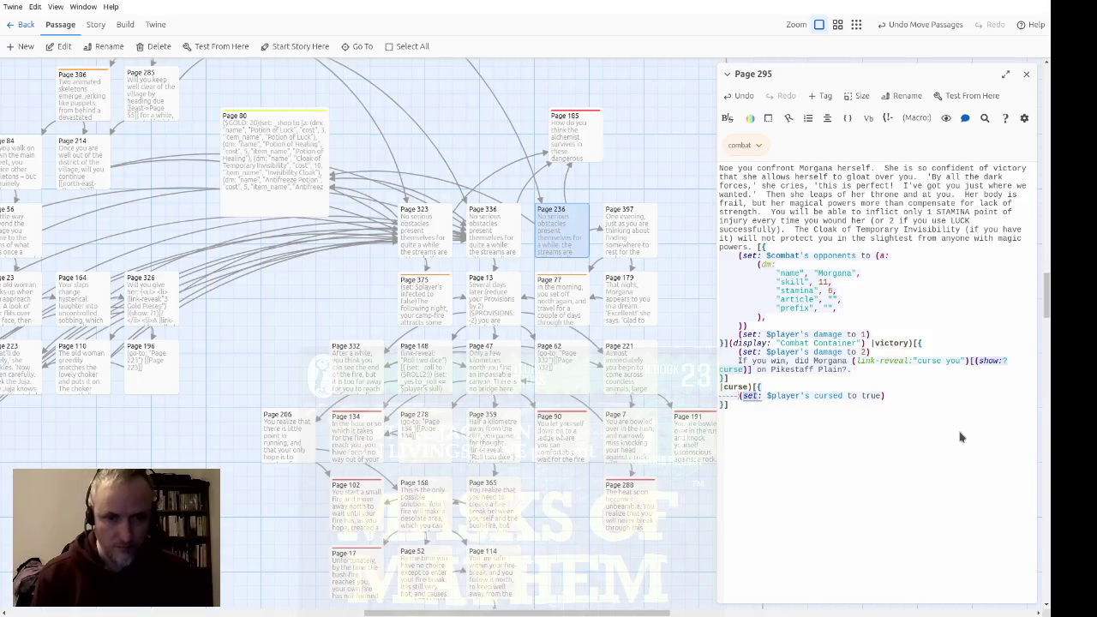
{"action": "key", "text": "Delete"}
{"action": "key", "text": "Delete"}
{"action": "type", "text": "contains \"cursed\""}
{"action": "key", "text": "Delete"}
{"action": "key", "text": "Delete"}
{"action": "key", "text": "Delete"}
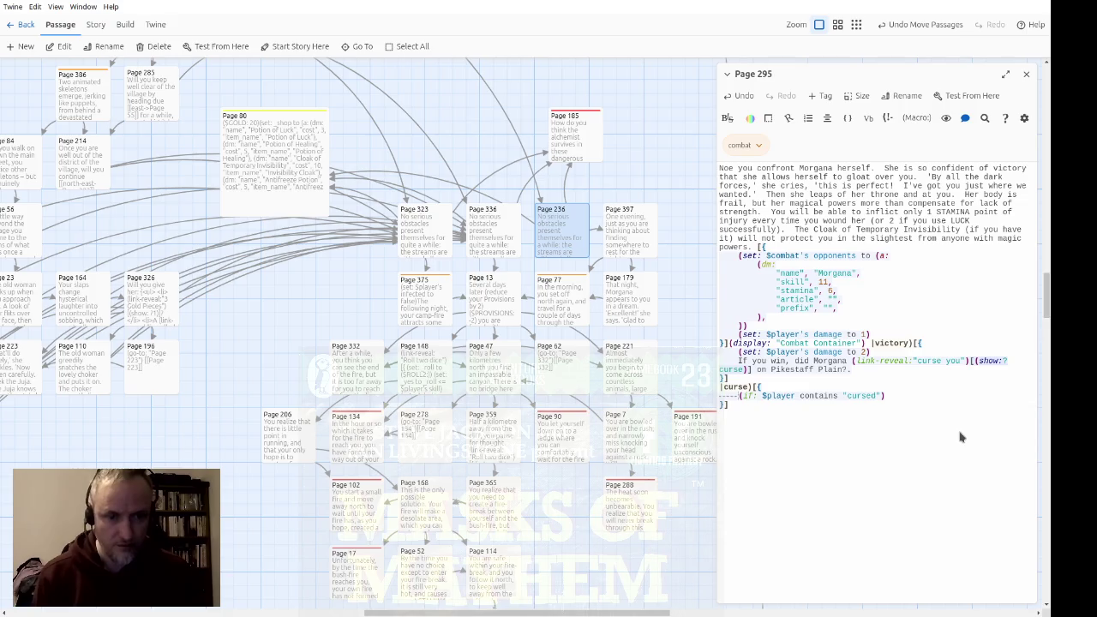
{"action": "key", "text": "Delete"}
{"action": "key", "text": "Delete"}
{"action": "key", "text": "BackSpace"}
{"action": "key", "text": "BackSpace"}
{"action": "type", "text": "set"}
{"action": "type", "text": "_y "}
{"action": "type", "text": "es to"}
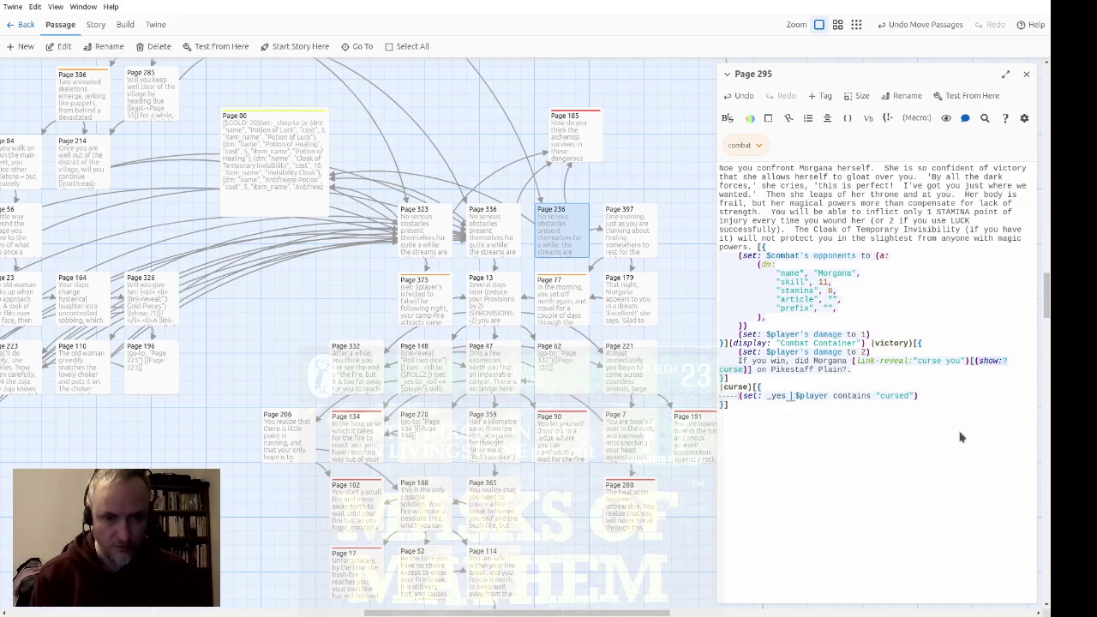
{"action": "key", "text": "End"}
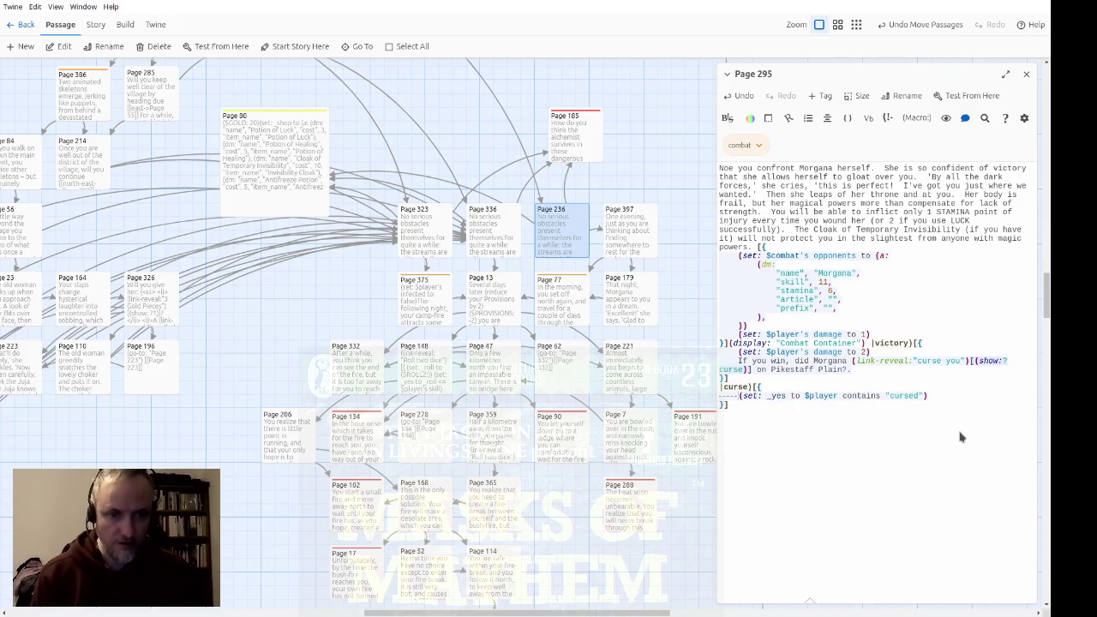
{"action": "scroll", "coordinate": [654, 453], "scroll_direction": "down", "scroll_amount": 3}
{"action": "mouse_move", "coordinate": [654, 454]}
{"action": "left_mouse_down"}
{"action": "mouse_move", "coordinate": [474, 283]}
{"action": "mouse_move", "coordinate": [531, 326]}
{"action": "left_mouse_up"}
{"action": "scroll", "coordinate": [610, 289], "scroll_direction": "down", "scroll_amount": 10}
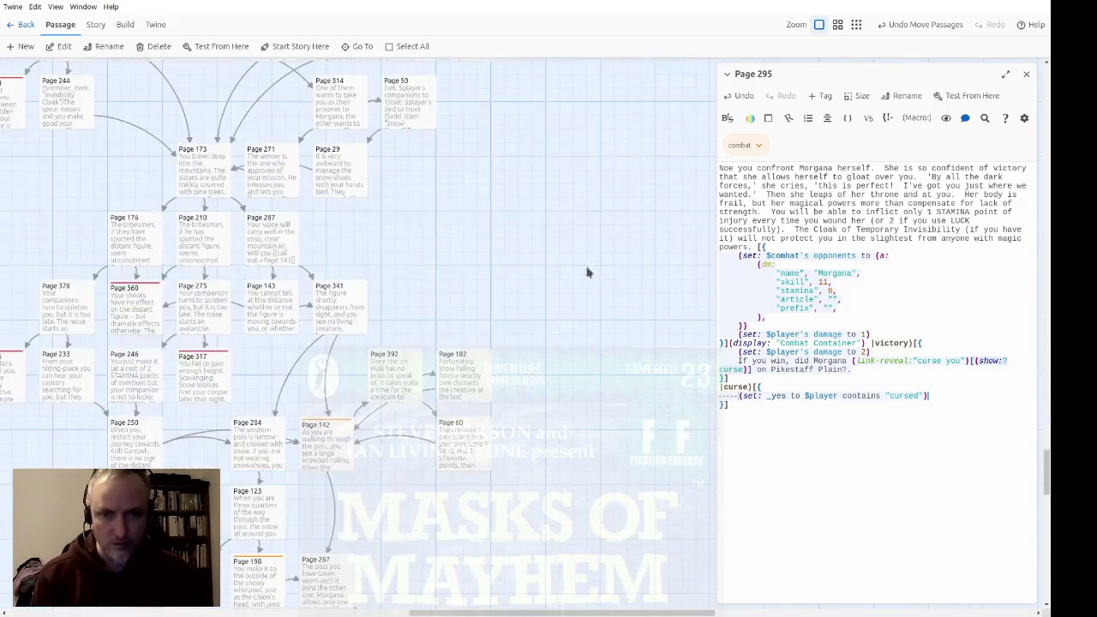
{"action": "scroll", "coordinate": [576, 284], "scroll_direction": "up", "scroll_amount": 5}
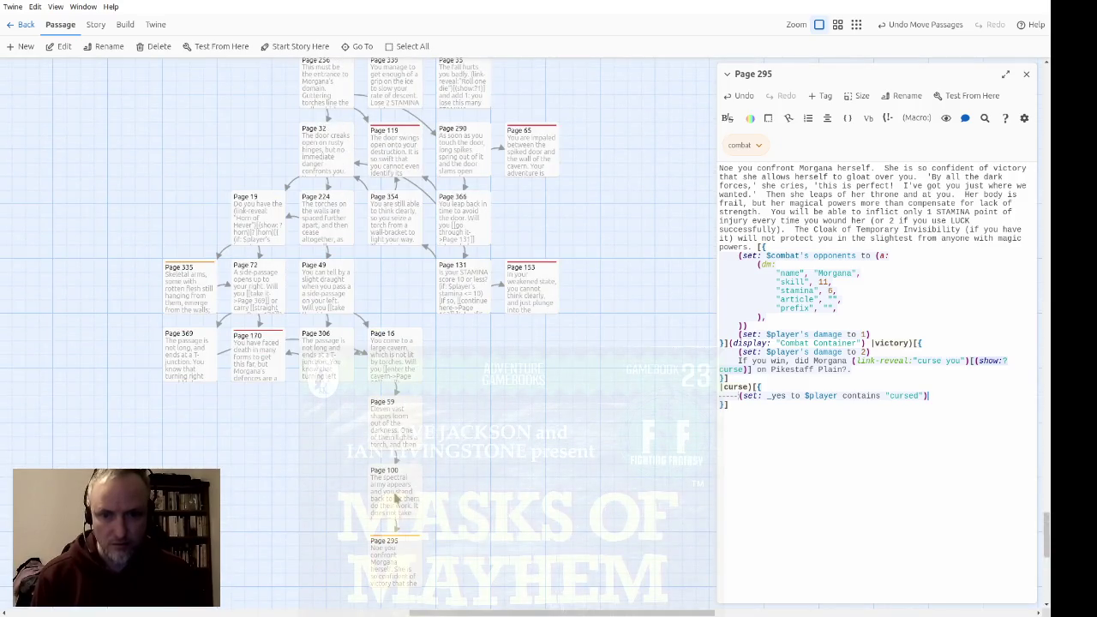
{"action": "double_click", "coordinate": [395, 498]}
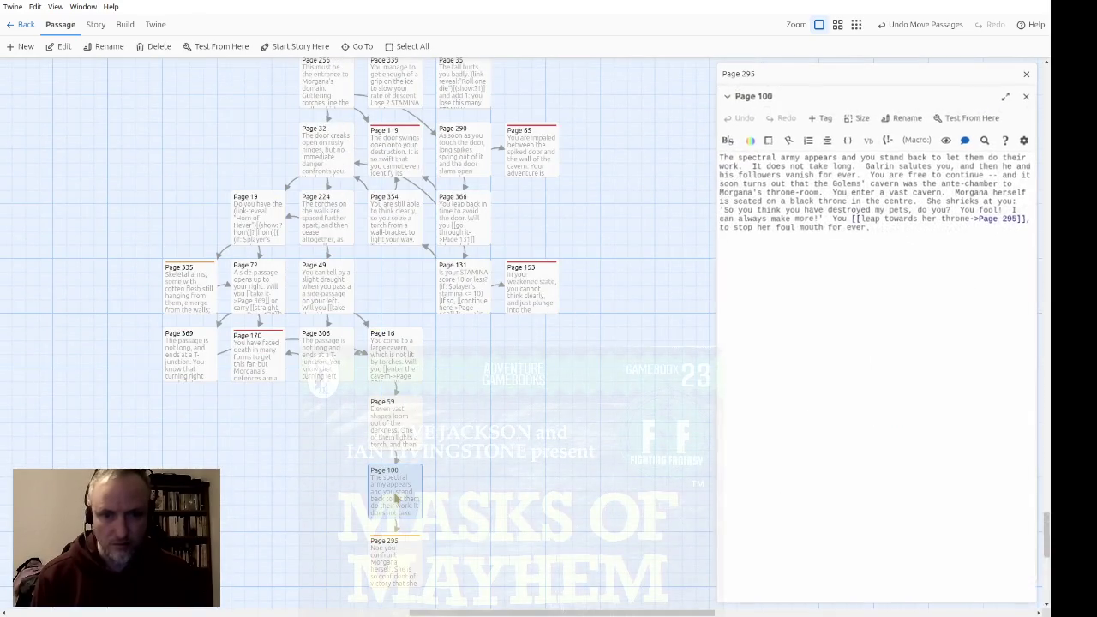
{"action": "left_click", "coordinate": [1027, 96]}
{"action": "double_click", "coordinate": [397, 437]}
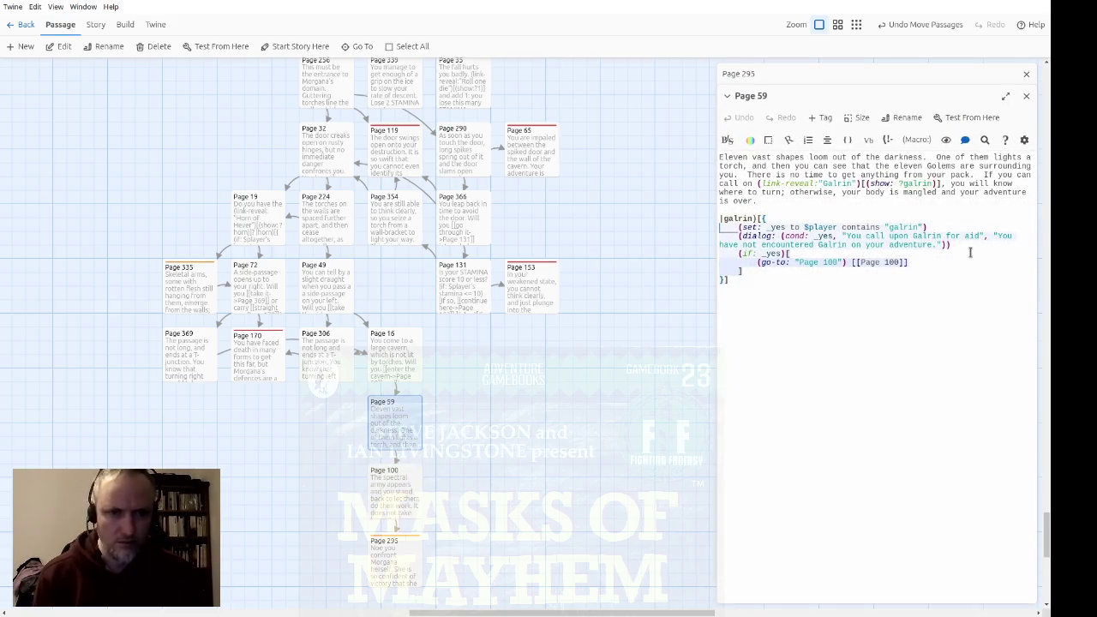
{"action": "key", "text": "shift+Down"}
{"action": "key", "text": "shift+Down"}
{"action": "key", "text": "shift+Down"}
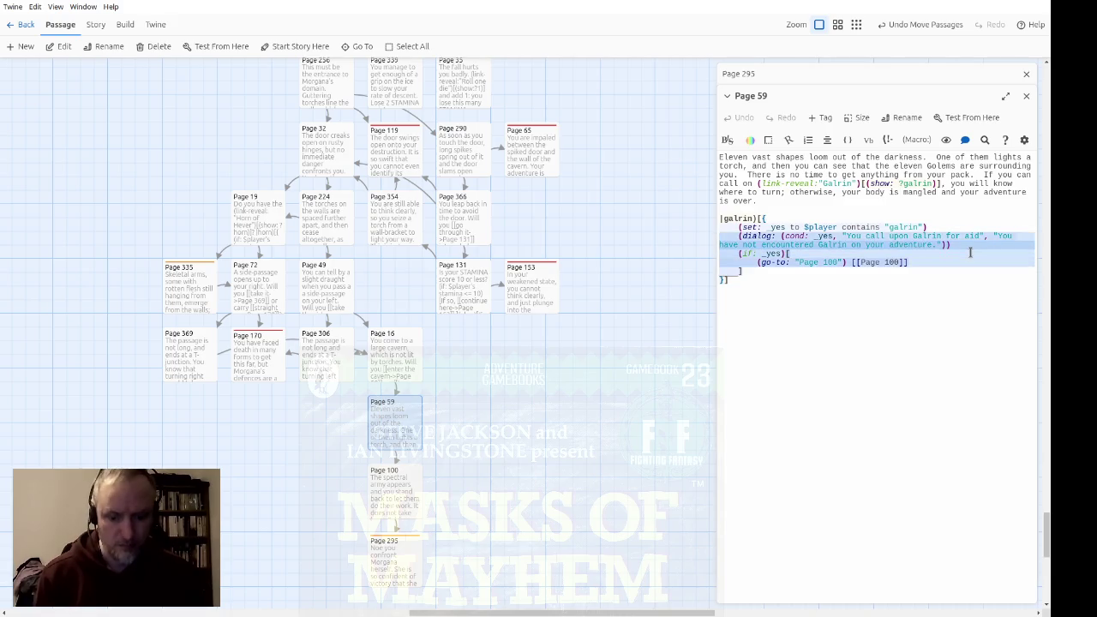
{"action": "left_click", "coordinate": [1025, 96]}
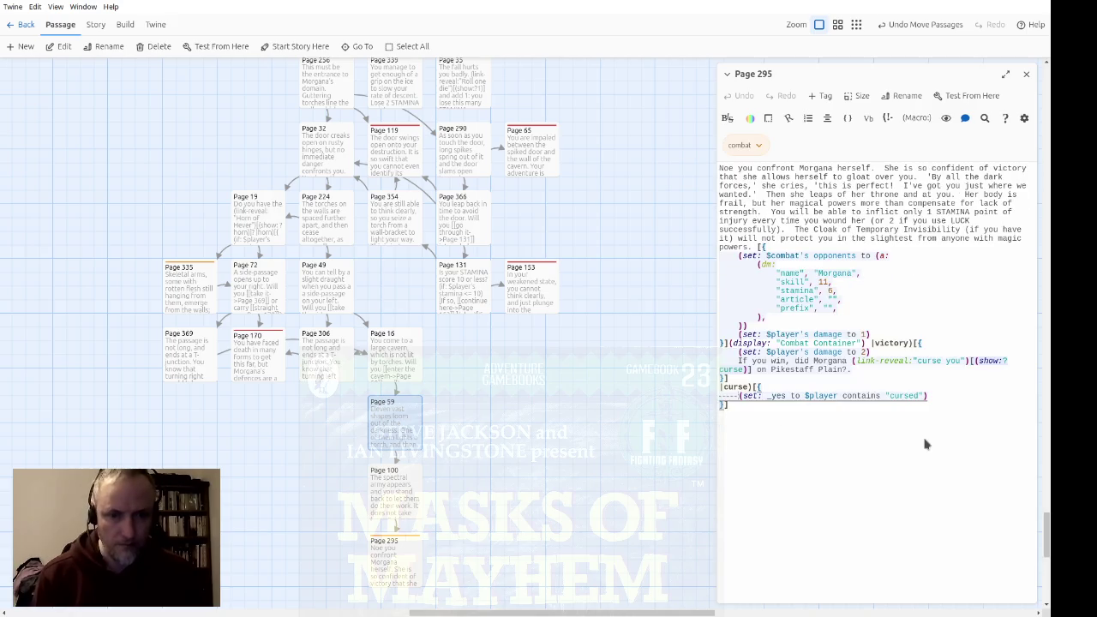
Paste the dialog lines with options 'Yes, Morgana cursed you on the plains' and 'No, Morgana did not lay a curse on you.'
{"action": "type", "text": "(dialog: (cond: _yes, \"You call upon Gatrin for aid\", \"You have not encountered Gatrin on your adventure.\"))     (if: _yes)[         (go-to: \"Page 100\") [[Page 100]]"}
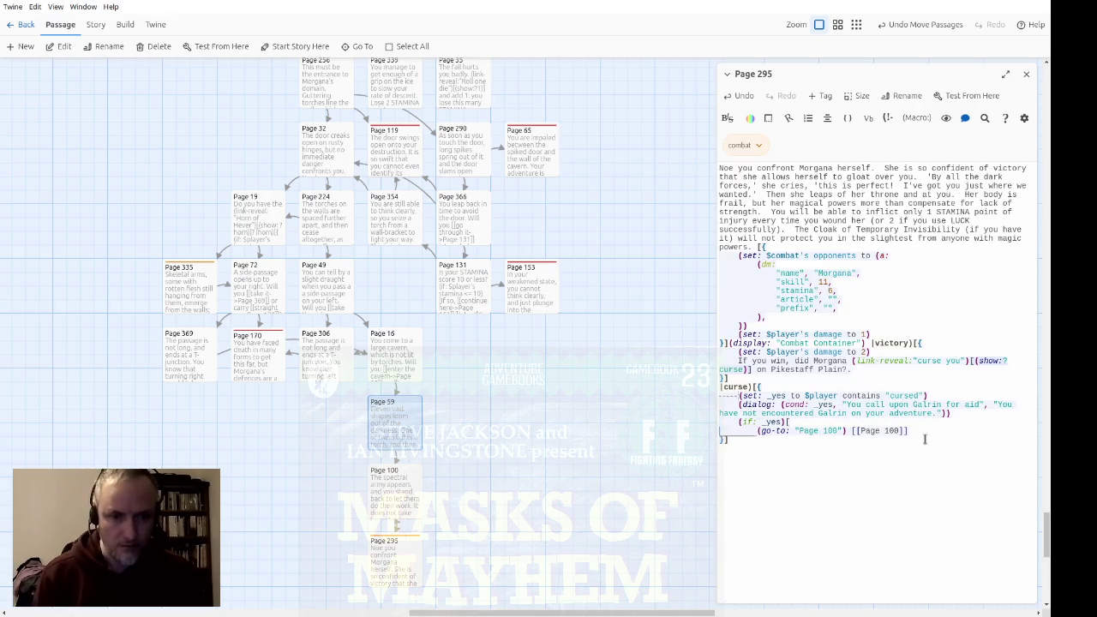
{"action": "key", "text": "Up"}
{"action": "key", "text": "Up"}
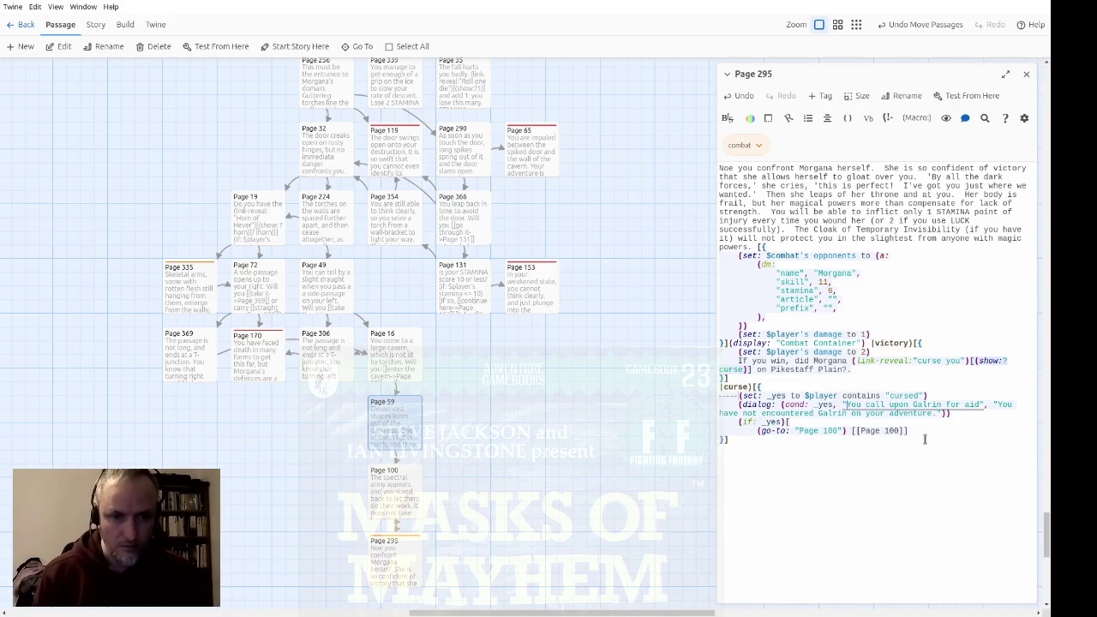
{"action": "key", "text": "ctrl+shift+Right"}
{"action": "key", "text": "ctrl+shift+Right"}
{"action": "key", "text": "ctrl+shift+Right"}
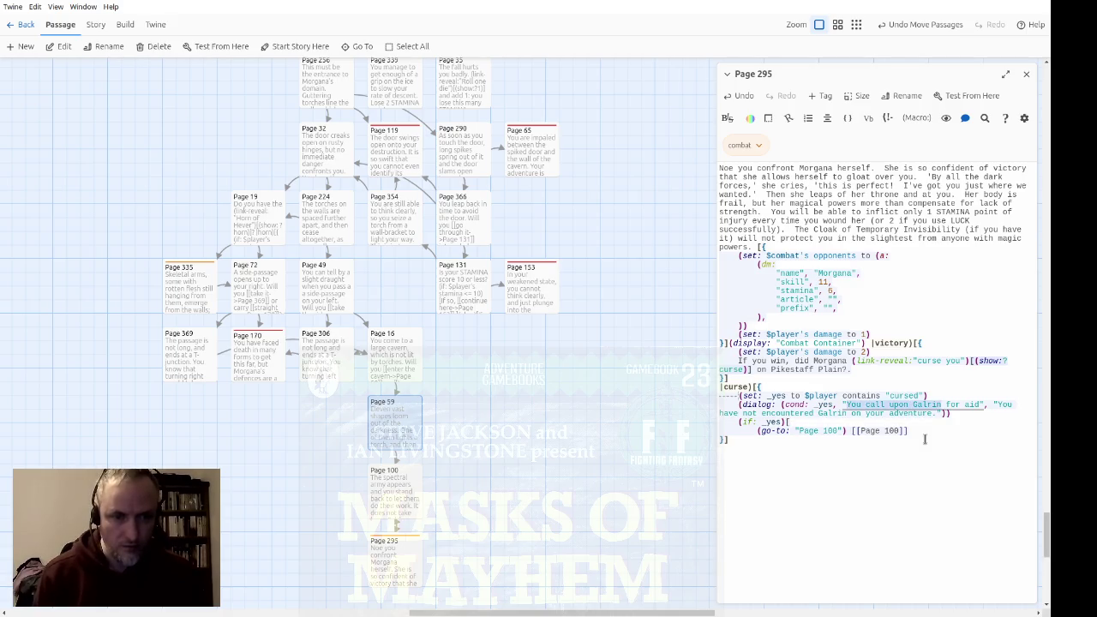
{"action": "type", "text": "Yes, Morgan"}
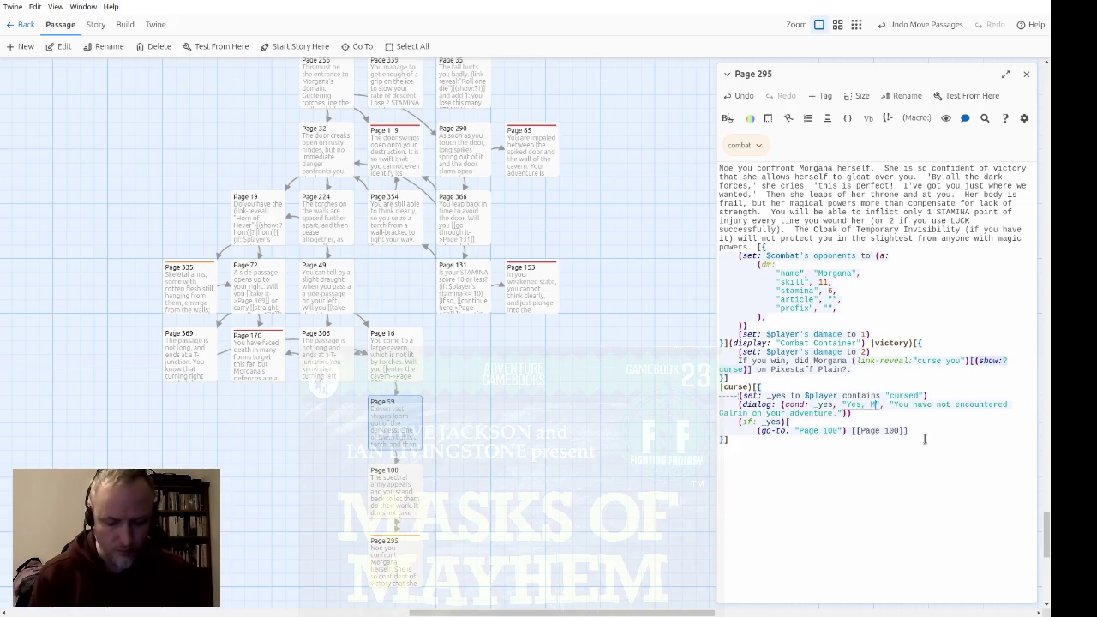
{"action": "type", "text": "a cursed you on the plains\","}
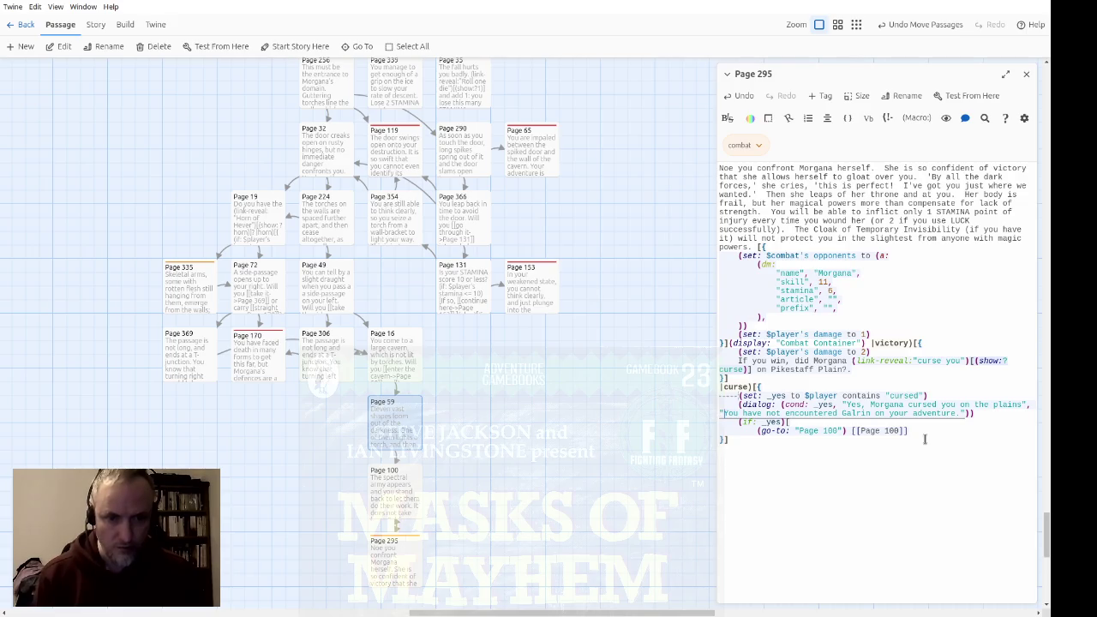
{"action": "key", "text": "ctrl+shift+Right"}
{"action": "key", "text": "ctrl+shift+Right"}
{"action": "key", "text": "ctrl+shift+Right"}
{"action": "type", "text": "No, Morgan"}
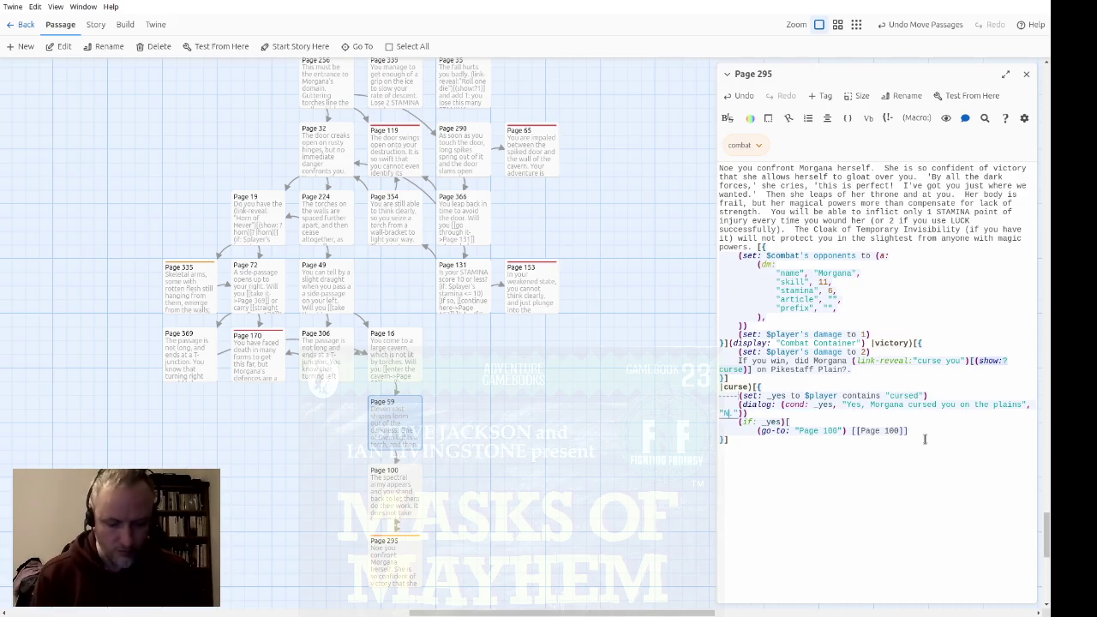
{"action": "type", "text": "a did not la"}
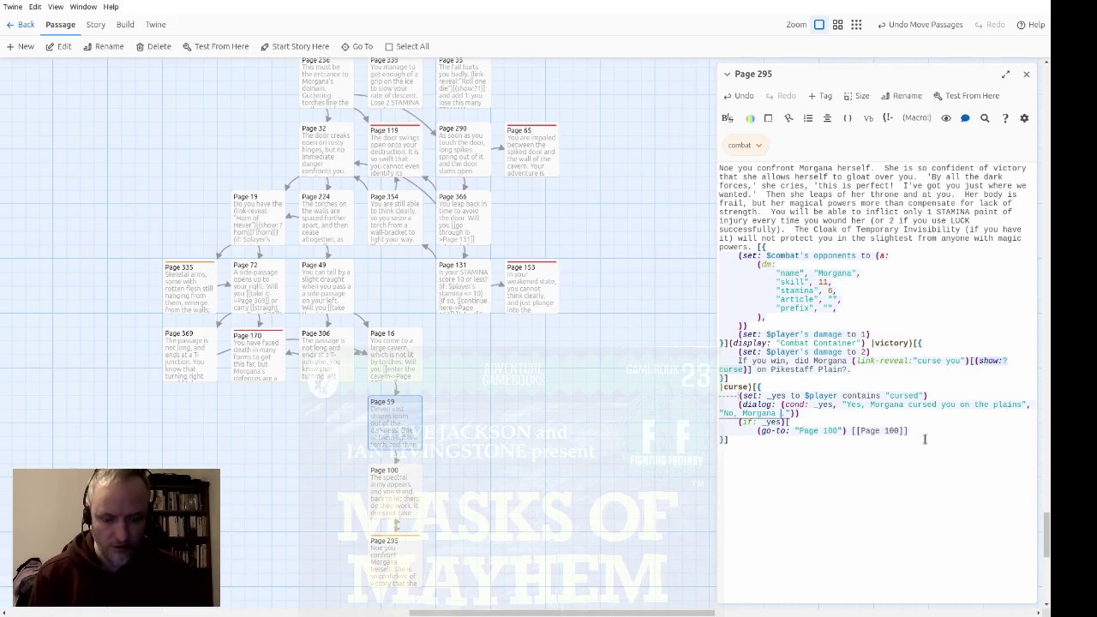
{"action": "type", "text": "y a curse on "}
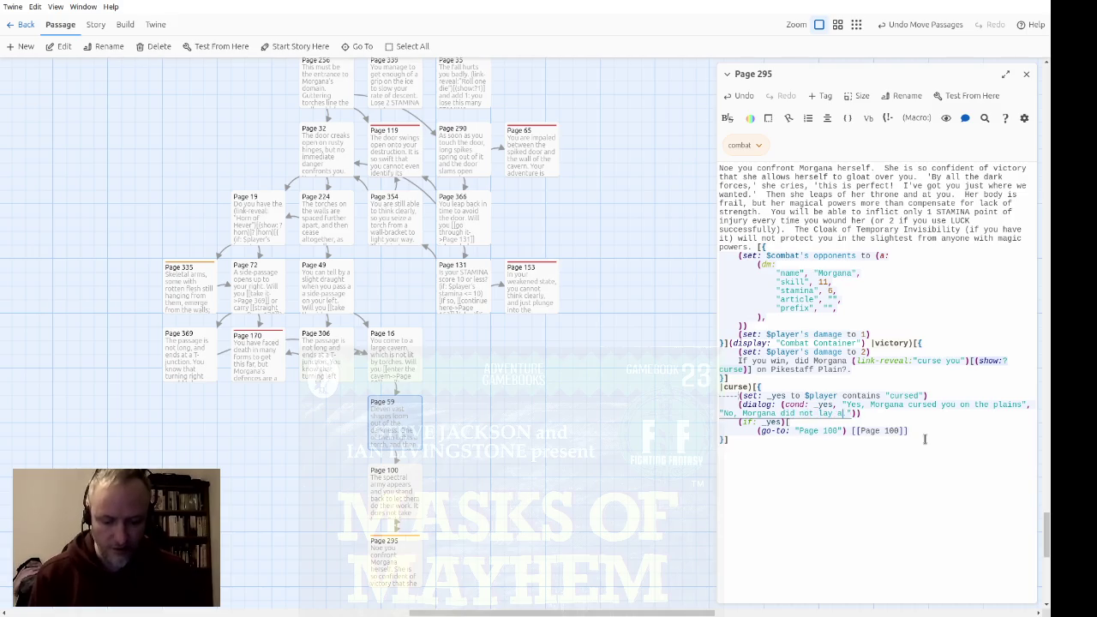
{"action": "type", "text": "you."}
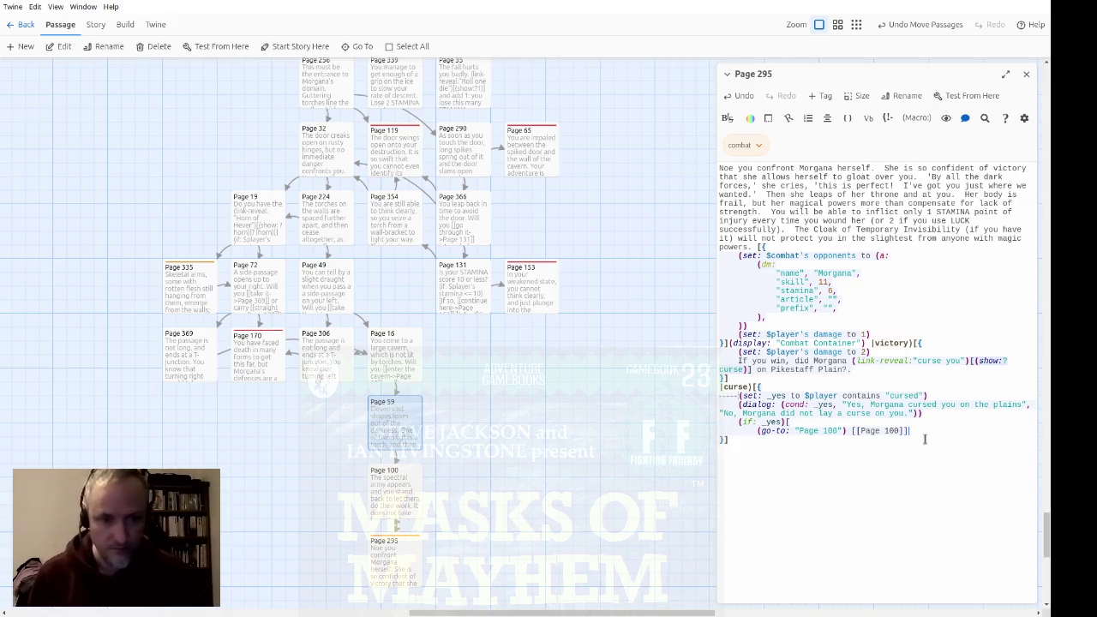
Retarget the go-to to Page 4 and the link to Page 81, then close the hook with ]
{"action": "key", "text": "Left"}
{"action": "key", "text": "Left"}
{"action": "key", "text": "Left"}
{"action": "key", "text": "Delete"}
{"action": "key", "text": "Delete"}
{"action": "key", "text": "Delete"}
{"action": "type", "text": "4"}
{"action": "key", "text": "Delete"}
{"action": "key", "text": "Delete"}
{"action": "key", "text": "Delete"}
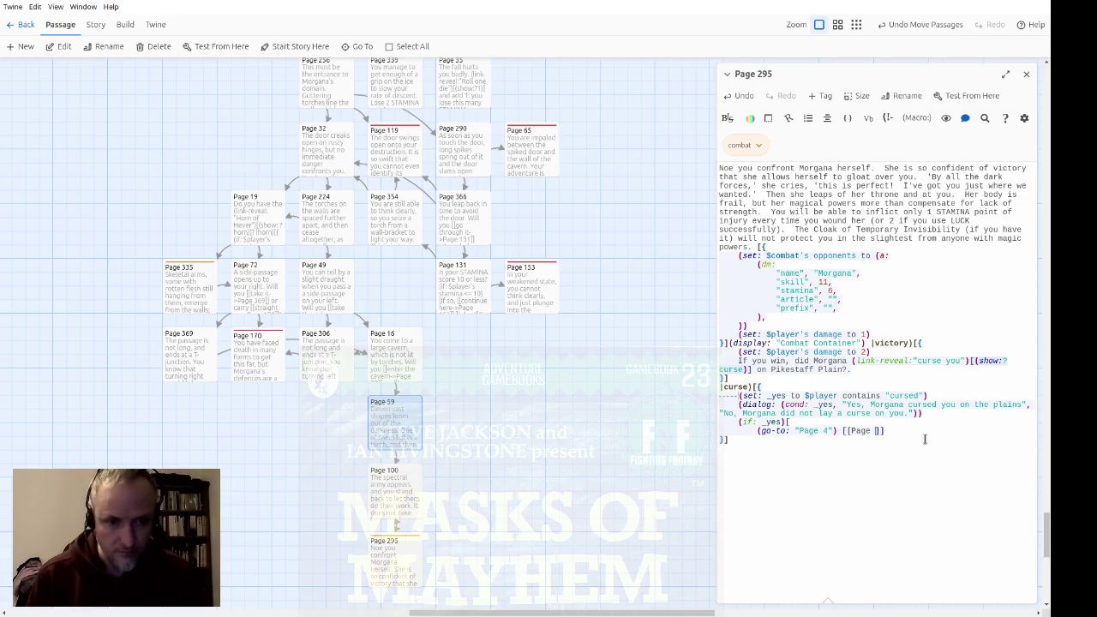
{"action": "type", "text": "81"}
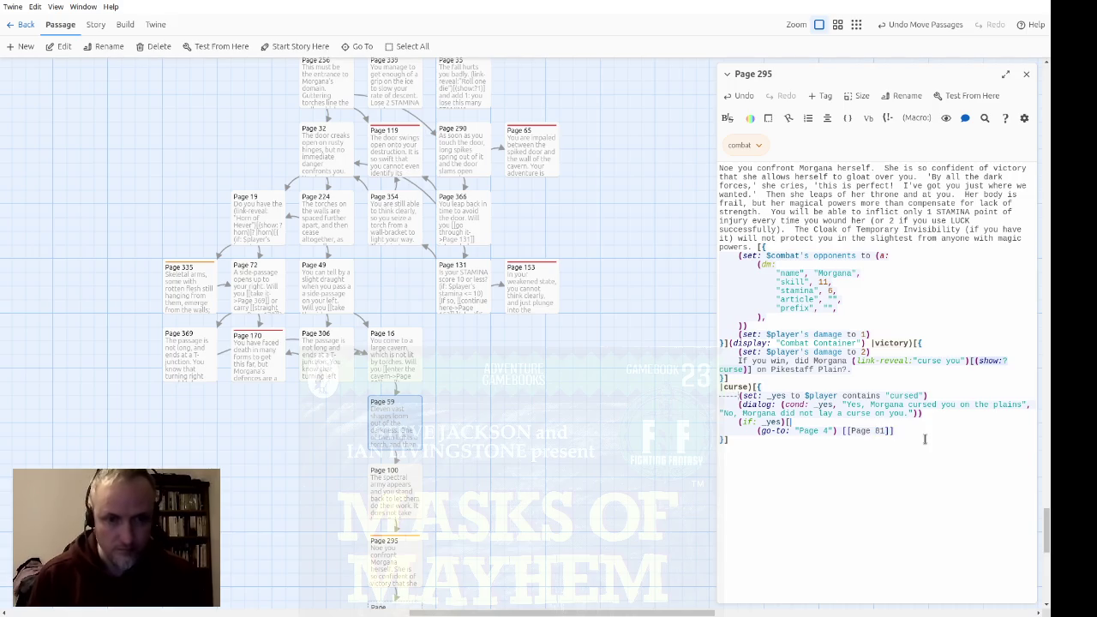
{"action": "key", "text": "Return"}
{"action": "type", "text": "]"}
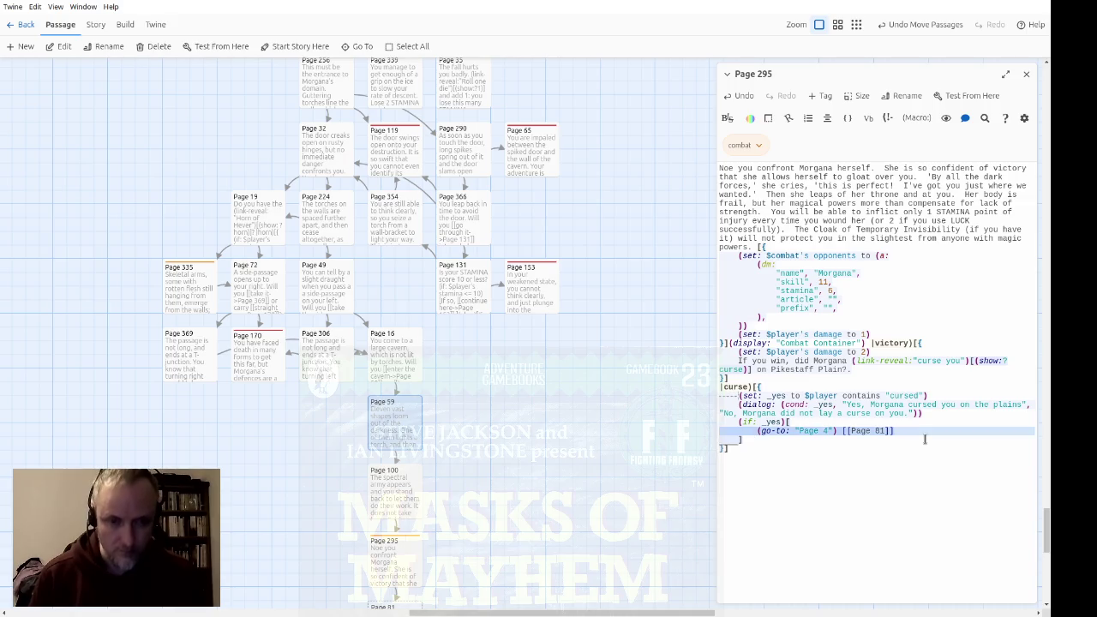
Add an unindented fallback go-to line that sends readers to Page 81
{"action": "key", "text": "ctrl+c"}
{"action": "left_click", "coordinate": [925, 439]}
{"action": "key", "text": "Return"}
{"action": "key", "text": "ctrl+v"}
{"action": "key", "text": "shift+Tab"}
{"action": "key", "text": "BackSpace"}
{"action": "key", "text": "BackSpace"}
{"action": "type", "text": "81"}
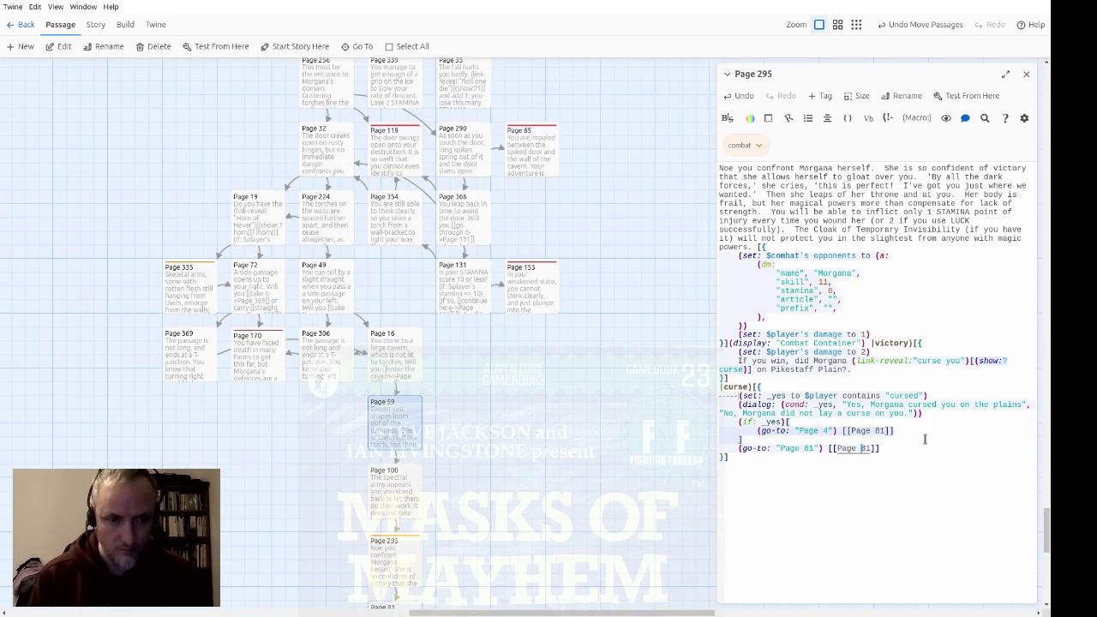
{"action": "type", "text": "4"}
{"action": "scroll", "coordinate": [522, 424], "scroll_direction": "down", "scroll_amount": 4}
Place the Page 4 passage left of Page 81 beneath Page 295, then select Page 295
{"action": "left_click_drag", "start_coordinate": [480, 301], "coordinate": [343, 301]}
{"action": "left_click", "coordinate": [539, 363]}
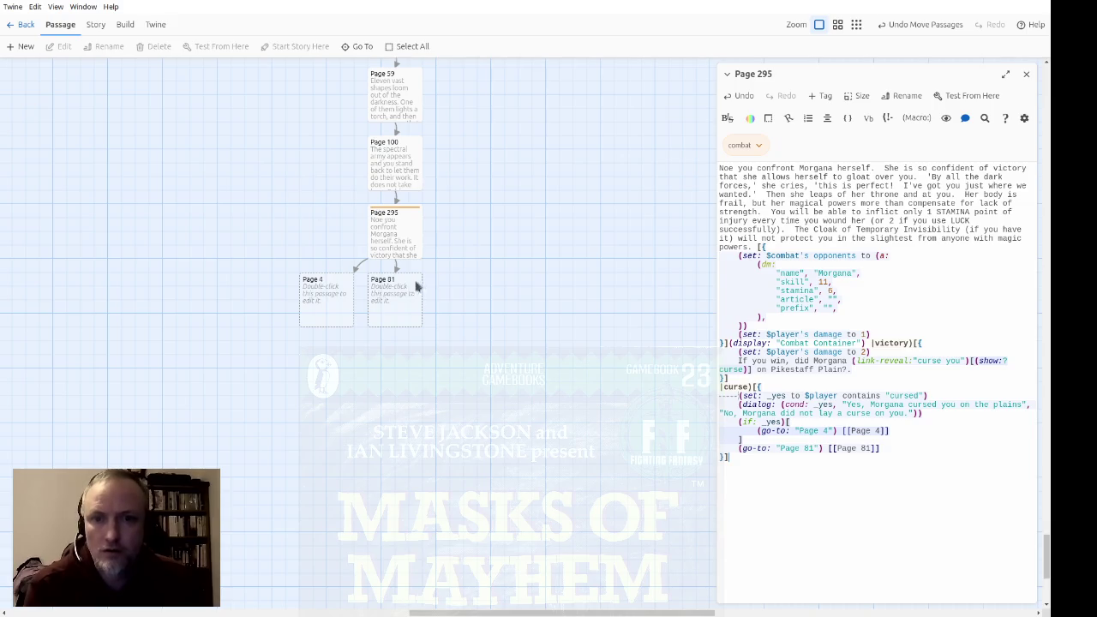
{"action": "left_click", "coordinate": [395, 240]}
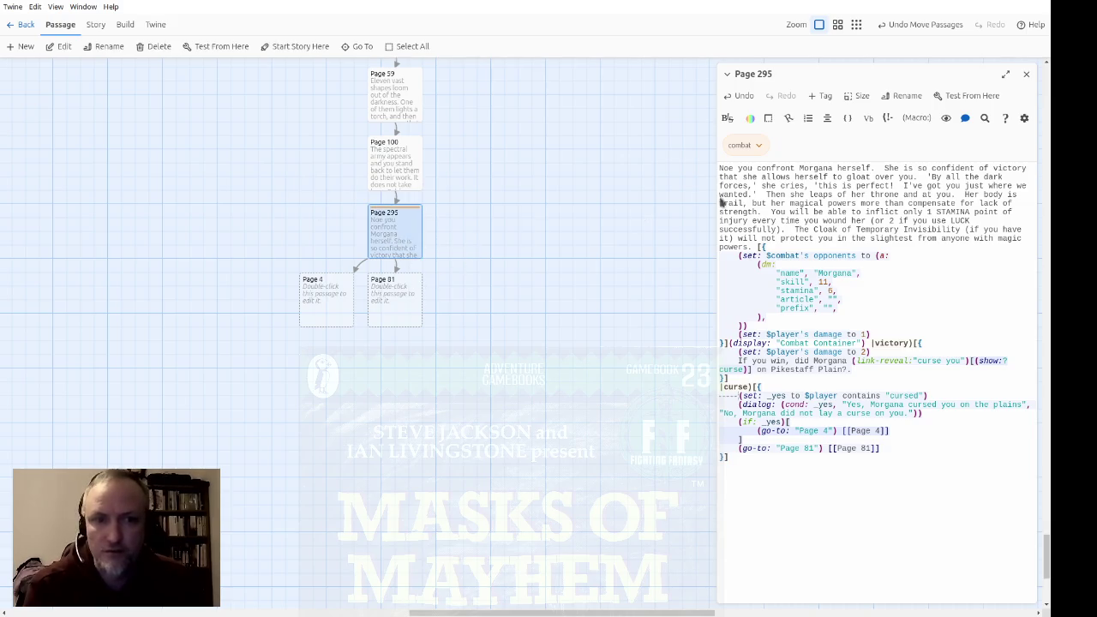
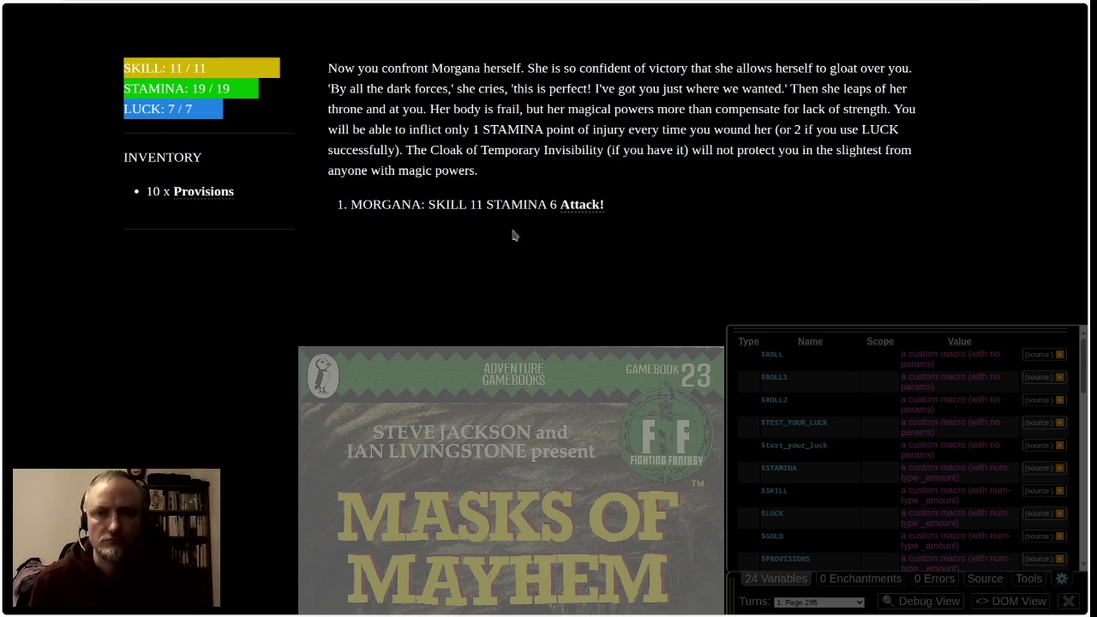
Hide the variables table and trade attack rounds with Morgana until her STAMINA hits zero, hero at 7/19
{"action": "left_click", "coordinate": [776, 581]}
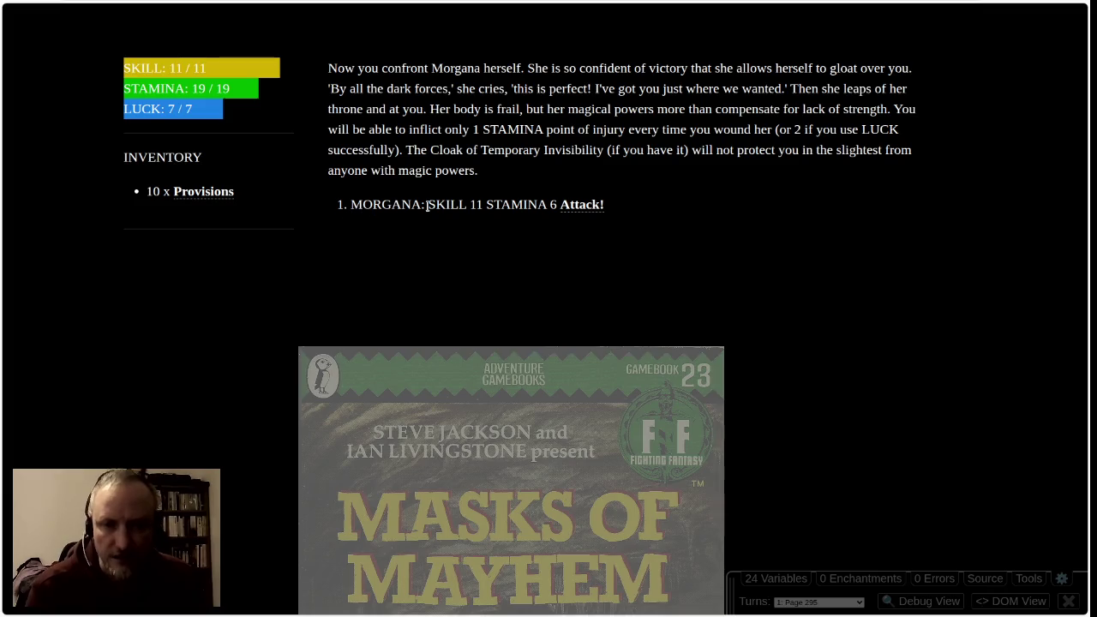
{"action": "left_click", "coordinate": [581, 206]}
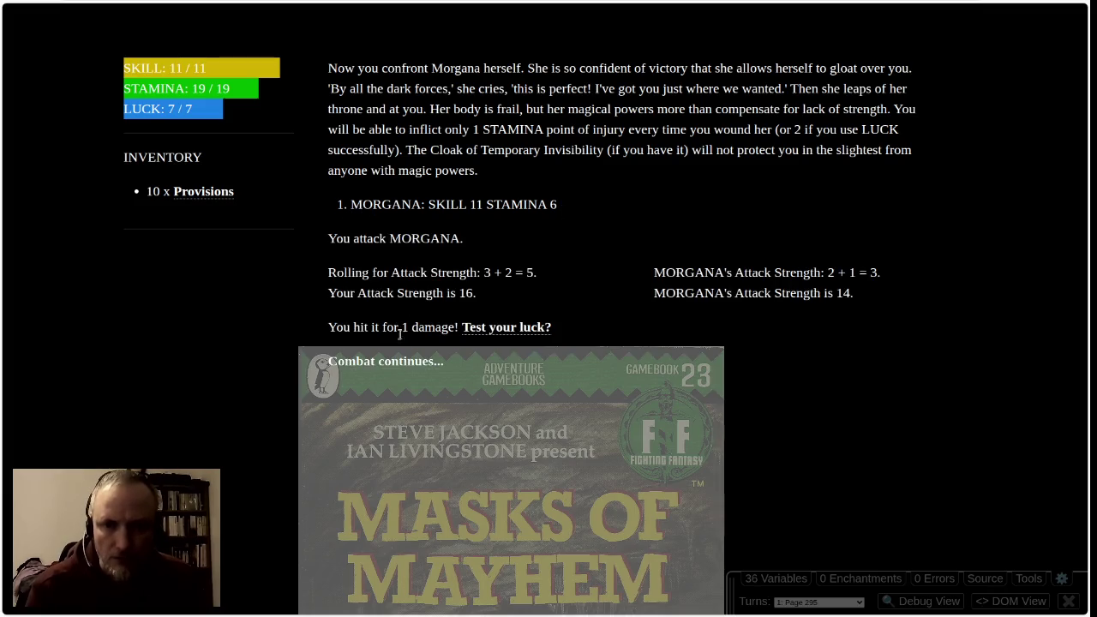
{"action": "left_click", "coordinate": [401, 363]}
{"action": "left_click", "coordinate": [589, 208]}
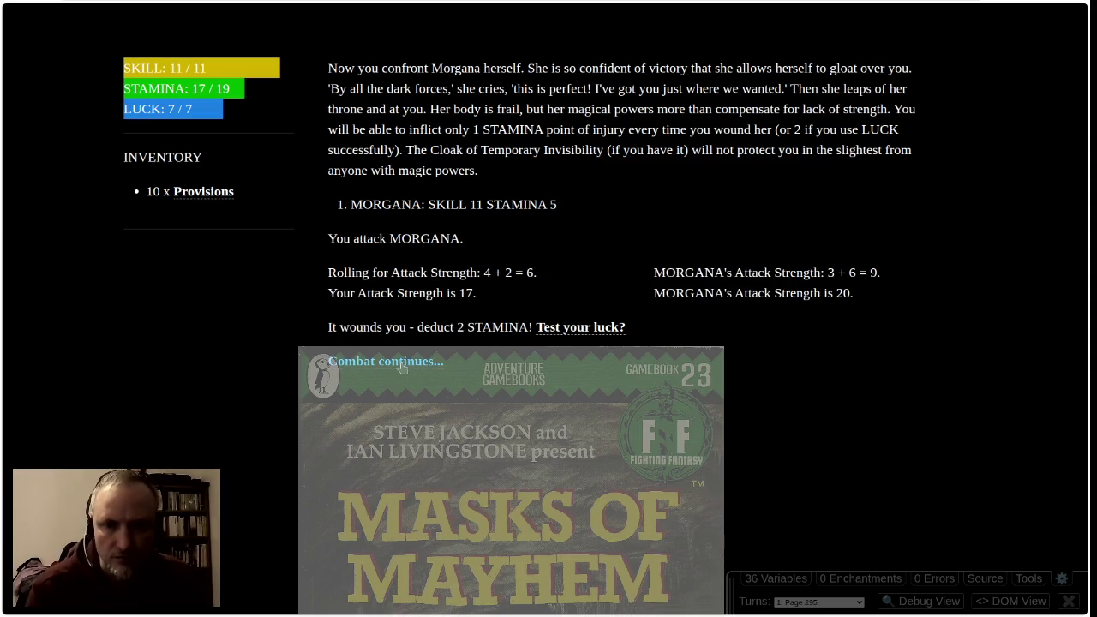
{"action": "double_click", "coordinate": [332, 327]}
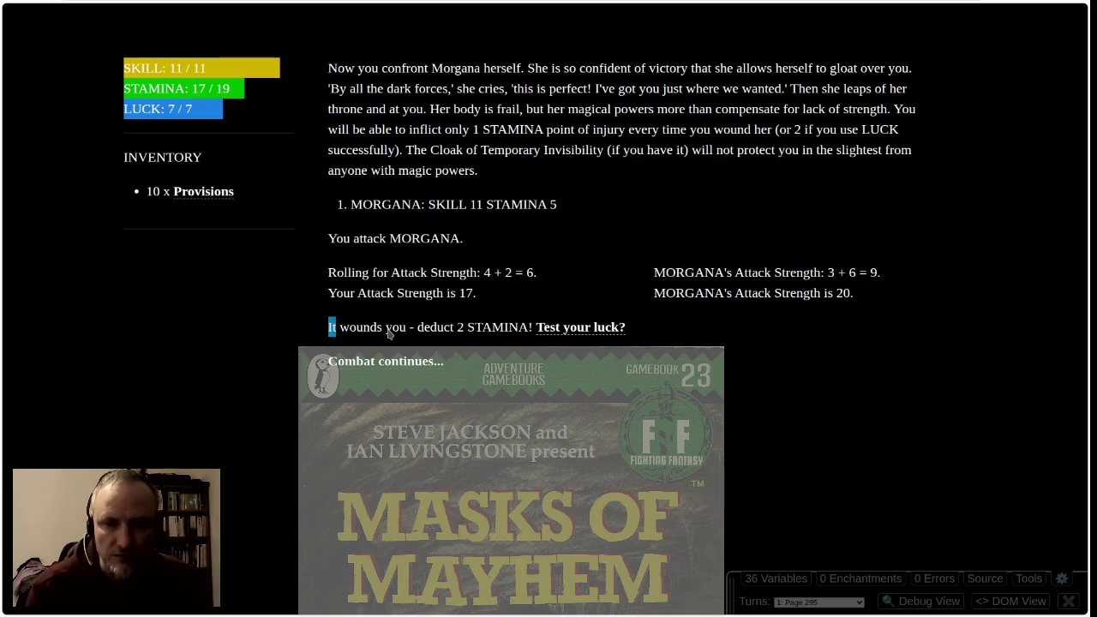
{"action": "left_click", "coordinate": [351, 286]}
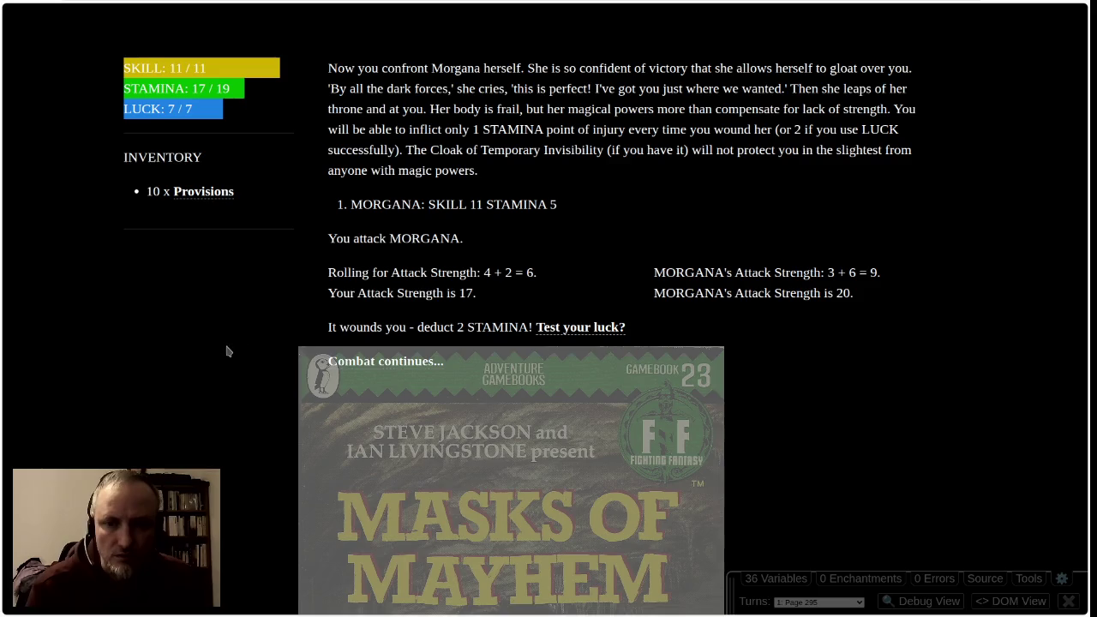
{"action": "left_click", "coordinate": [382, 367]}
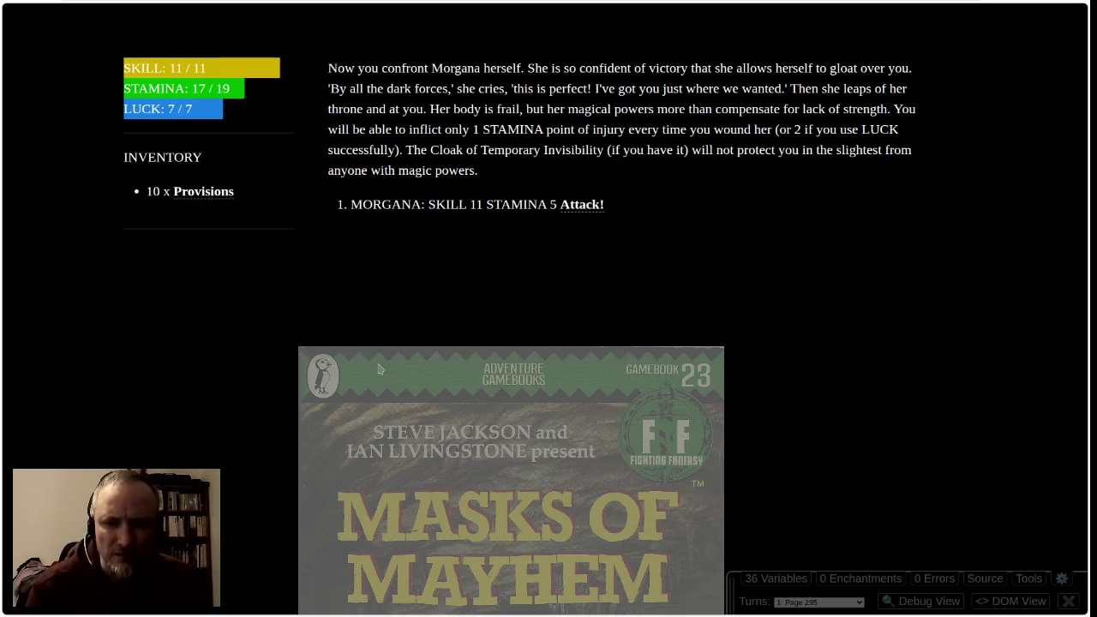
{"action": "left_click", "coordinate": [591, 210]}
{"action": "left_click", "coordinate": [420, 367]}
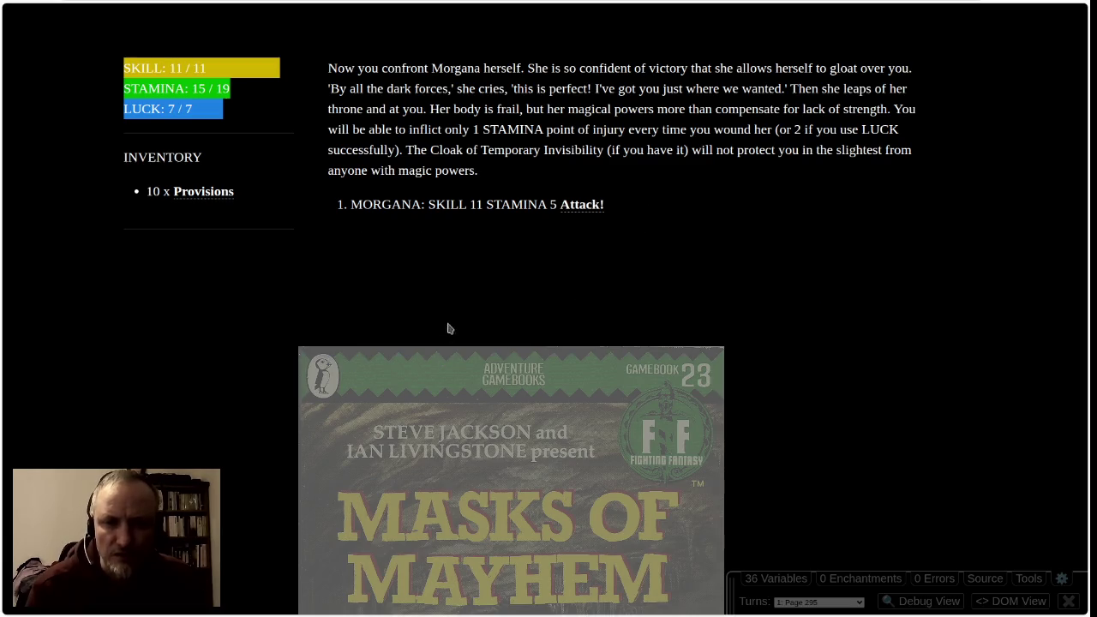
{"action": "left_click", "coordinate": [591, 208]}
{"action": "left_click", "coordinate": [401, 362]}
{"action": "left_click", "coordinate": [586, 211]}
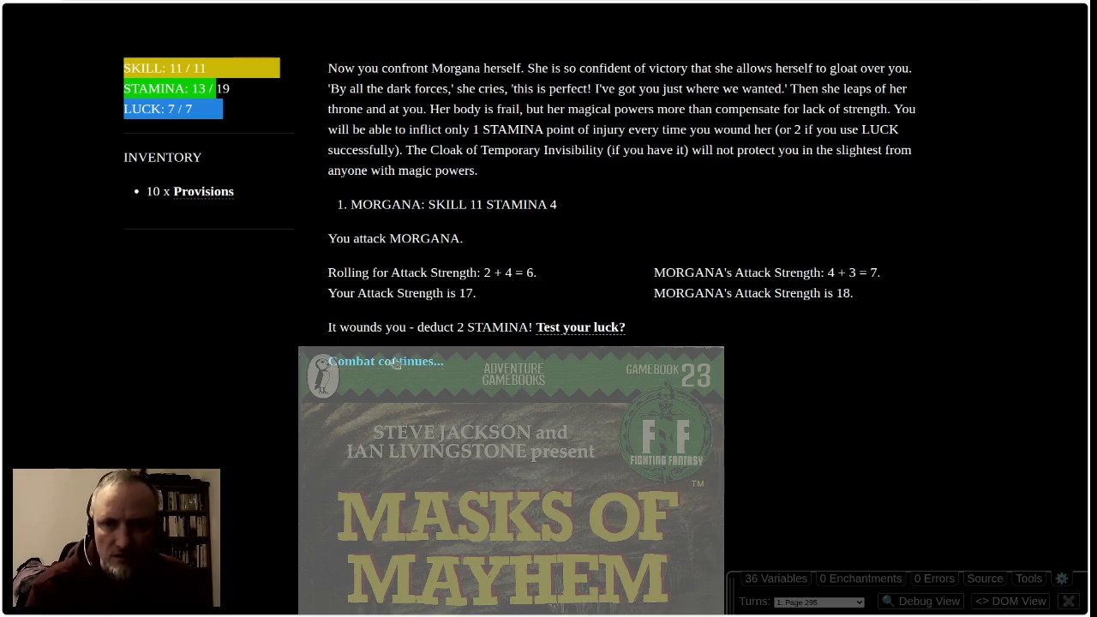
{"action": "left_click", "coordinate": [360, 367]}
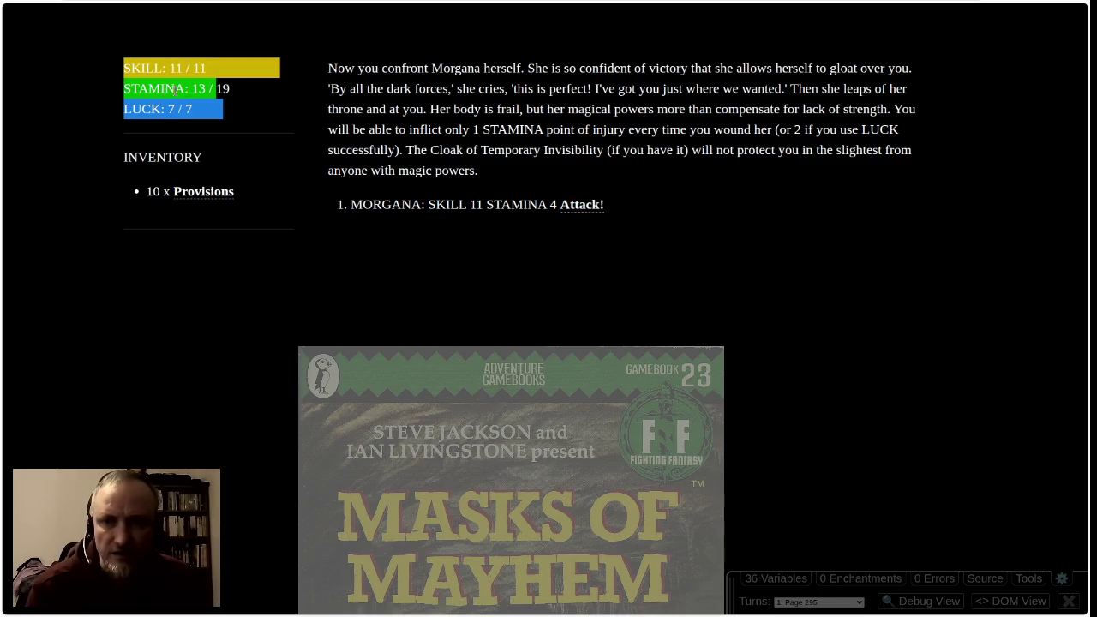
{"action": "left_click", "coordinate": [579, 206]}
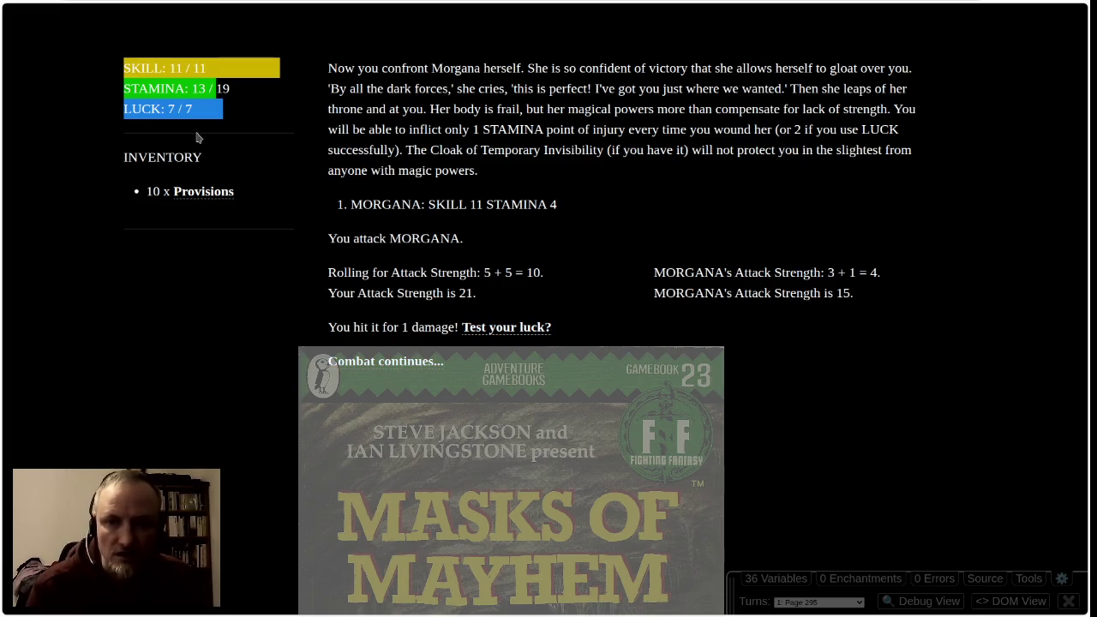
{"action": "left_click", "coordinate": [371, 364]}
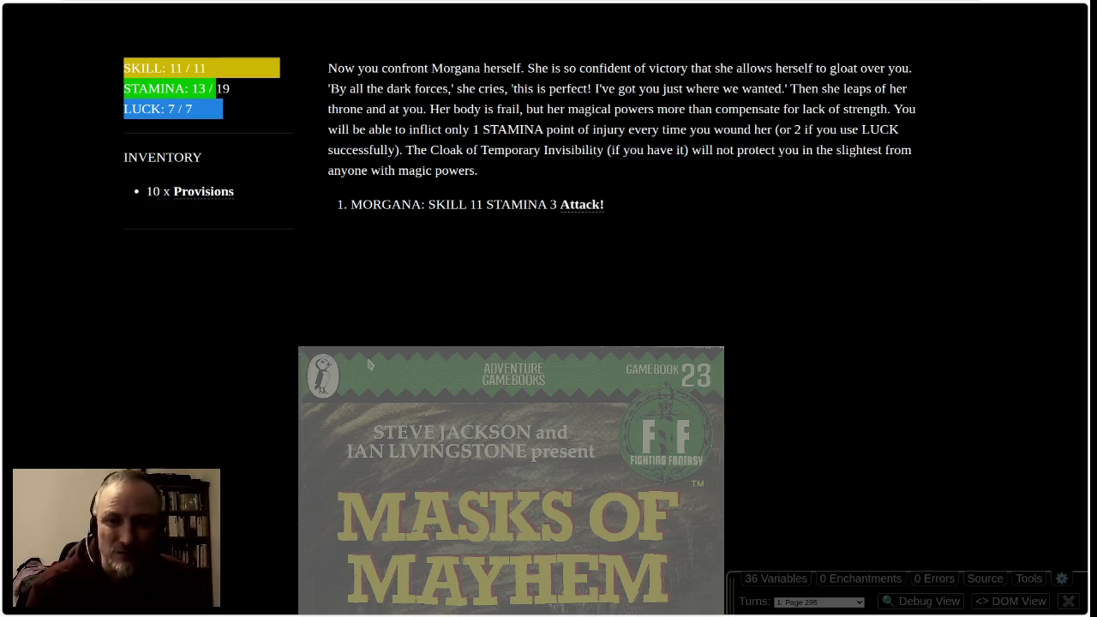
{"action": "left_click", "coordinate": [579, 208]}
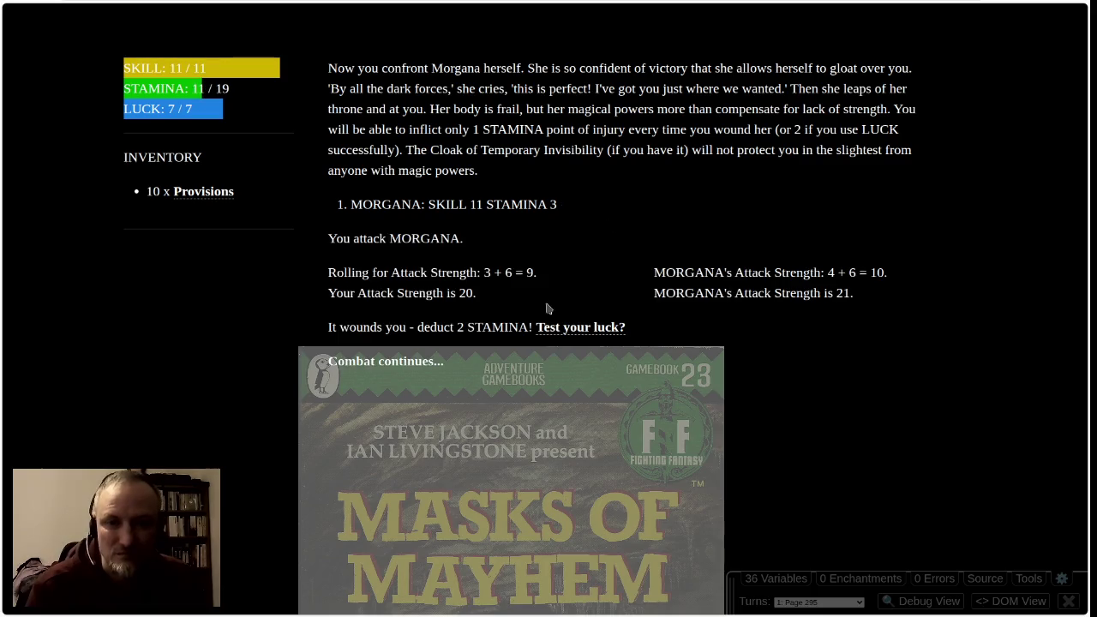
{"action": "left_click", "coordinate": [411, 362]}
{"action": "left_click", "coordinate": [592, 208]}
{"action": "left_click", "coordinate": [431, 363]}
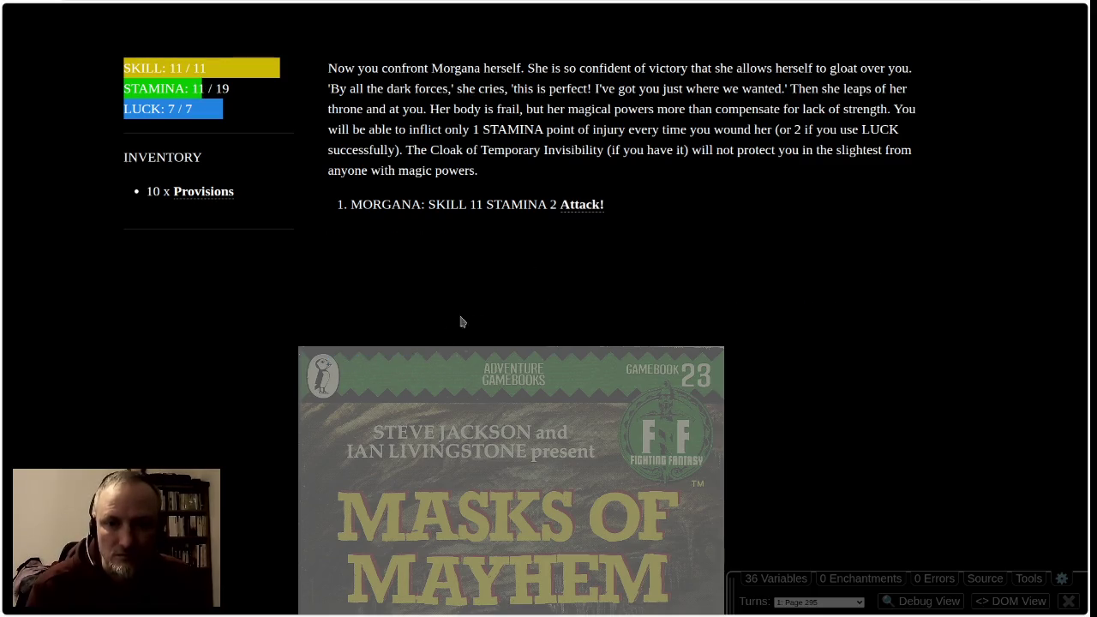
{"action": "left_click", "coordinate": [582, 210]}
{"action": "left_click", "coordinate": [426, 360]}
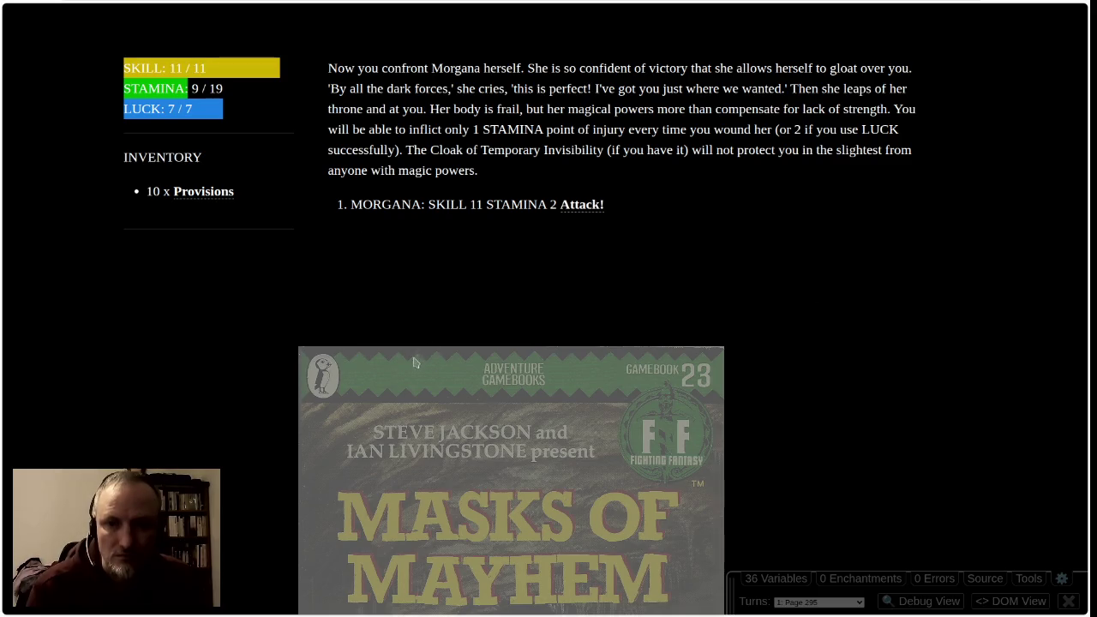
{"action": "left_click", "coordinate": [579, 208]}
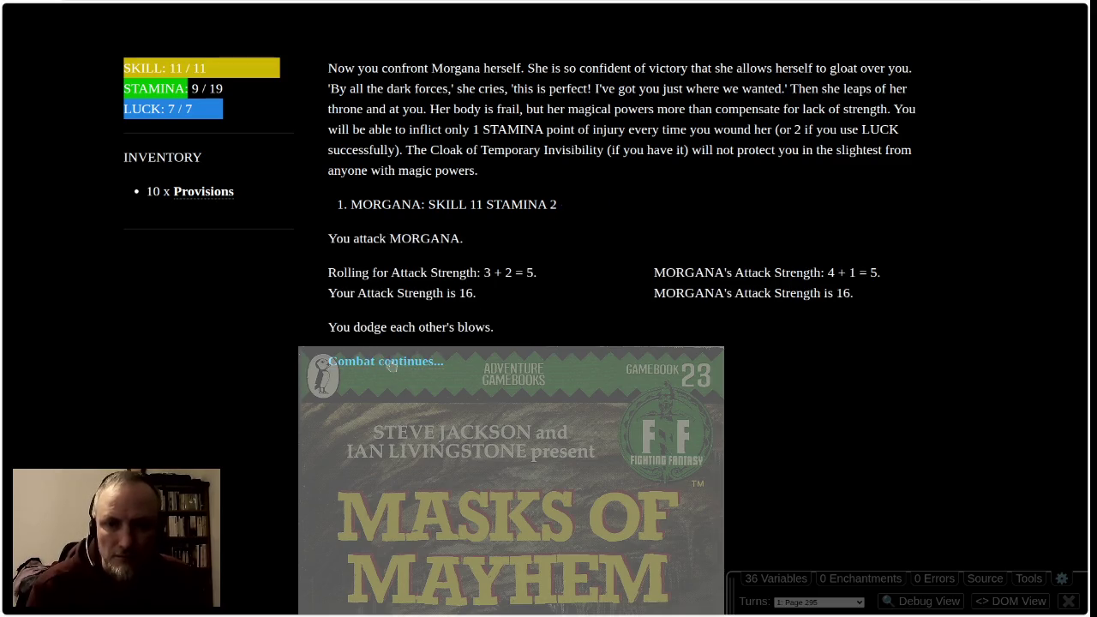
{"action": "left_click", "coordinate": [381, 364]}
{"action": "left_click", "coordinate": [582, 205]}
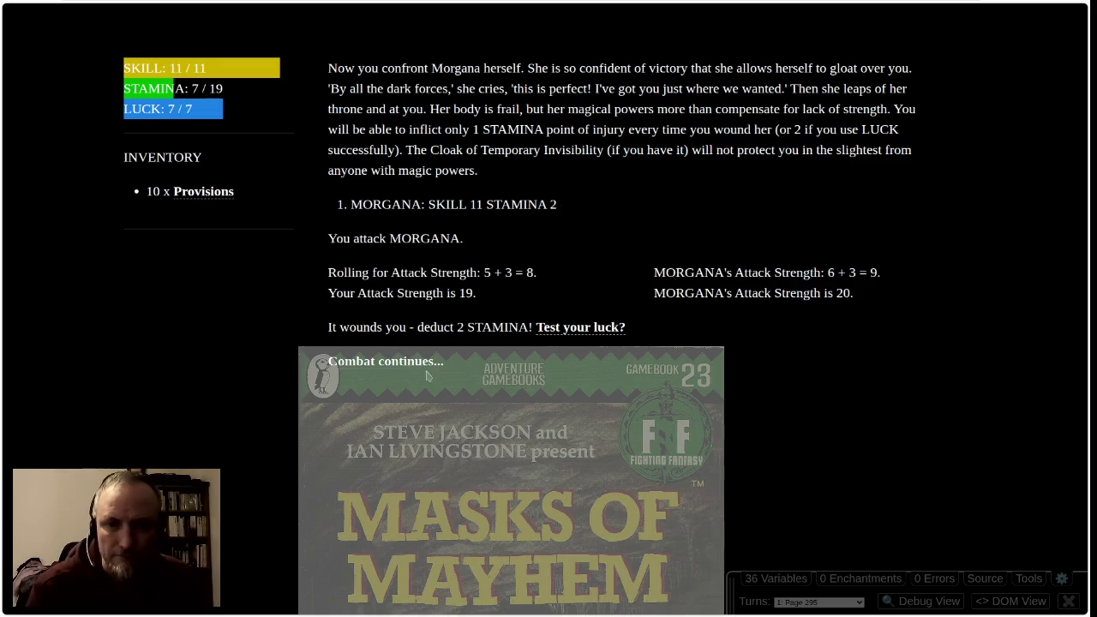
{"action": "left_click", "coordinate": [415, 363]}
{"action": "left_click", "coordinate": [579, 207]}
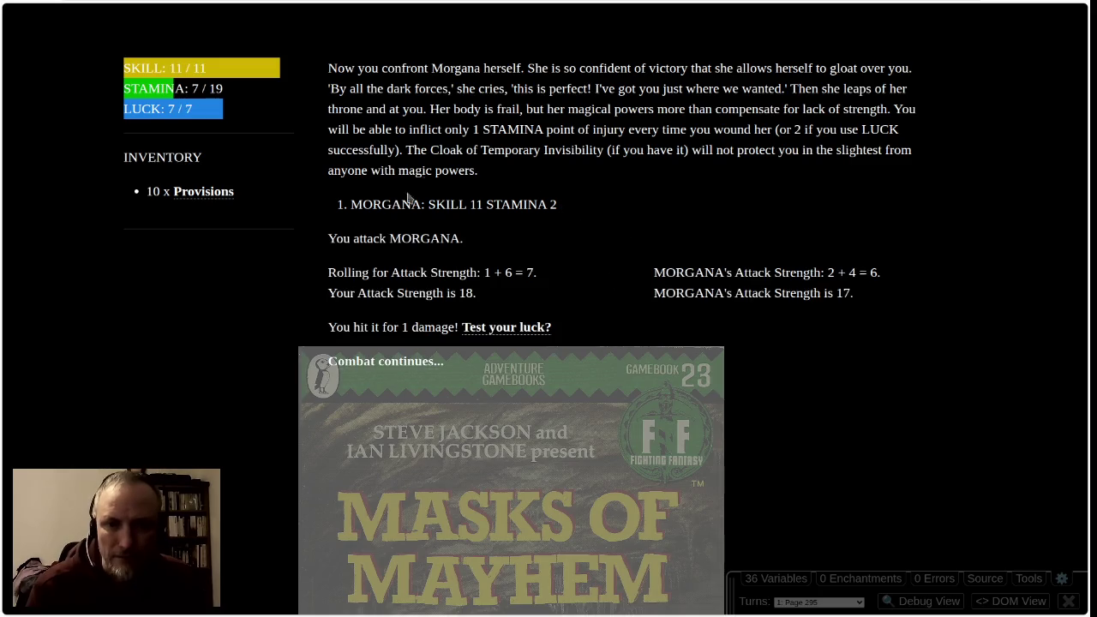
{"action": "left_click", "coordinate": [391, 363]}
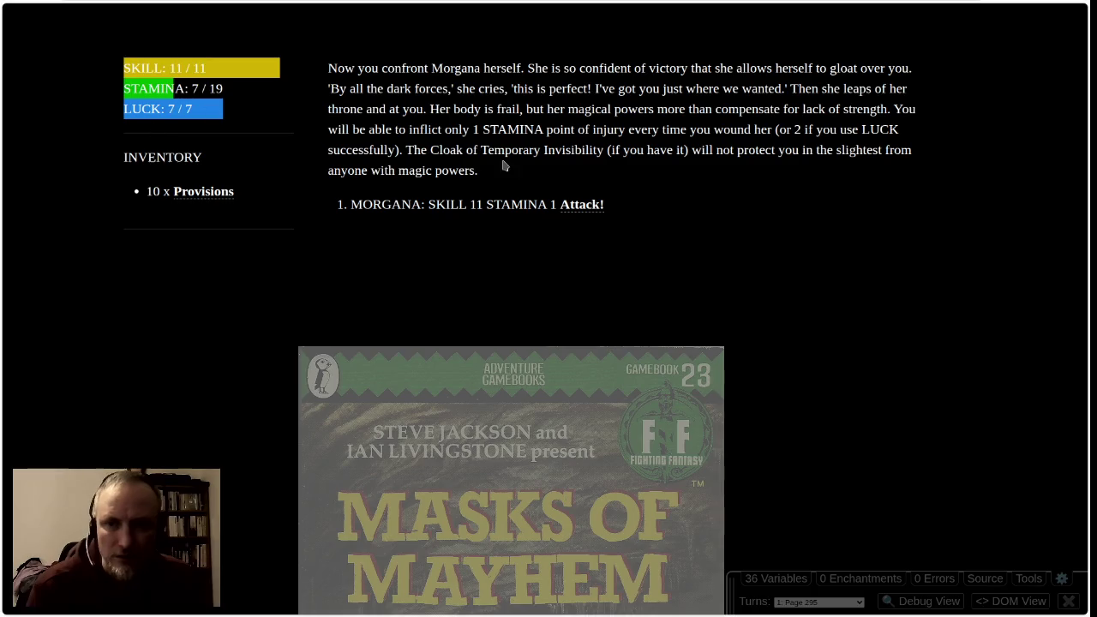
{"action": "left_click", "coordinate": [590, 208]}
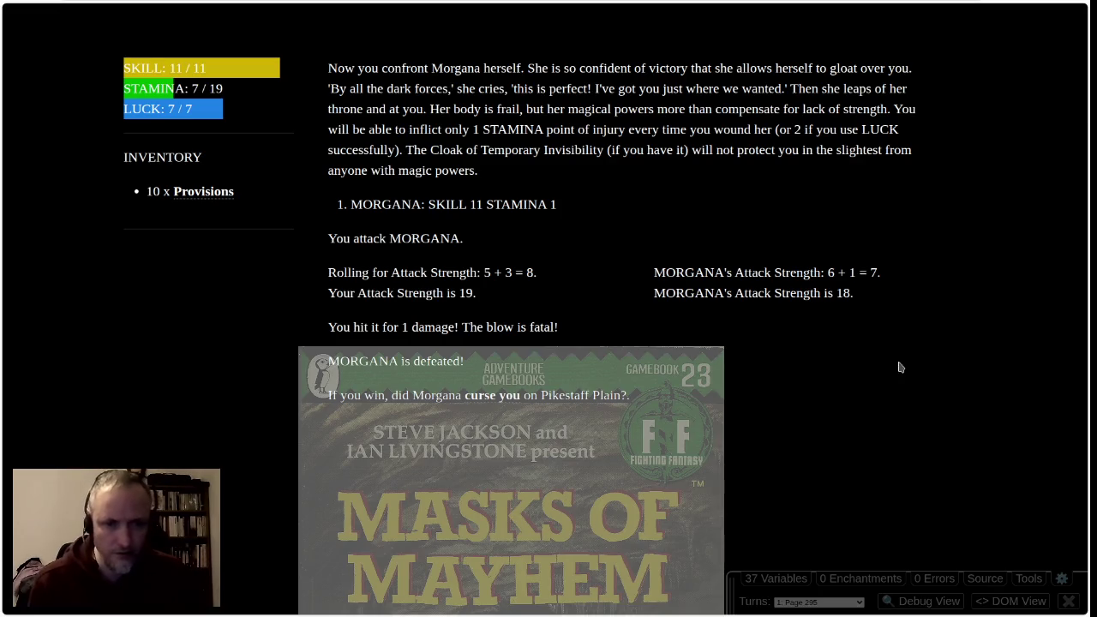
Confirm Morgana laid no curse, then eat two Provisions, reaching STAMINA 15/19 with 8 Provisions left
{"action": "left_click", "coordinate": [491, 397]}
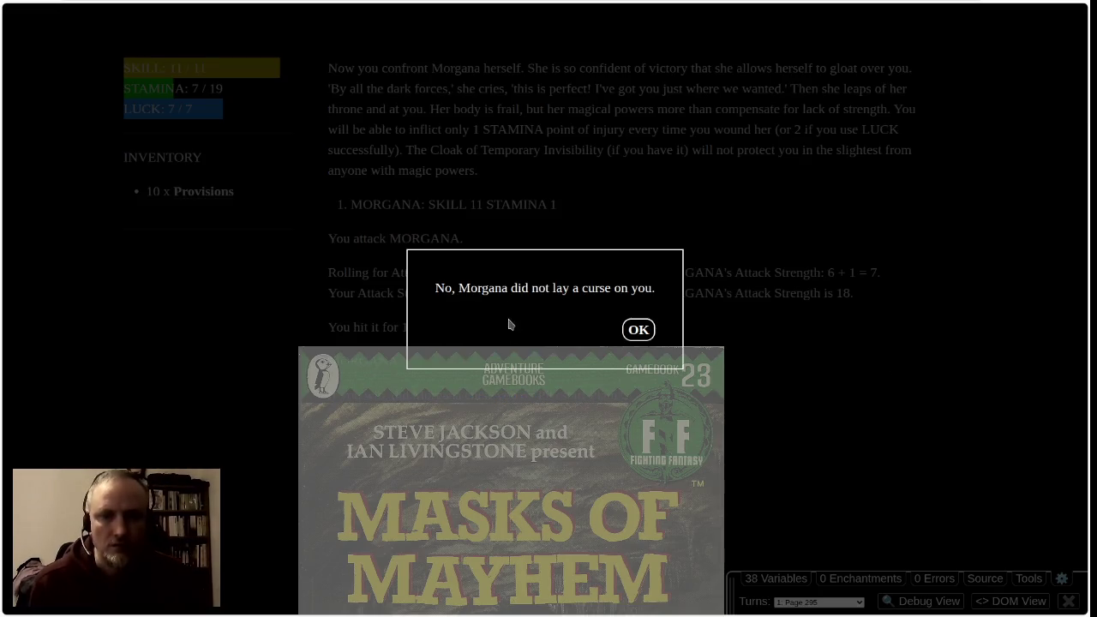
{"action": "left_click", "coordinate": [632, 332]}
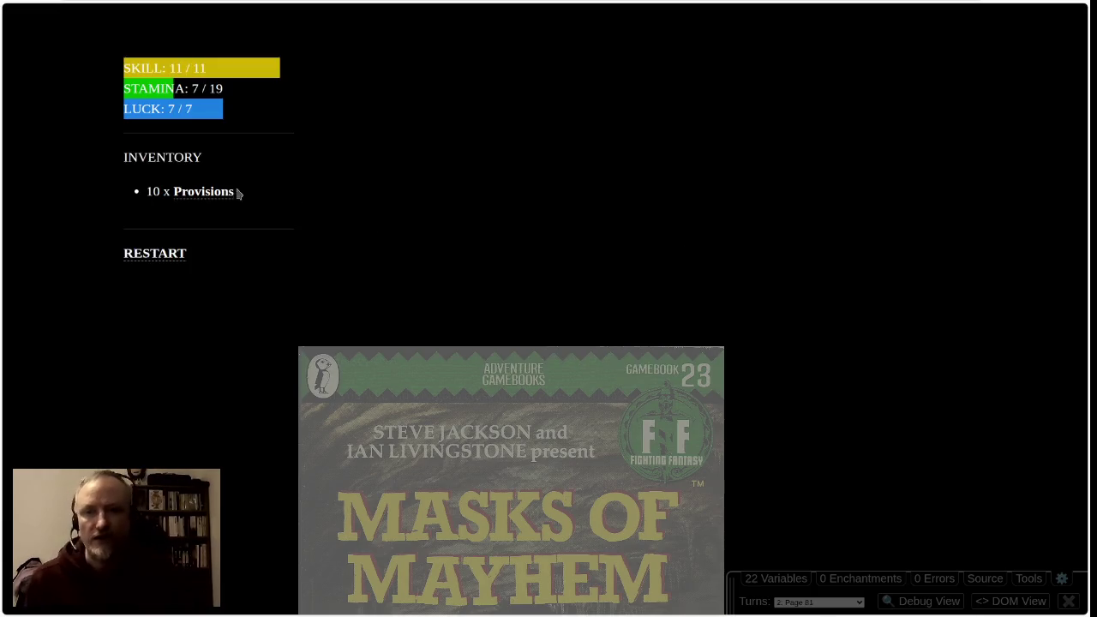
{"action": "left_click", "coordinate": [202, 196]}
{"action": "left_click", "coordinate": [206, 194]}
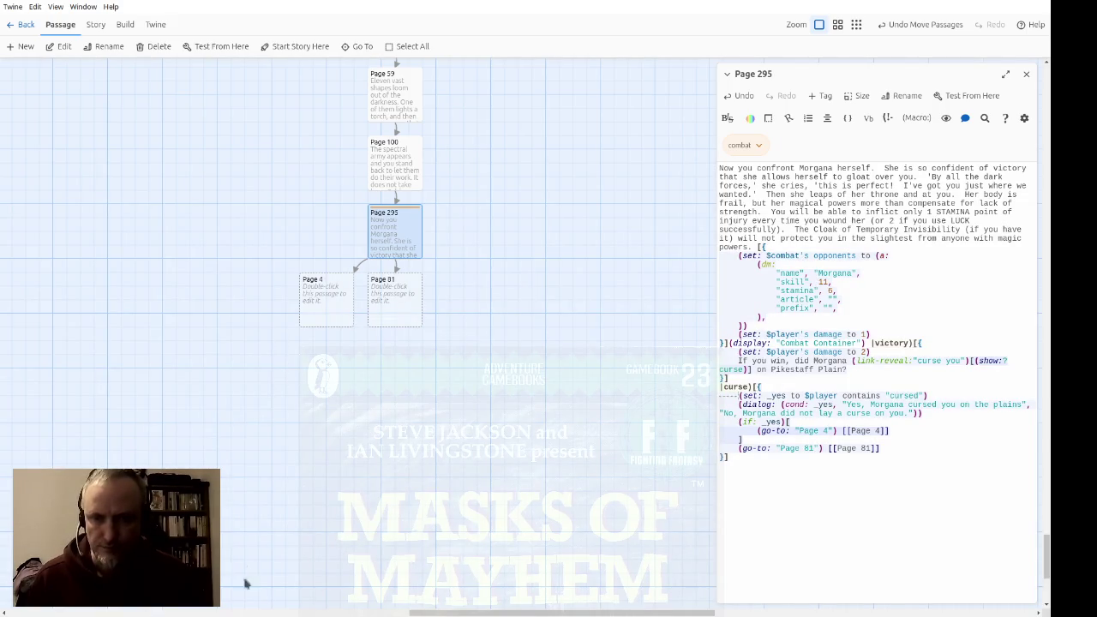
Open Page 4 and Page 295, select Page 295's curse-handling block, and return to Page 4
{"action": "double_click", "coordinate": [332, 314]}
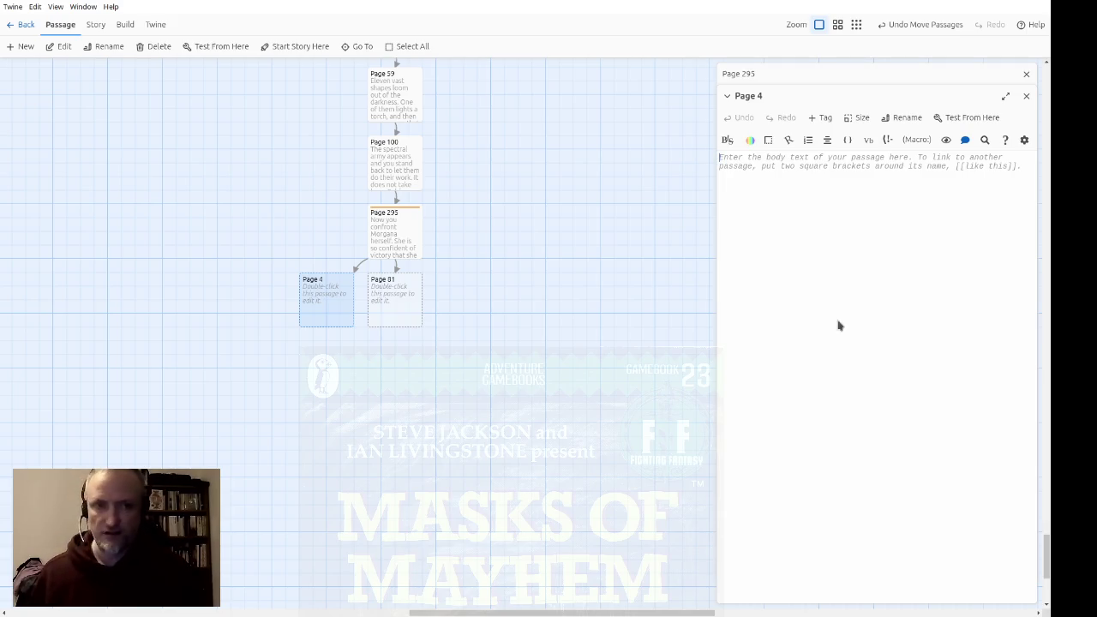
{"action": "left_click", "coordinate": [388, 307]}
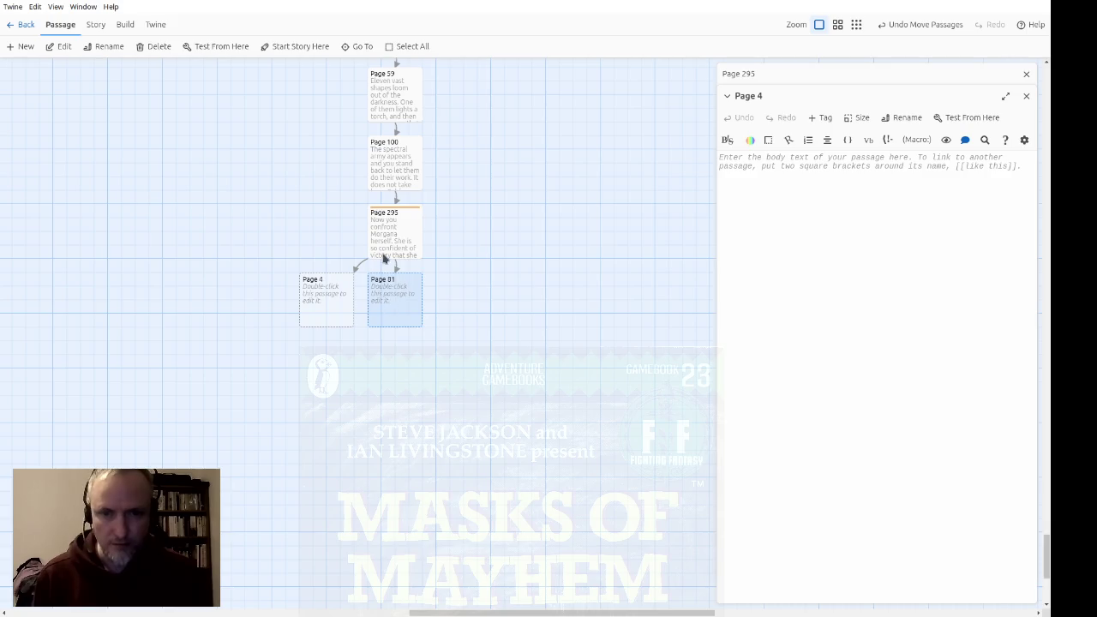
{"action": "double_click", "coordinate": [385, 255]}
{"action": "mouse_move", "coordinate": [795, 515]}
{"action": "left_mouse_down"}
{"action": "mouse_move", "coordinate": [771, 450]}
{"action": "mouse_move", "coordinate": [711, 412]}
{"action": "left_mouse_up"}
{"action": "key", "text": "ctrl+c"}
{"action": "double_click", "coordinate": [336, 310]}
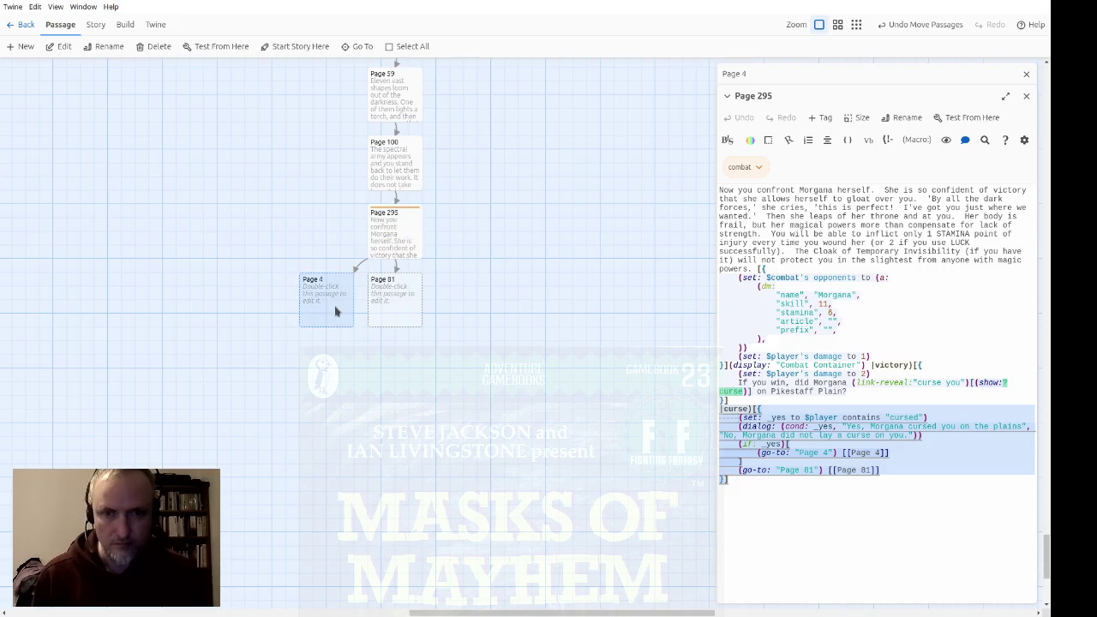
Paste the curse code into Page 4, then copy in Page 295's Pikestaff Plain curse question
{"action": "key", "text": "ctrl+v"}
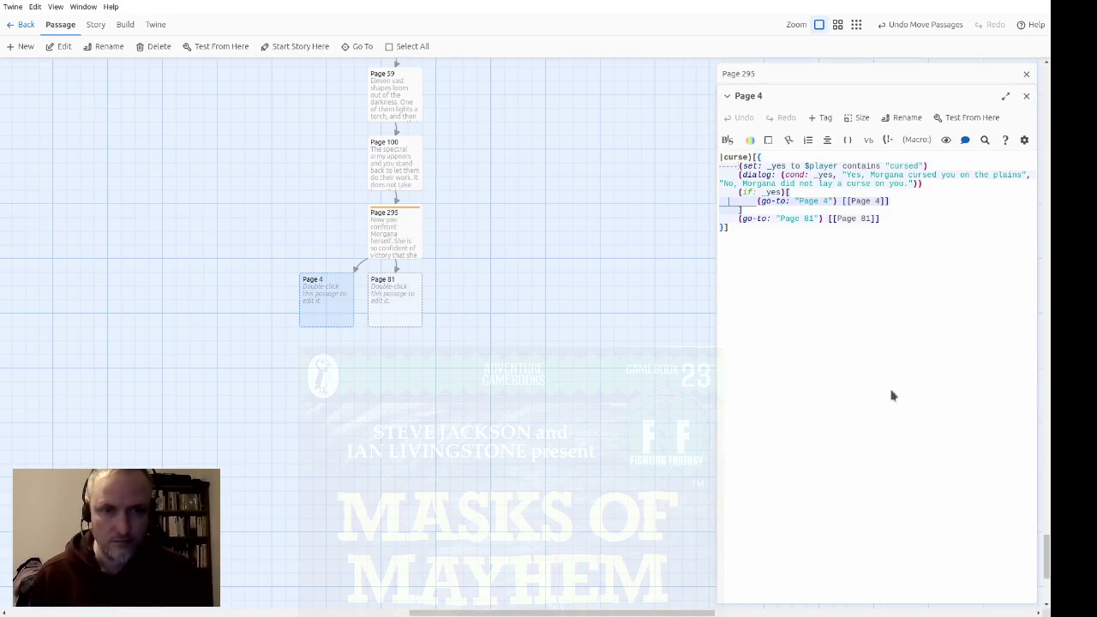
{"action": "type", "text": "vashti"}
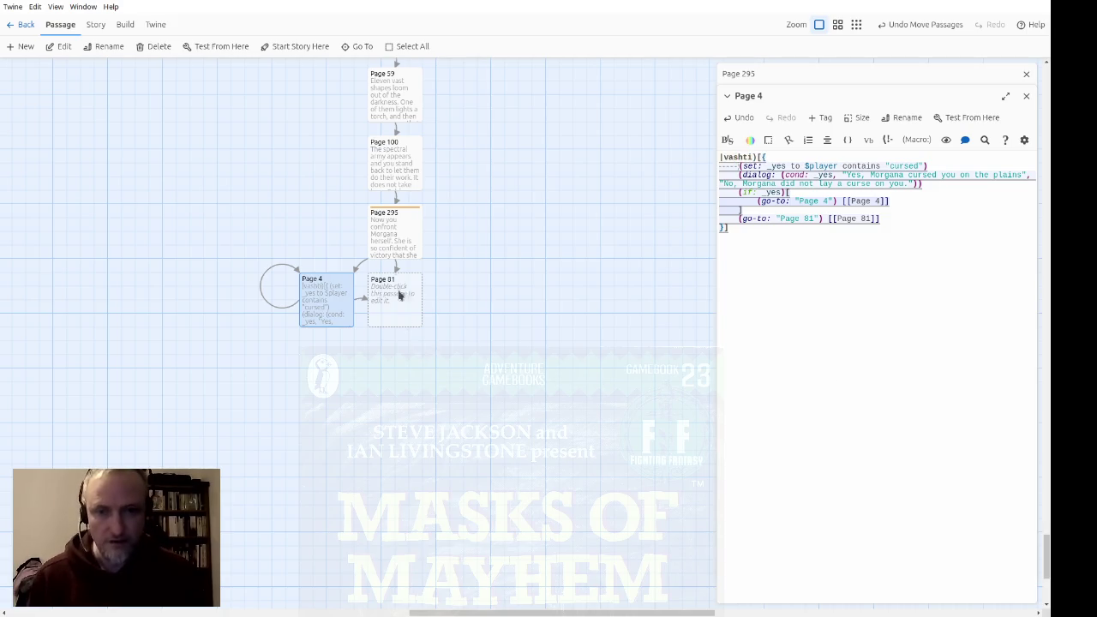
{"action": "double_click", "coordinate": [384, 228]}
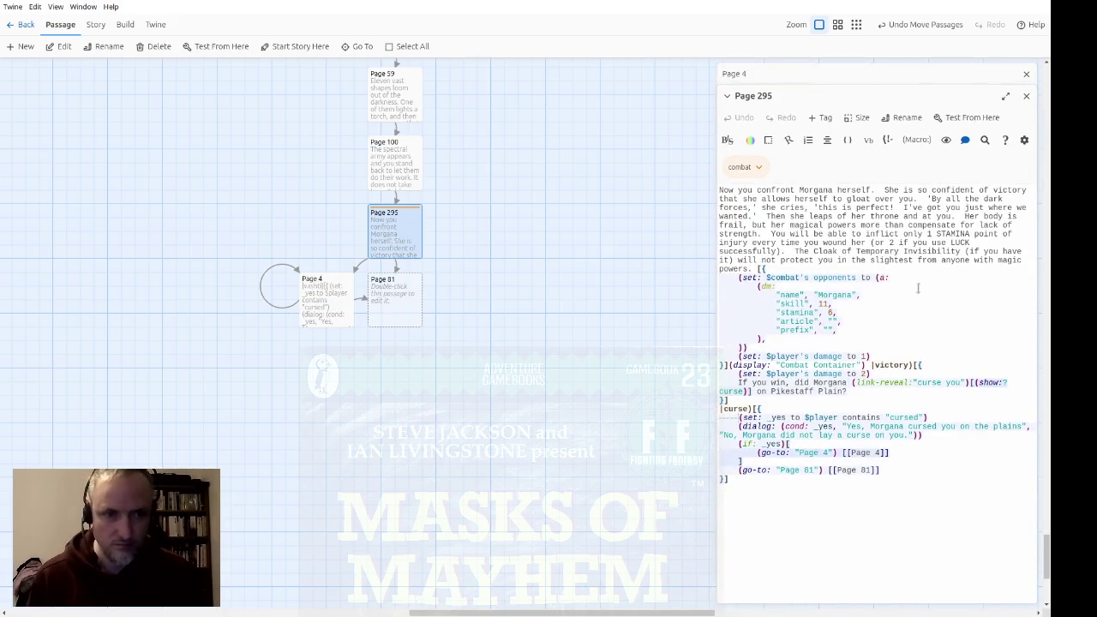
{"action": "left_click", "coordinate": [781, 391]}
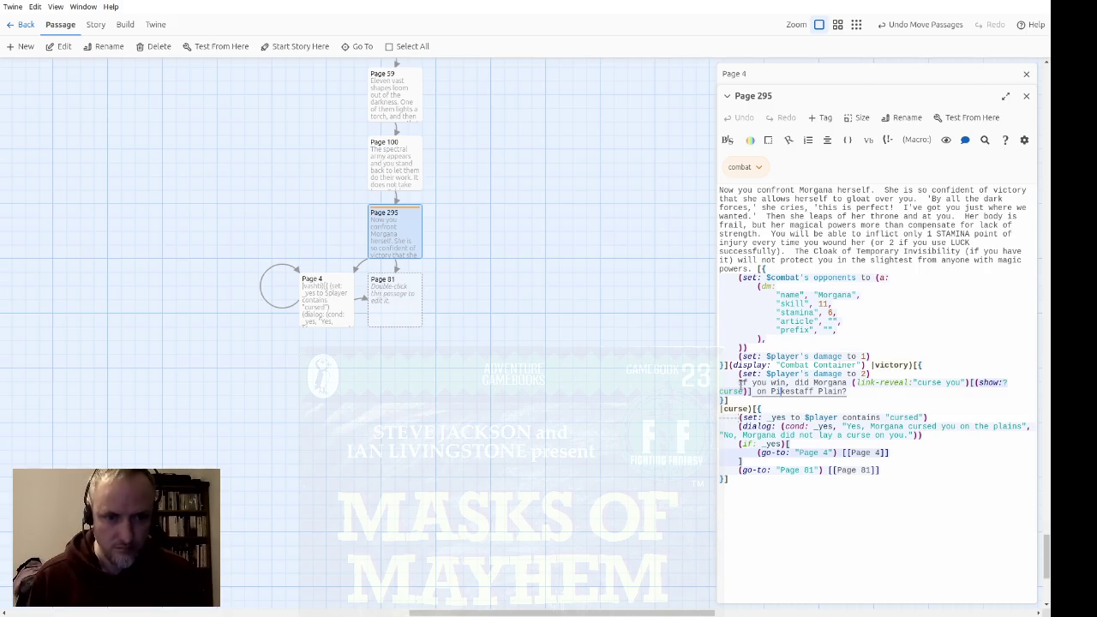
{"action": "left_click_drag", "start_coordinate": [861, 391], "coordinate": [797, 383]}
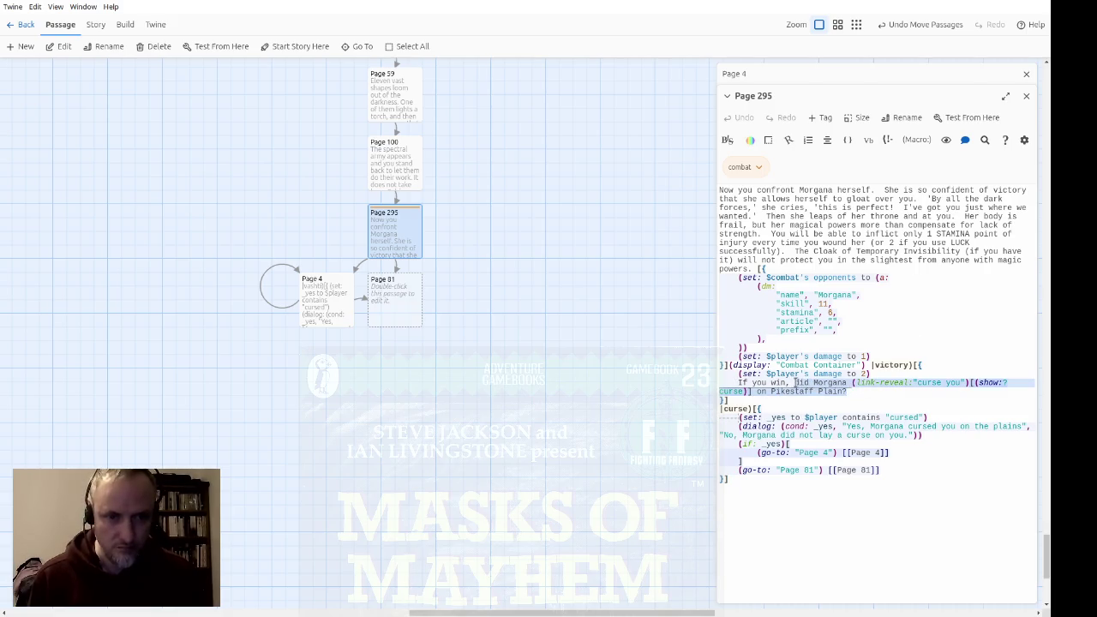
{"action": "left_click", "coordinate": [1026, 95]}
{"action": "key", "text": "ctrl+v"}
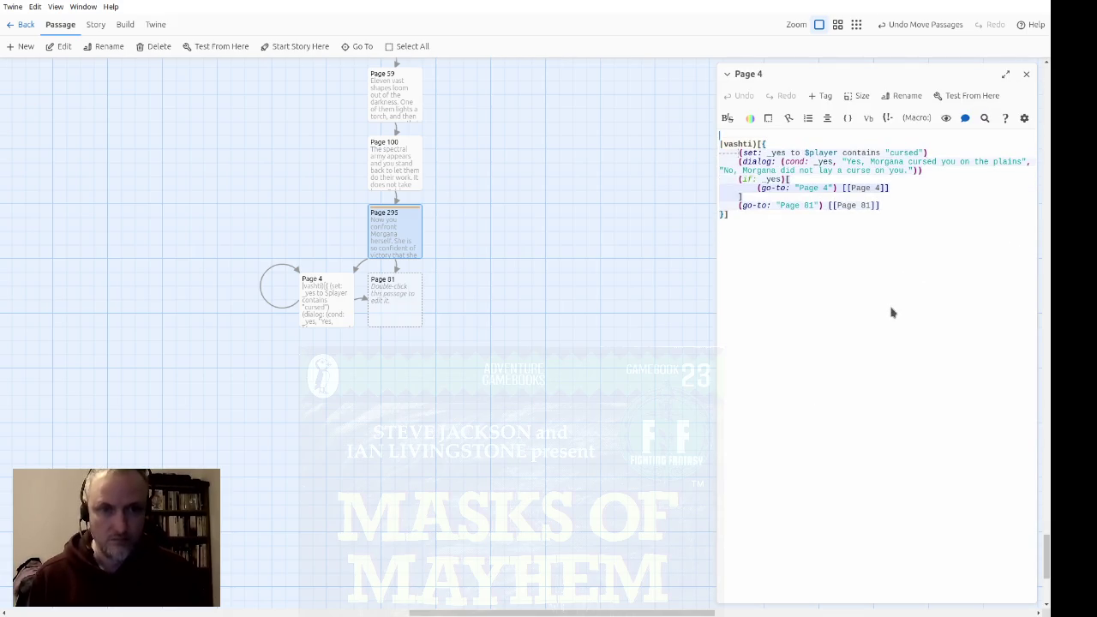
Reword the question to 'Did you talk to Vashti?' with a vashti hook
{"action": "key", "text": "Home"}
{"action": "key", "text": "Delete"}
{"action": "type", "text": "Did "}
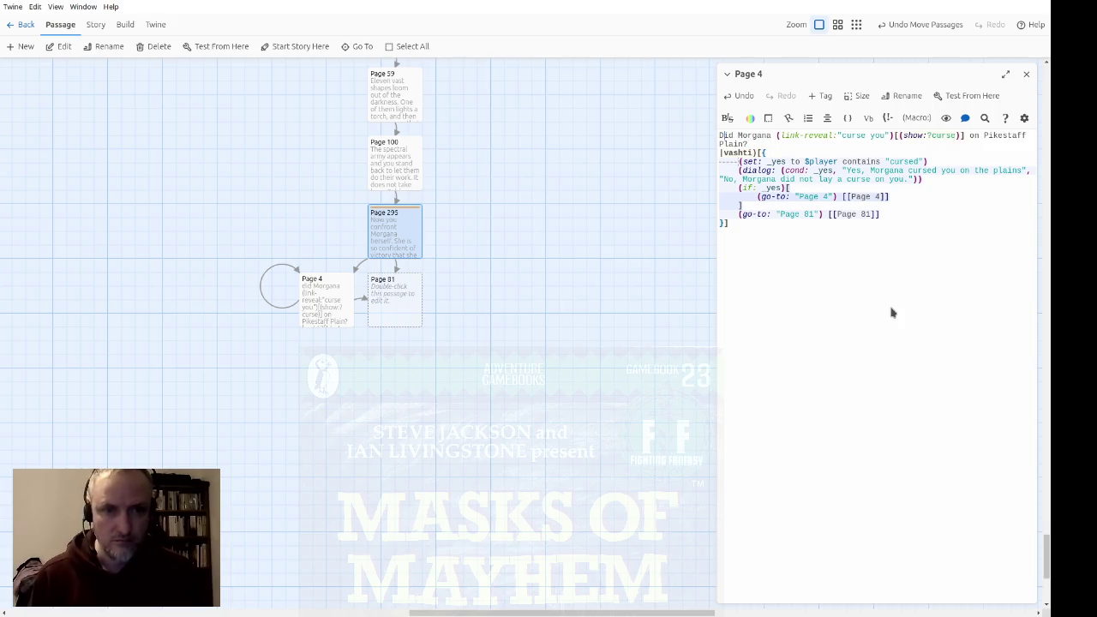
{"action": "type", "text": "you talk to"}
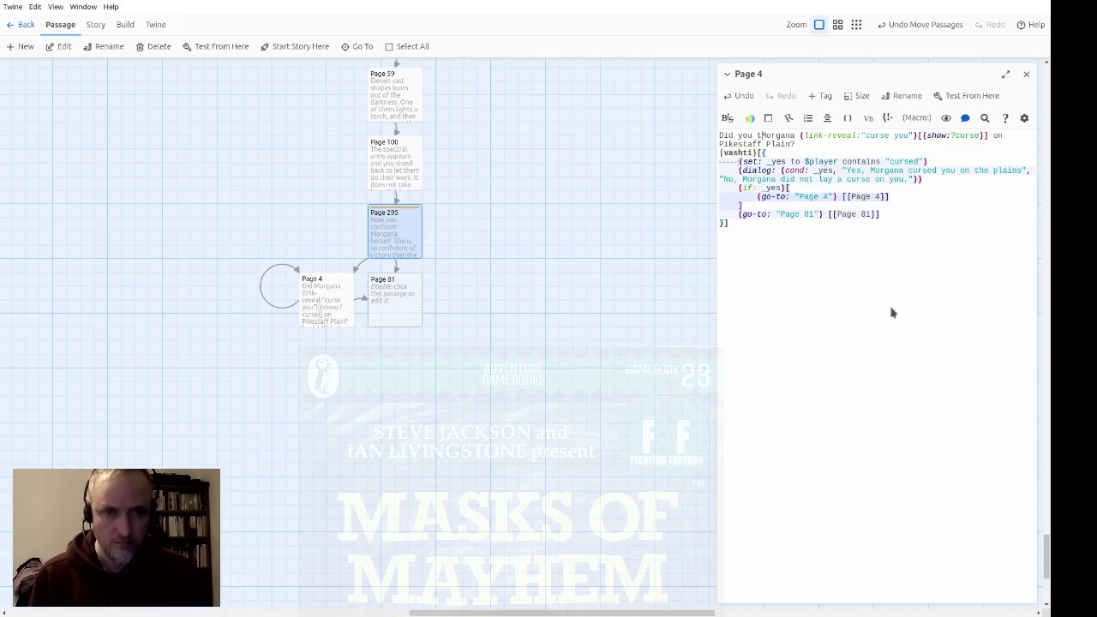
{"action": "key", "text": "Delete"}
{"action": "key", "text": "Delete"}
{"action": "key", "text": "Delete"}
{"action": "key", "text": "Right"}
{"action": "key", "text": "Right"}
{"action": "key", "text": "Right"}
{"action": "key", "text": "ctrl+shift+Right"}
{"action": "key", "text": "ctrl+shift+Right"}
{"action": "type", "text": "Vashti"}
{"action": "key", "text": "Right"}
{"action": "key", "text": "Right"}
{"action": "key", "text": "Right"}
{"action": "key", "text": "ctrl+shift+Right"}
{"action": "type", "text": "vashti"}
{"action": "key", "text": "ctrl+shift+Right"}
{"action": "key", "text": "ctrl+shift+Right"}
{"action": "key", "text": "ctrl+shift+Right"}
{"action": "key", "text": "Delete"}
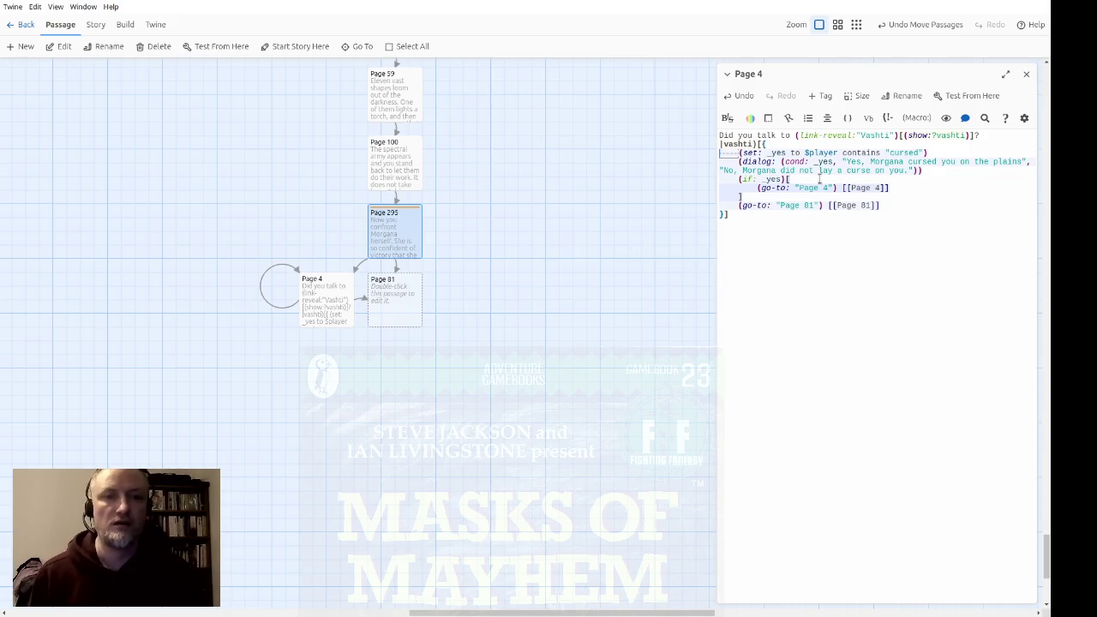
Replace $player in the check with (history:) contains "Page
{"action": "left_click_drag", "start_coordinate": [805, 154], "coordinate": [836, 150]}
{"action": "type", "text": "(history:"}
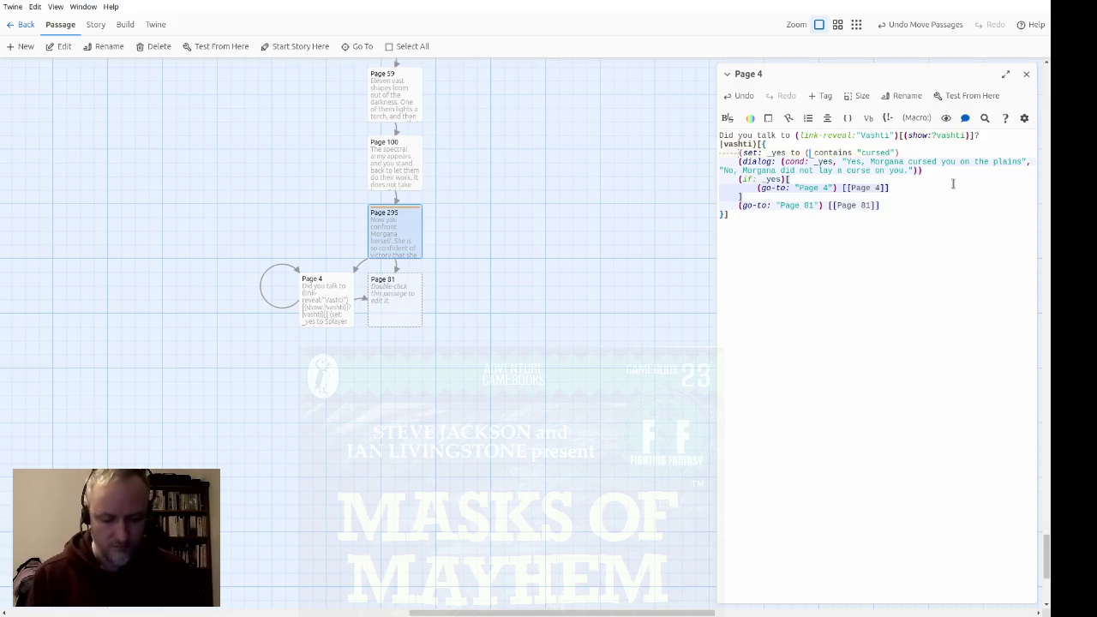
{"action": "type", "text": ") contains \"Page"}
{"action": "scroll", "coordinate": [480, 227], "scroll_direction": "up", "scroll_amount": 10}
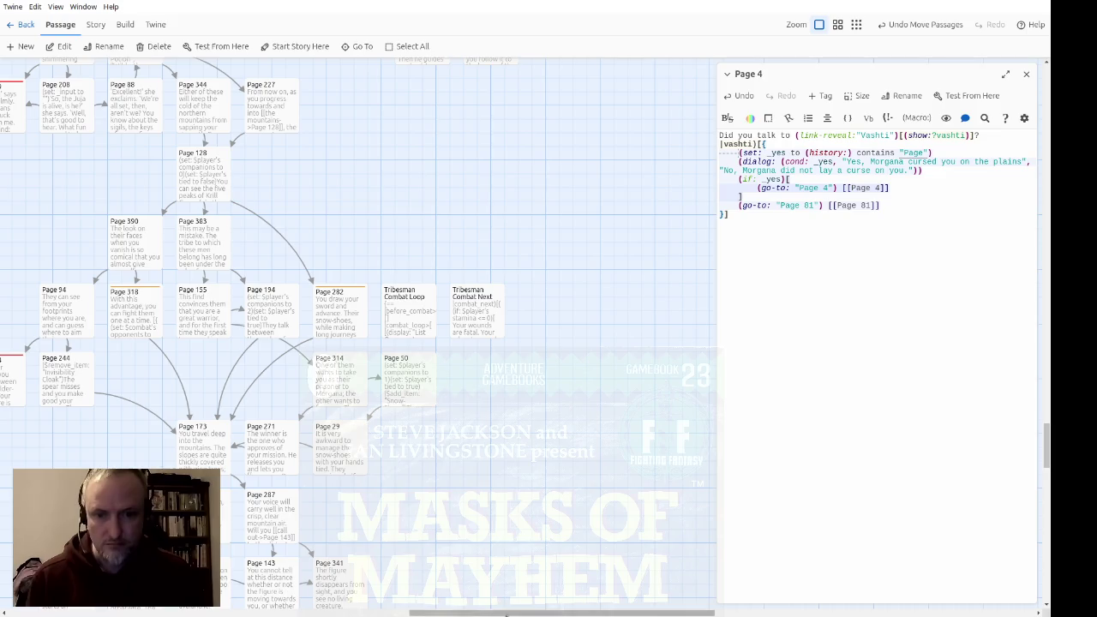
Scroll the story map to bring Page 22 into view beside Pages 374 and 387
{"action": "scroll", "coordinate": [373, 364], "scroll_direction": "left", "scroll_amount": 10}
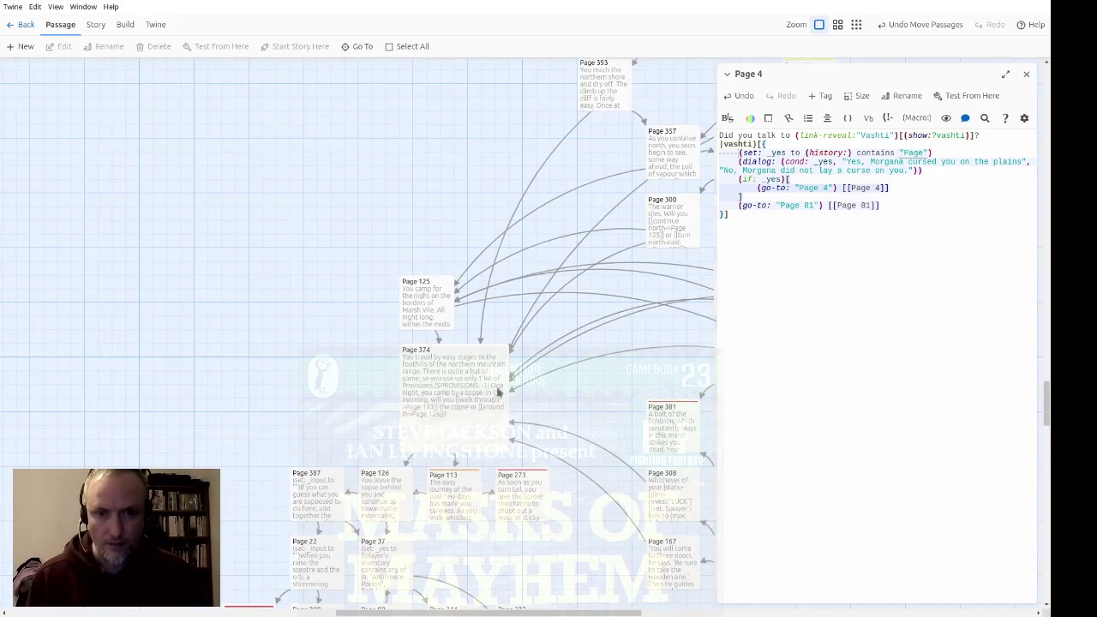
{"action": "scroll", "coordinate": [479, 394], "scroll_direction": "up", "scroll_amount": 5}
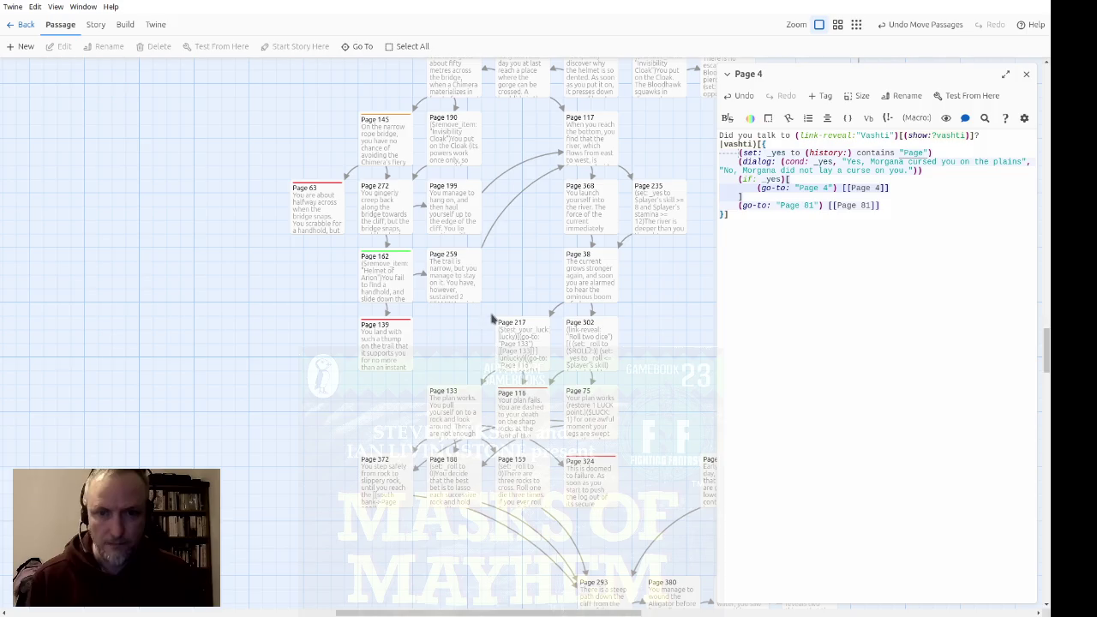
{"action": "scroll", "coordinate": [431, 363], "scroll_direction": "down", "scroll_amount": 10}
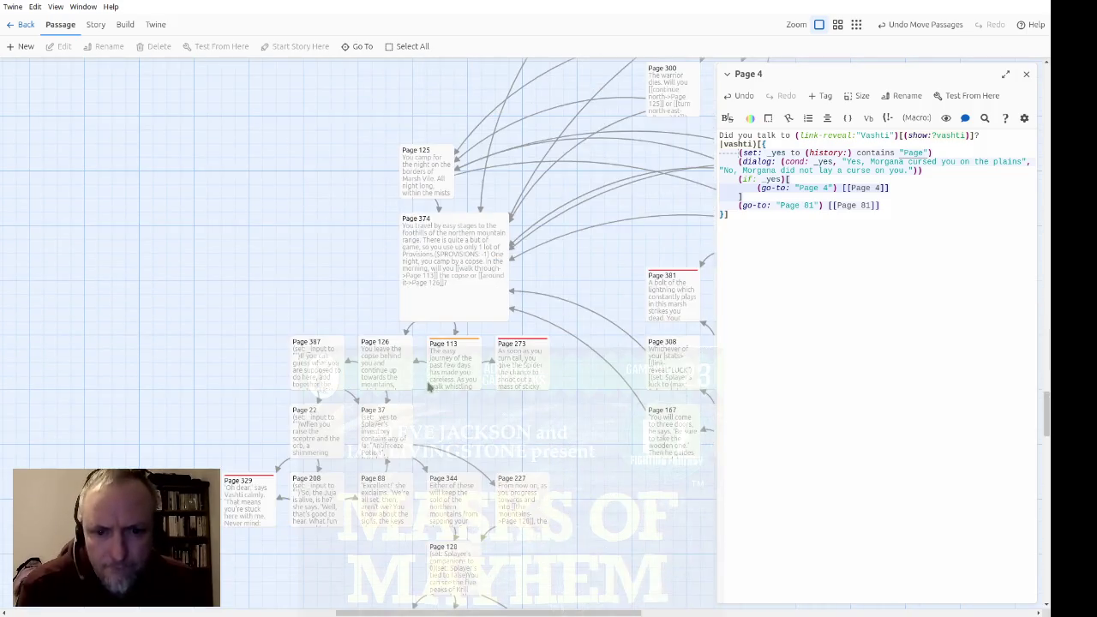
{"action": "scroll", "coordinate": [468, 600], "scroll_direction": "right", "scroll_amount": 3}
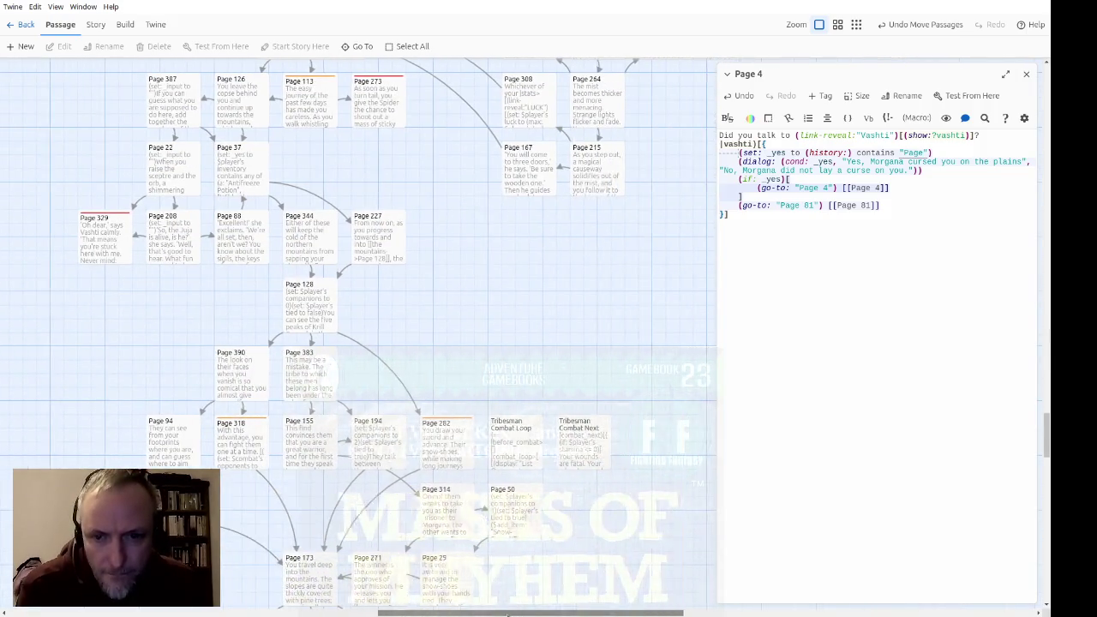
{"action": "scroll", "coordinate": [607, 388], "scroll_direction": "up", "scroll_amount": 5}
{"action": "scroll", "coordinate": [607, 388], "scroll_direction": "up", "scroll_amount": 1}
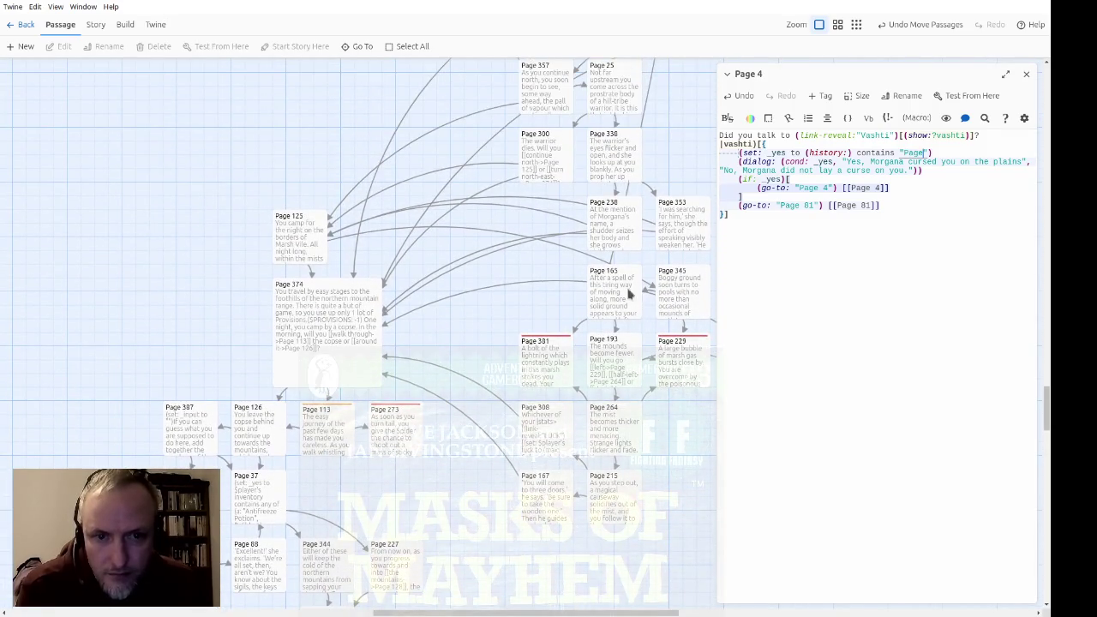
{"action": "scroll", "coordinate": [343, 348], "scroll_direction": "down", "scroll_amount": 3}
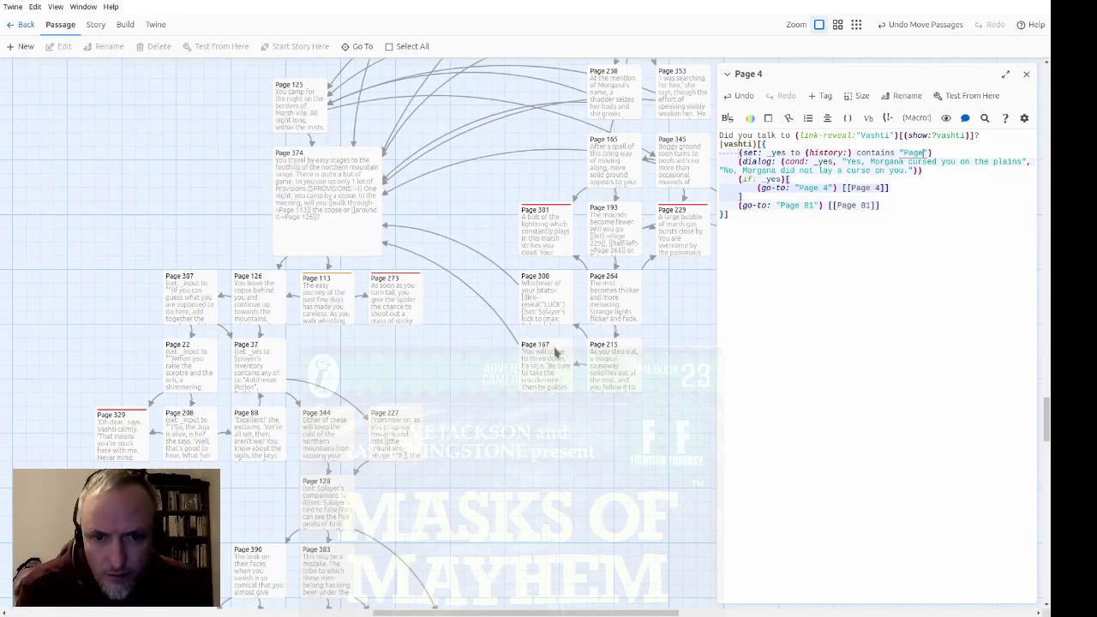
Complete the check as contains "Page 22" and make the yes answer 'Yes, you entered Vashti's realm'
{"action": "scroll", "coordinate": [549, 382], "scroll_direction": "down", "scroll_amount": 3}
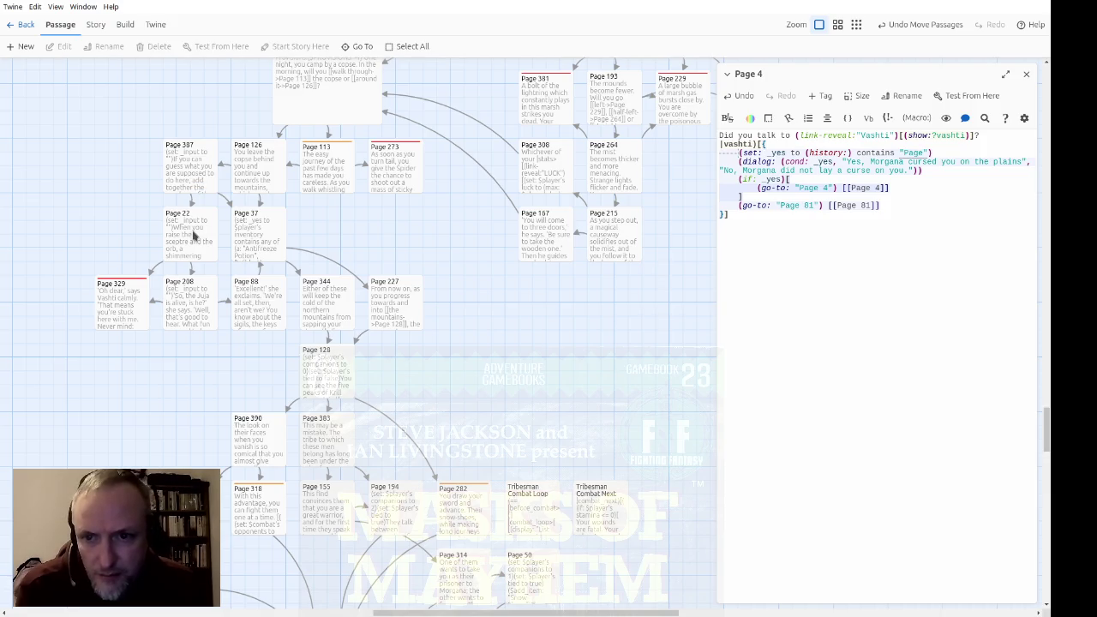
{"action": "left_click", "coordinate": [195, 237]}
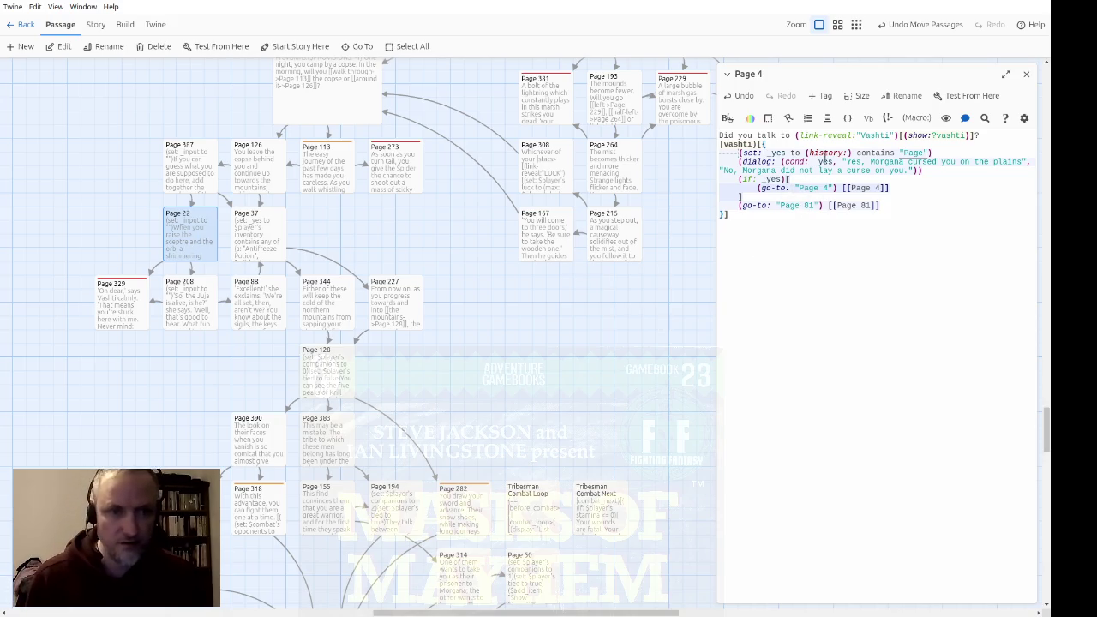
{"action": "type", "text": "22"}
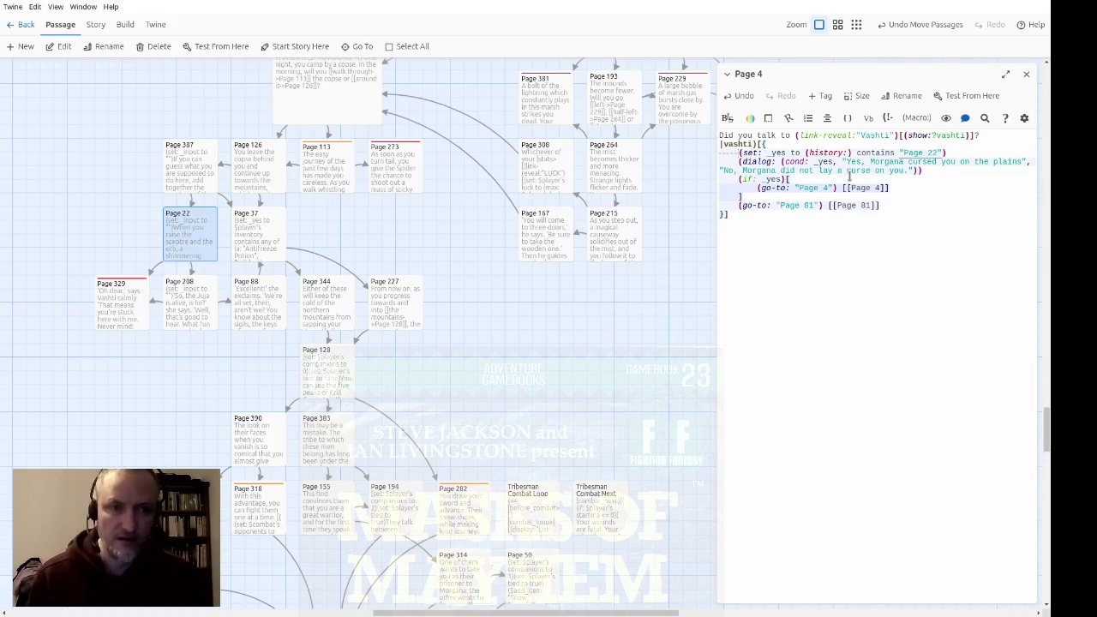
{"action": "left_click_drag", "start_coordinate": [870, 162], "coordinate": [1027, 162]}
{"action": "type", "text": "you entered Vashti's realm"}
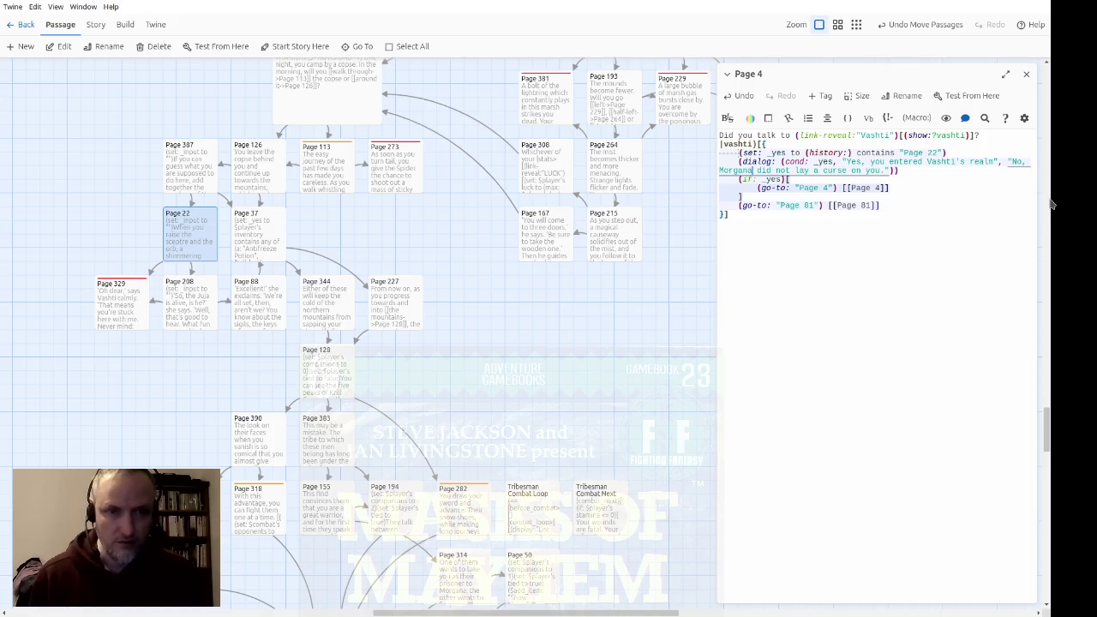
{"action": "key", "text": "shift+Right"}
{"action": "key", "text": "shift+Right"}
{"action": "key", "text": "shift+Right"}
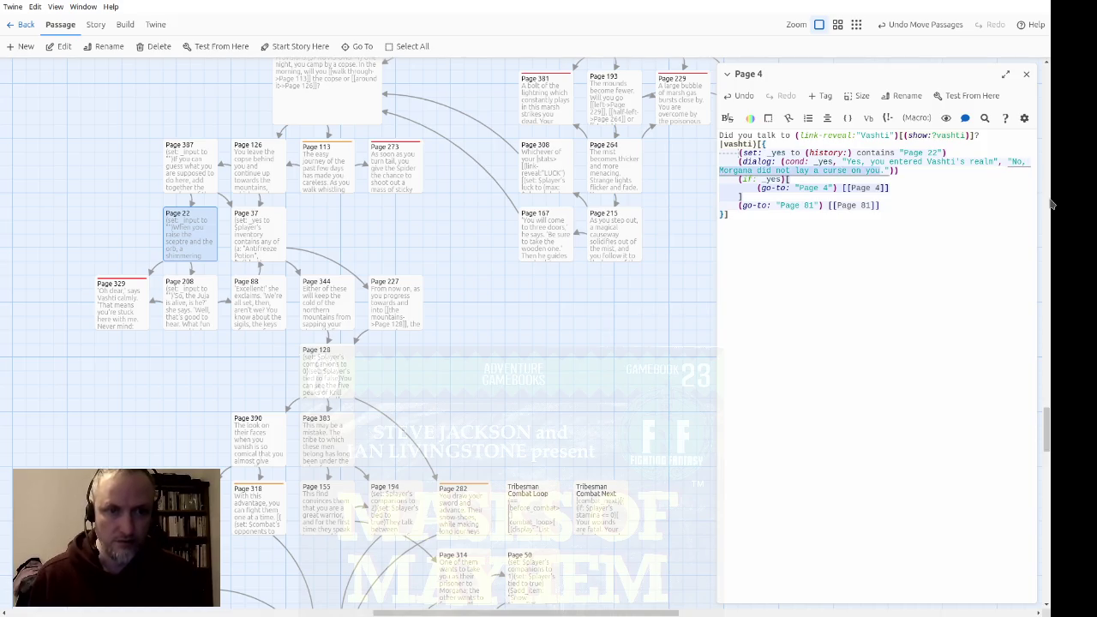
Reword the no answer to say you did not meet with Vashti on your journey
{"action": "type", "text": "you n"}
{"action": "type", "text": "id not meet with B"}
{"action": "key", "text": "BackSpace"}
{"action": "type", "text": "Vashti"}
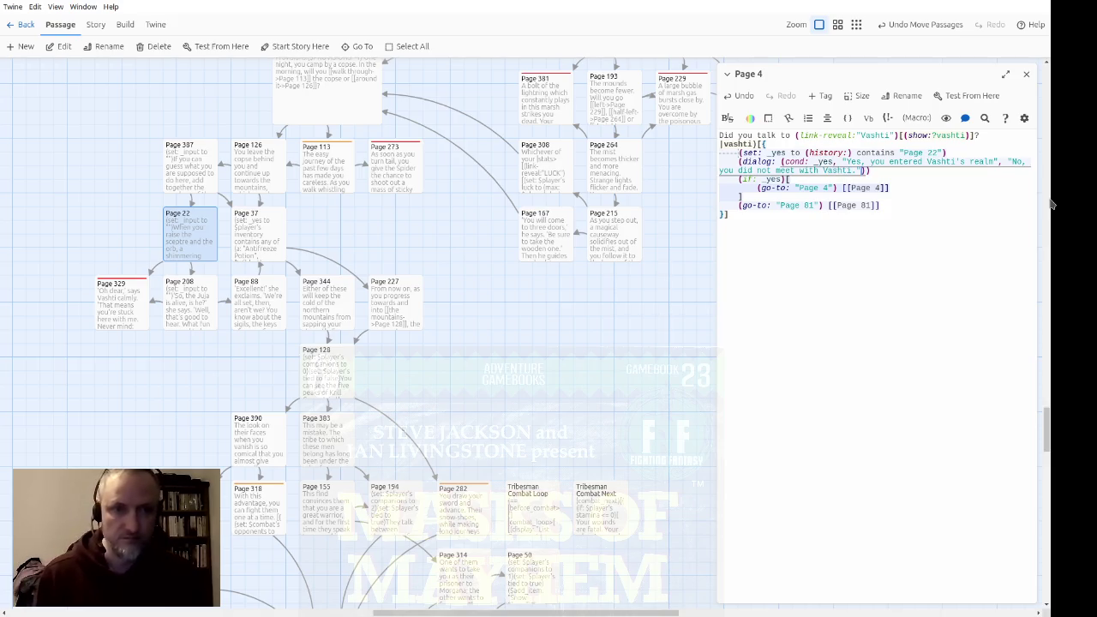
{"action": "type", "text": " on y"}
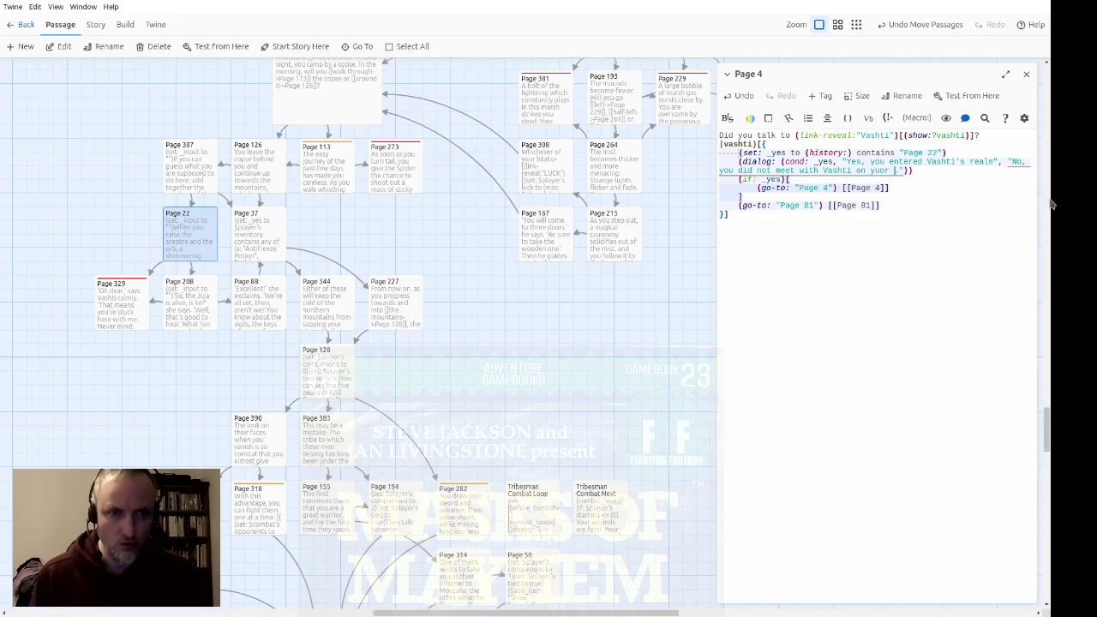
{"action": "type", "text": "our journey."}
Point the yes go-to and link at Page 258 and the no go-to and link at Page 136
{"action": "key", "text": "Up"}
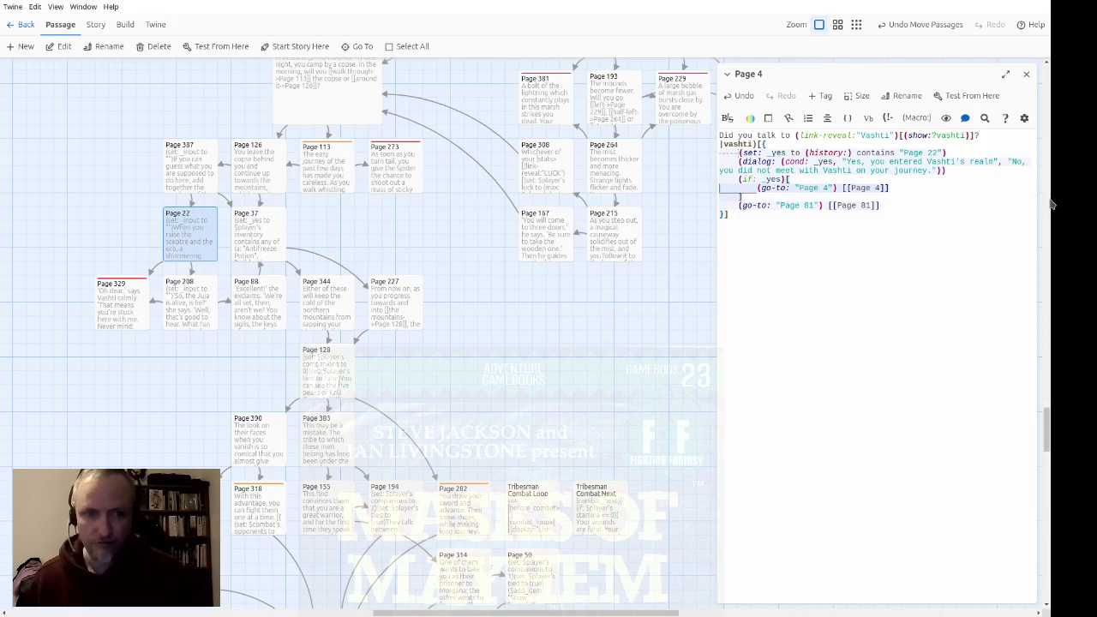
{"action": "key", "text": "Right"}
{"action": "key", "text": "Right"}
{"action": "key", "text": "Right"}
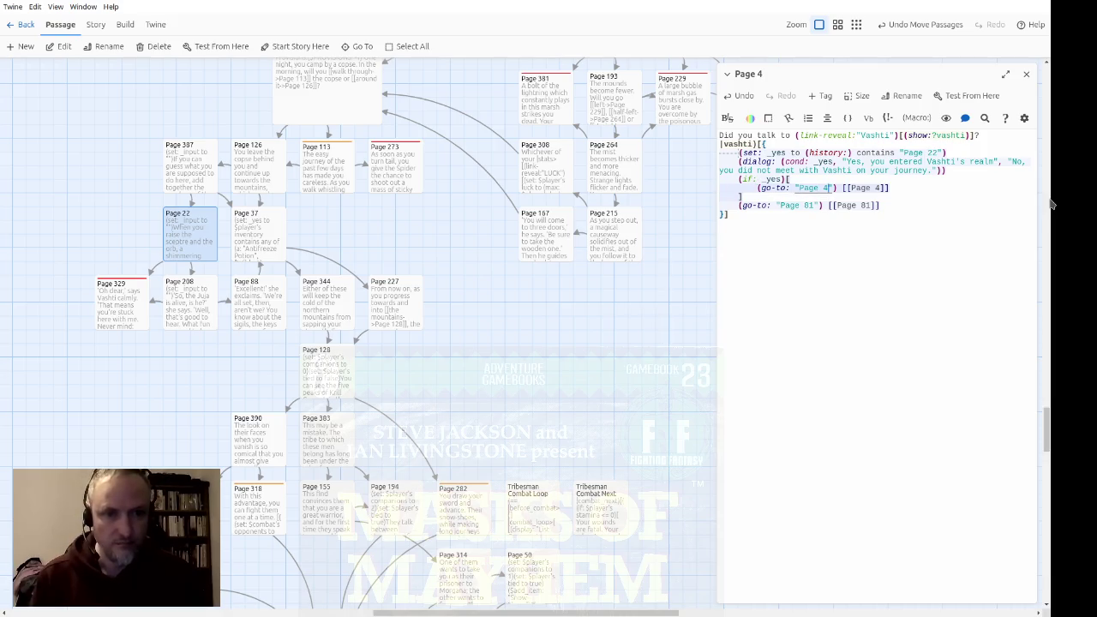
{"action": "key", "text": "BackSpace"}
{"action": "type", "text": "258"}
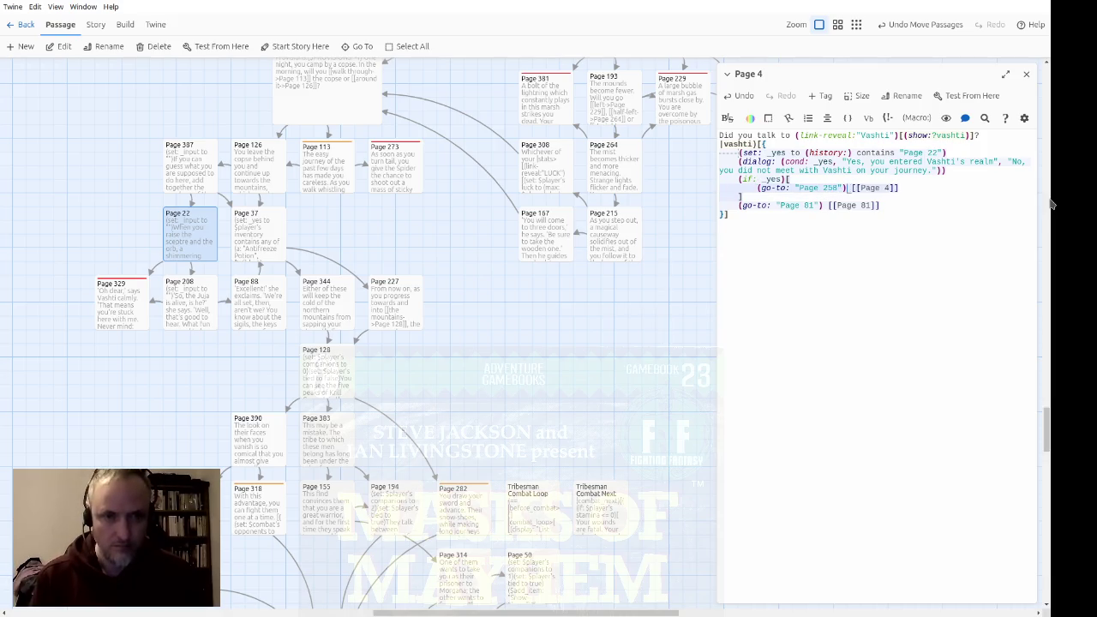
{"action": "key", "text": "BackSpace"}
{"action": "type", "text": "258"}
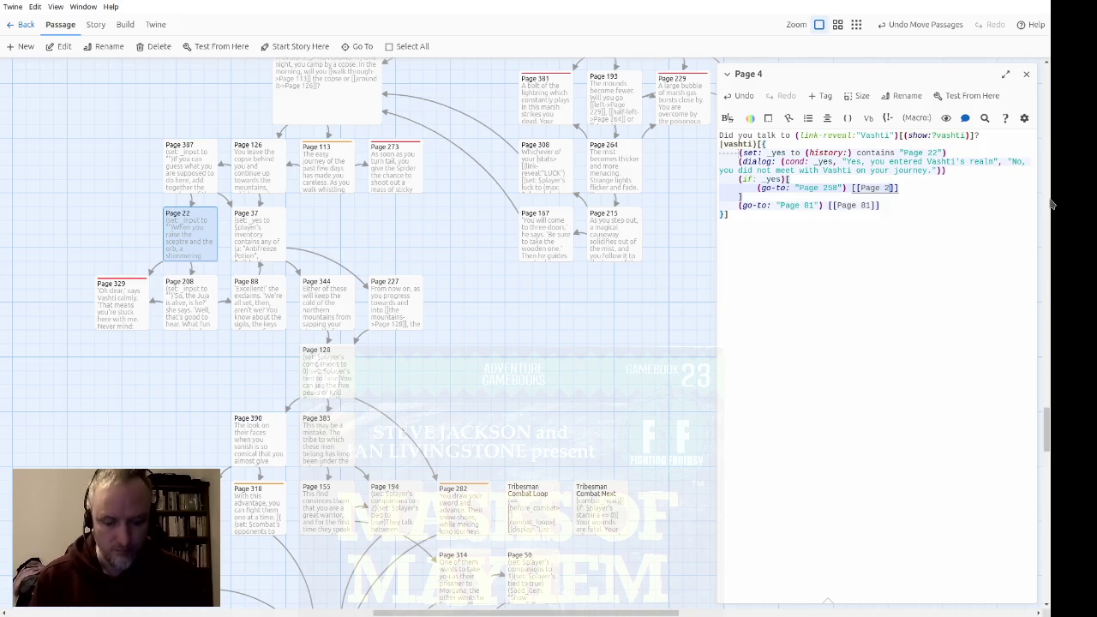
{"action": "key", "text": "Down"}
{"action": "key", "text": "Left"}
{"action": "key", "text": "Left"}
{"action": "key", "text": "Left"}
{"action": "key", "text": "Delete"}
{"action": "key", "text": "Delete"}
{"action": "type", "text": "136"}
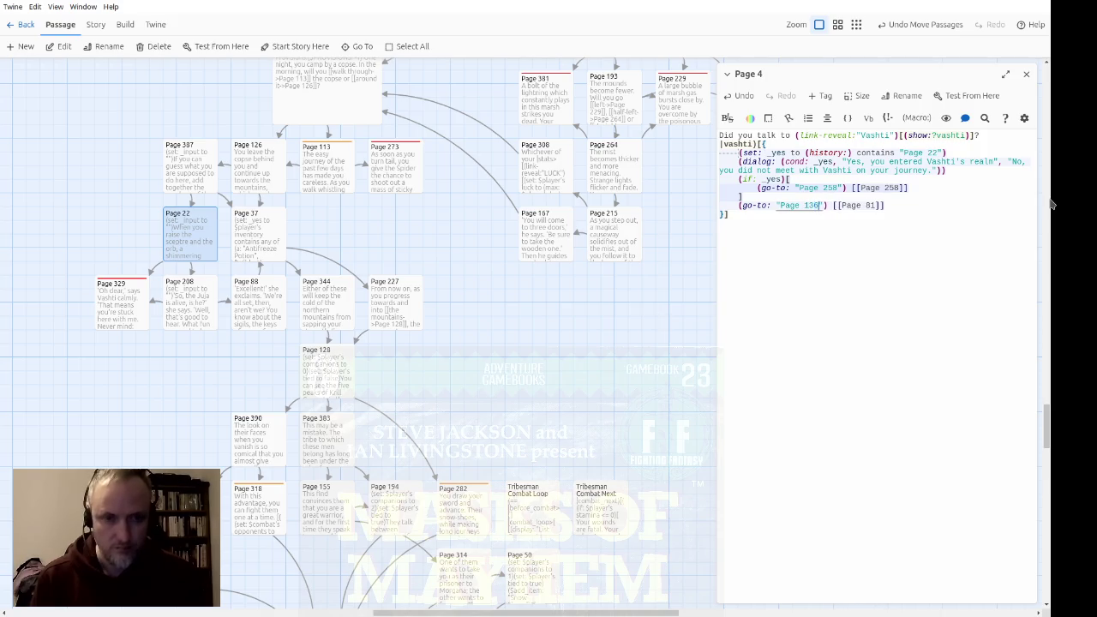
{"action": "key", "text": "Delete"}
{"action": "key", "text": "Delete"}
{"action": "type", "text": "136"}
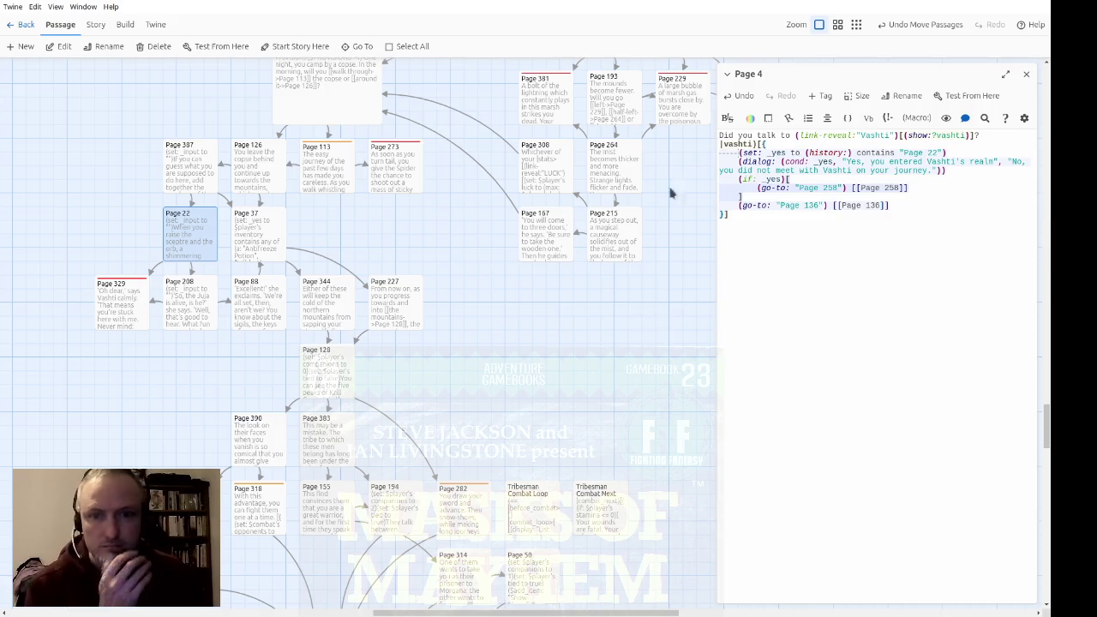
Move the Page 258 and Page 136 cards left, below Page 4
{"action": "scroll", "coordinate": [520, 289], "scroll_direction": "down", "scroll_amount": 10}
{"action": "scroll", "coordinate": [566, 321], "scroll_direction": "up", "scroll_amount": 5}
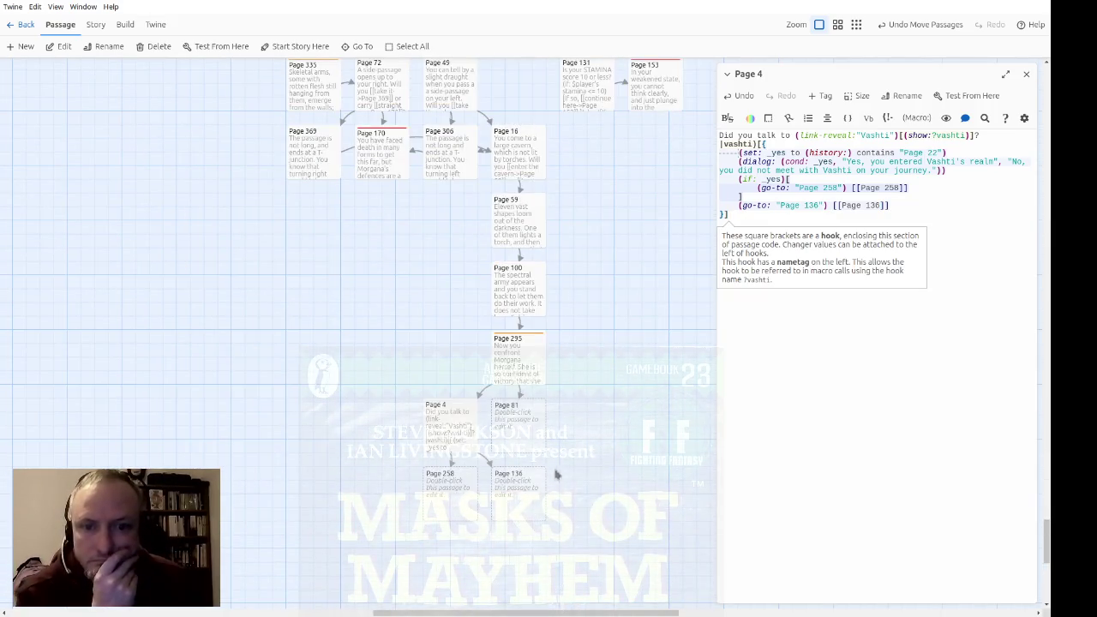
{"action": "left_click_drag", "start_coordinate": [571, 568], "coordinate": [387, 497]}
{"action": "mouse_move", "coordinate": [517, 506]}
{"action": "left_mouse_down"}
{"action": "mouse_move", "coordinate": [436, 506]}
{"action": "mouse_move", "coordinate": [458, 499]}
{"action": "left_mouse_up"}
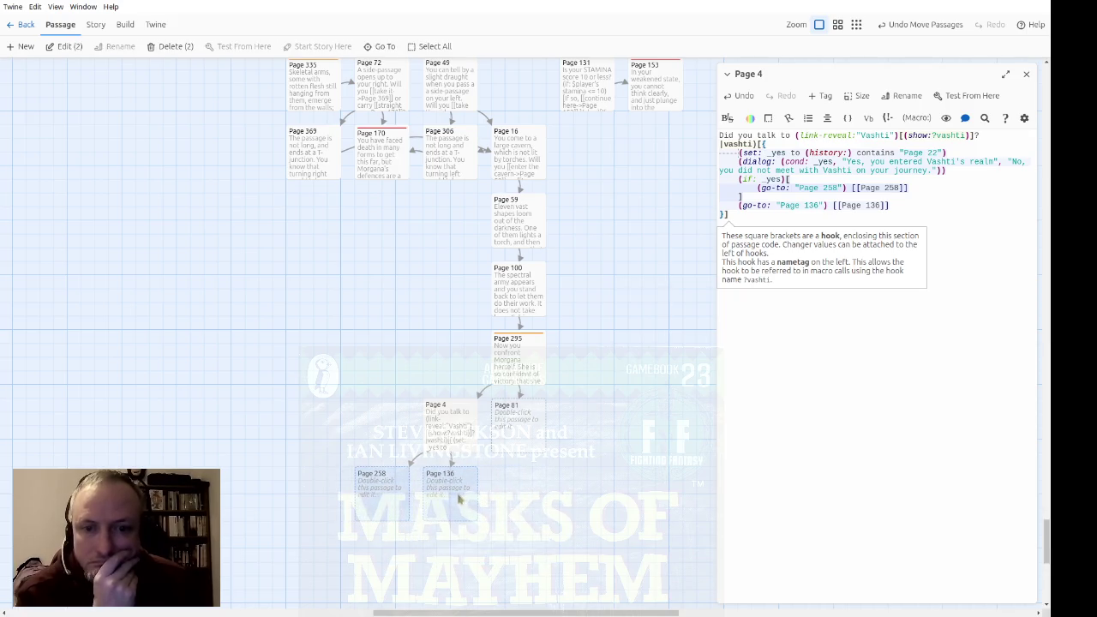
{"action": "left_click", "coordinate": [538, 498]}
Copy all of Page 4's code into Page 81
{"action": "left_click", "coordinate": [514, 439]}
{"action": "double_click", "coordinate": [514, 439]}
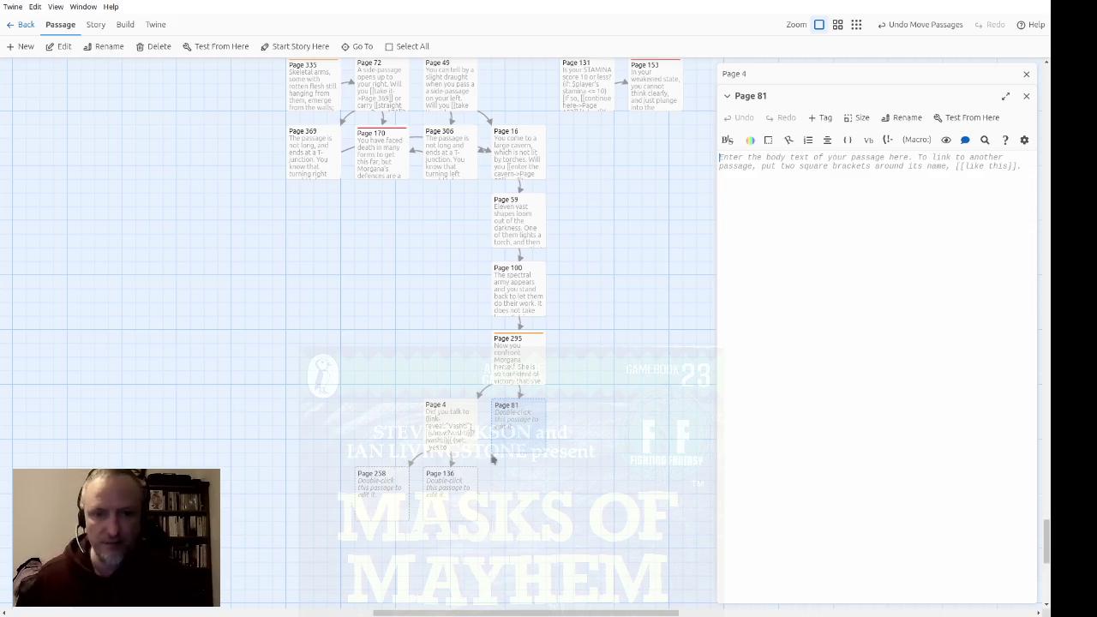
{"action": "double_click", "coordinate": [463, 443]}
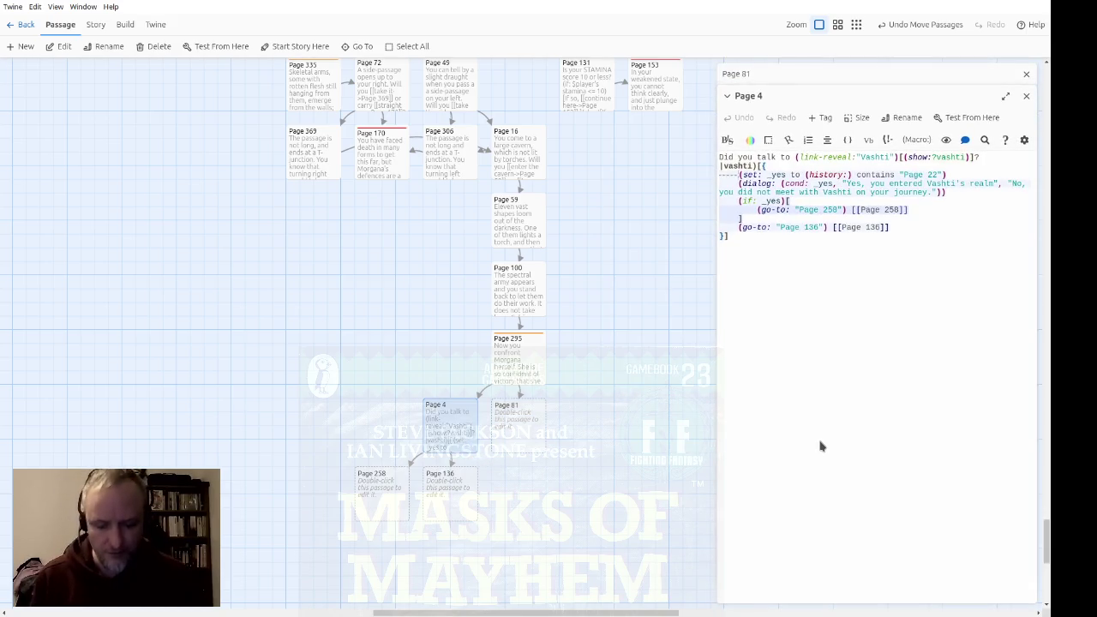
{"action": "key", "text": "ctrl+a"}
{"action": "key", "text": "ctrl+c"}
{"action": "left_click", "coordinate": [1026, 96]}
{"action": "key", "text": "ctrl+v"}
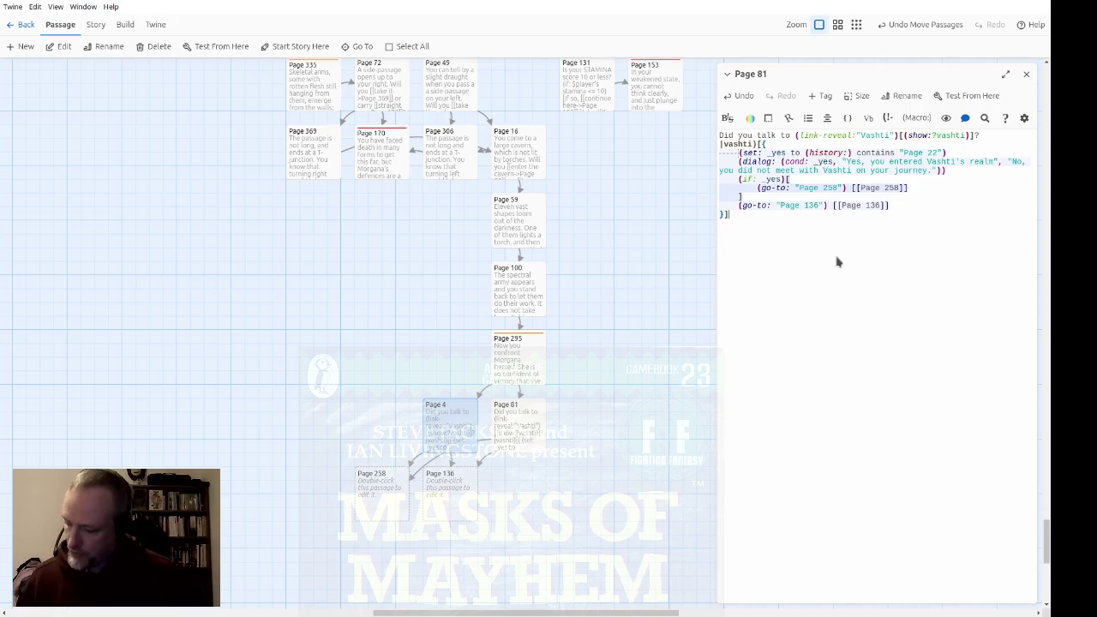
Change Page 81's final go-to and link target from 136 to 347, creating Page 347
{"action": "mouse_move", "coordinate": [821, 206]}
{"action": "left_mouse_down"}
{"action": "mouse_move", "coordinate": [777, 206]}
{"action": "mouse_move", "coordinate": [803, 205]}
{"action": "left_mouse_up"}
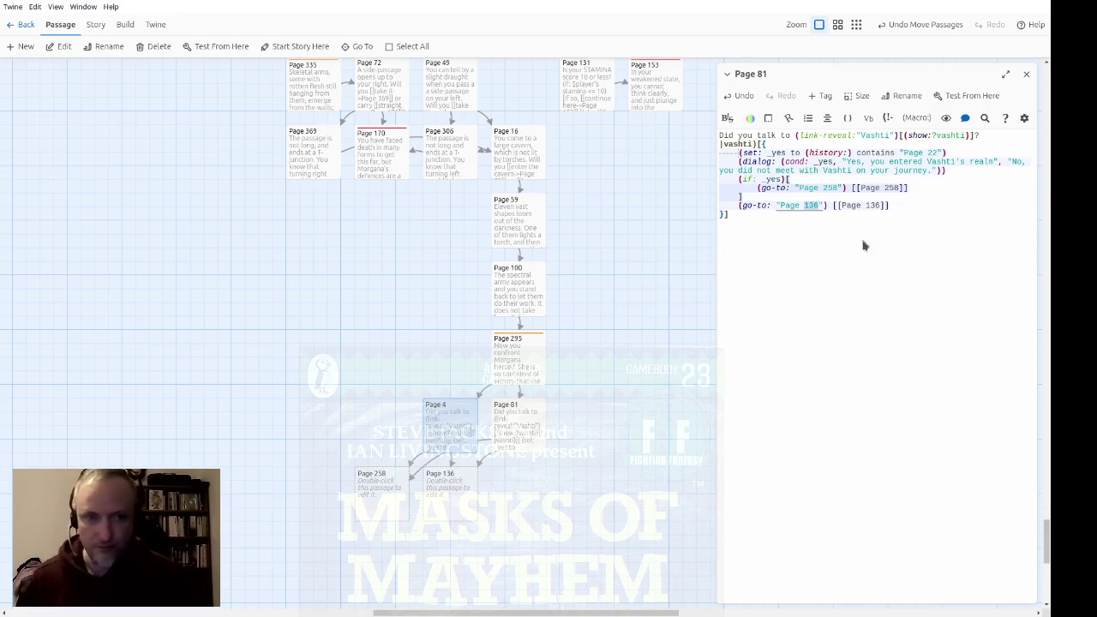
{"action": "type", "text": "347"}
{"action": "double_click", "coordinate": [873, 206]}
{"action": "type", "text": "347"}
{"action": "left_click", "coordinate": [896, 241]}
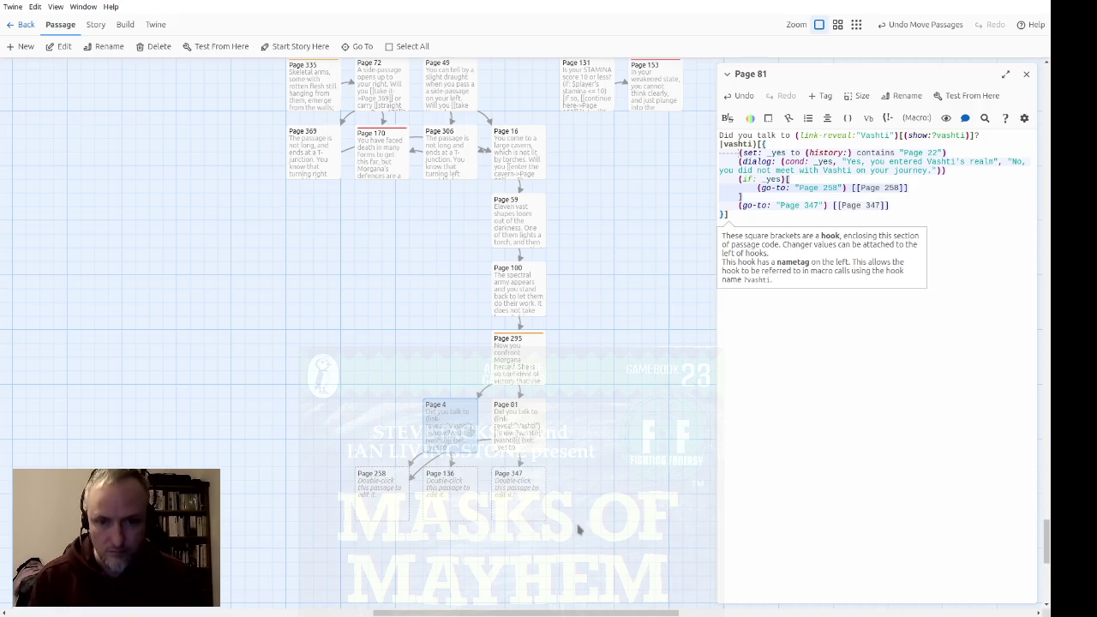
Place the Page 136 card to the left of Page 258
{"action": "left_click_drag", "start_coordinate": [455, 510], "coordinate": [316, 507]}
{"action": "mouse_move", "coordinate": [411, 558]}
{"action": "left_mouse_down"}
{"action": "mouse_move", "coordinate": [321, 505]}
{"action": "mouse_move", "coordinate": [394, 507]}
{"action": "left_mouse_up"}
{"action": "left_click", "coordinate": [630, 480]}
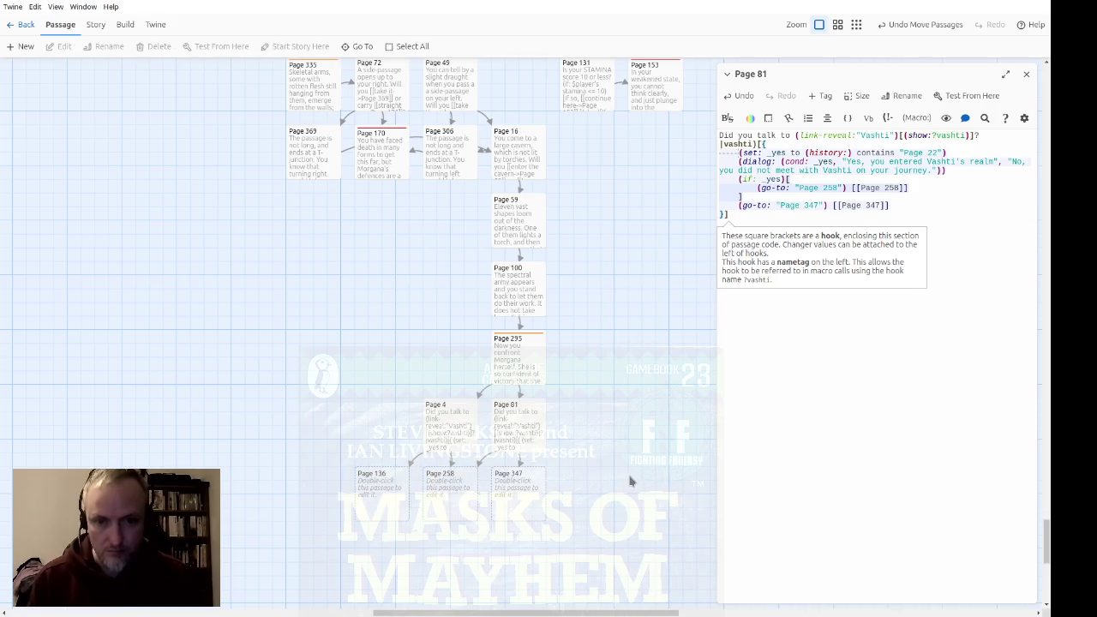
{"action": "scroll", "coordinate": [672, 398], "scroll_direction": "down", "scroll_amount": 5}
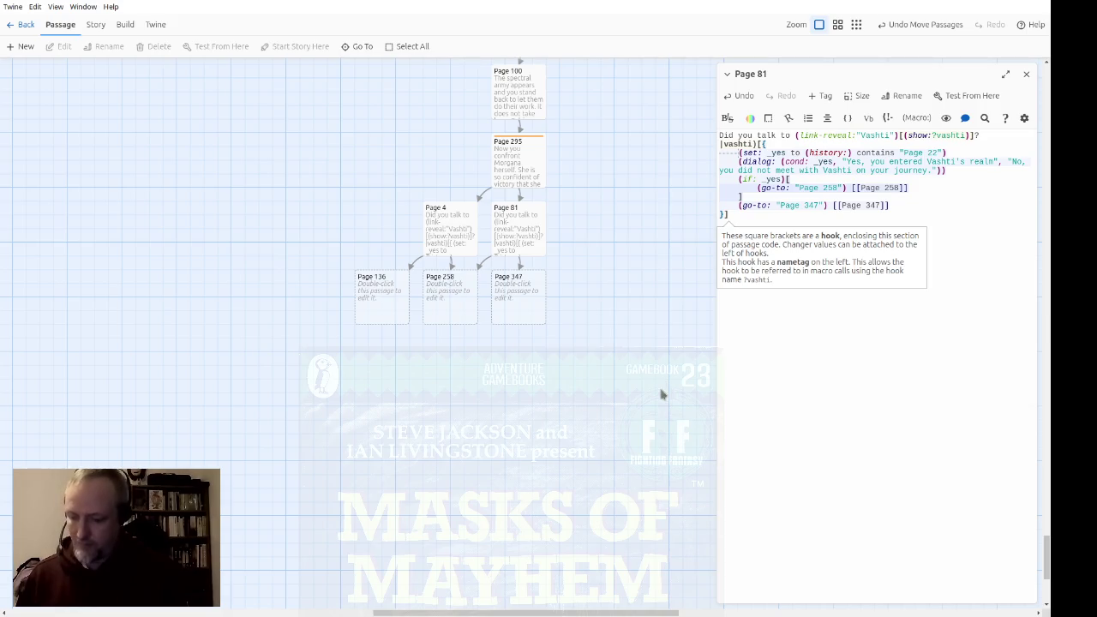
Give Page 136 the existing 'death' tag
{"action": "left_click", "coordinate": [392, 311]}
{"action": "double_click", "coordinate": [392, 311]}
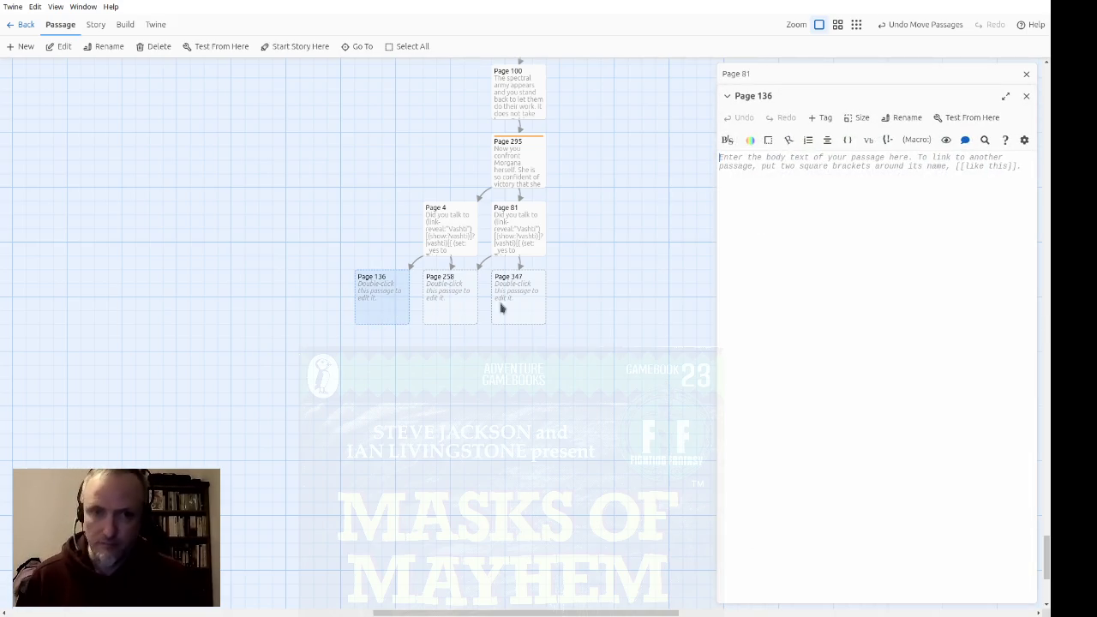
{"action": "left_click", "coordinate": [819, 120]}
{"action": "left_click", "coordinate": [820, 144]}
{"action": "left_click", "coordinate": [812, 180]}
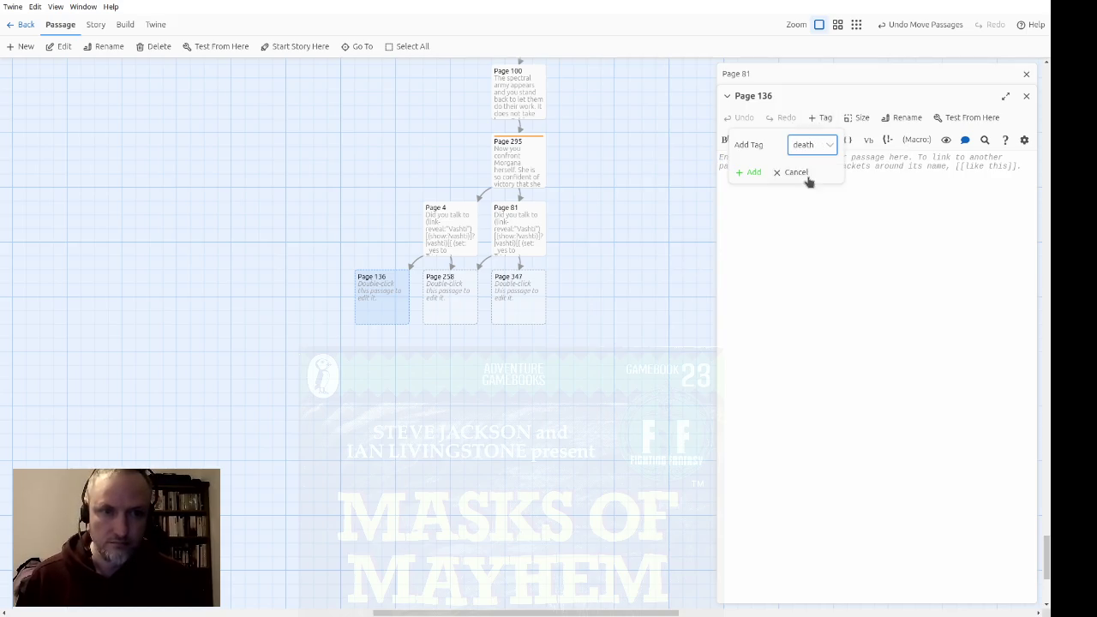
{"action": "left_click", "coordinate": [753, 174]}
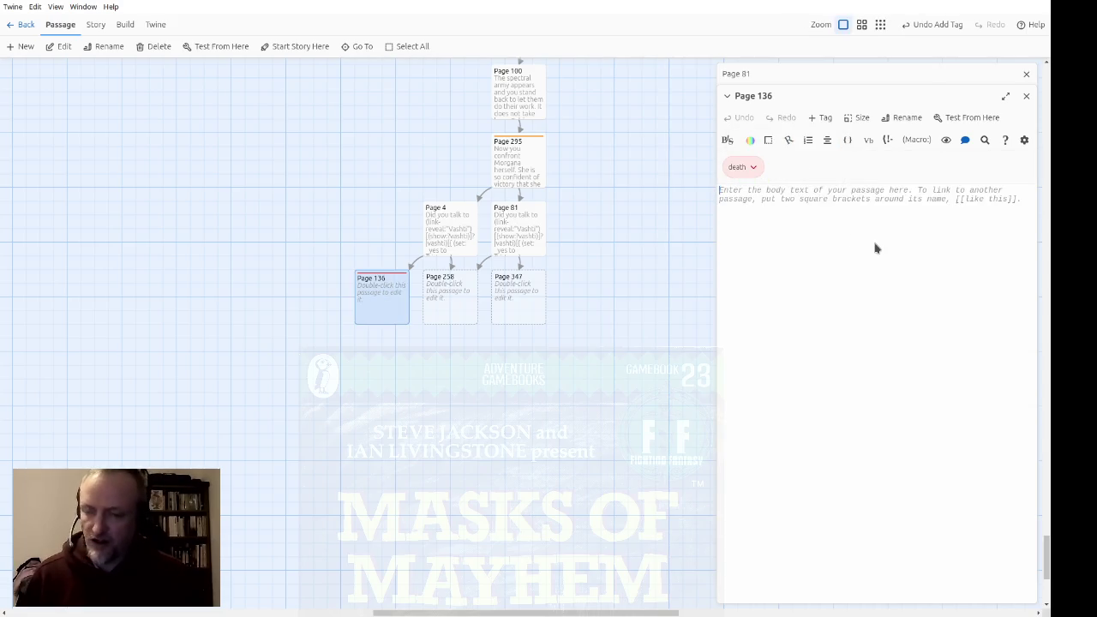
Write Page 136's ending: Morgana's 'our little plan', an unseen enemy's back-stab, 'Your adventure is over!'
{"action": "type", "text": "When"}
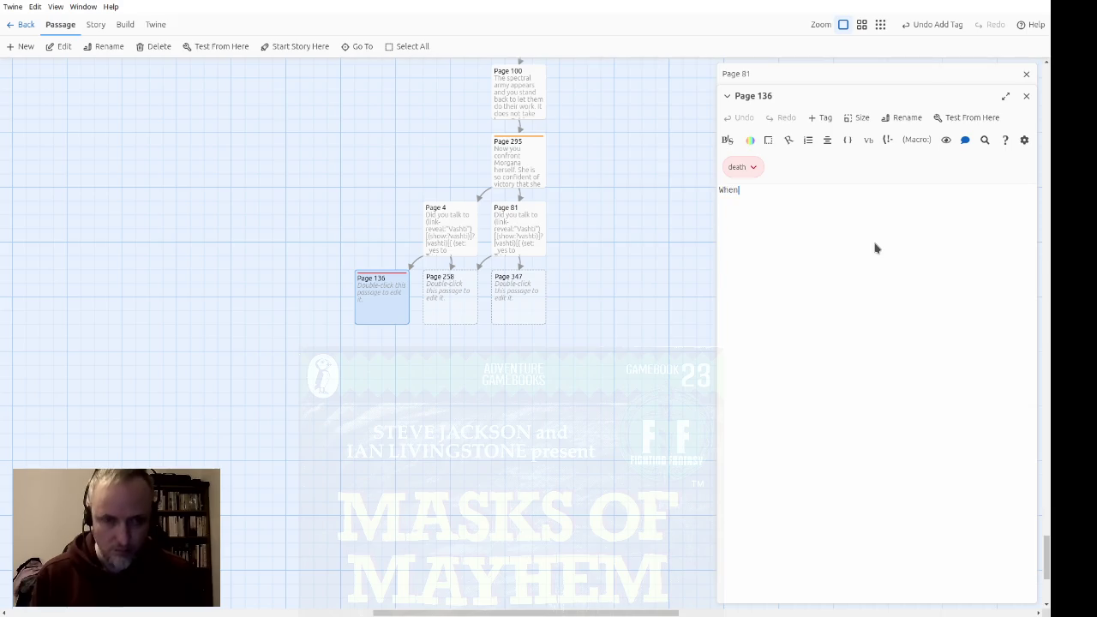
{"action": "type", "text": " you met Morg"}
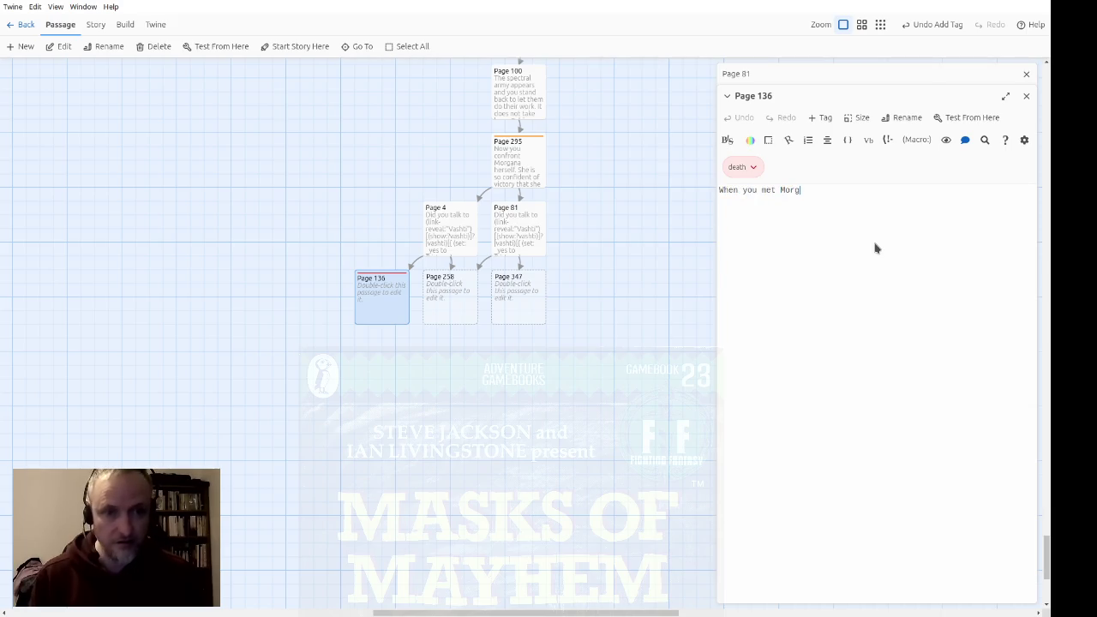
{"action": "type", "text": "ana before,"}
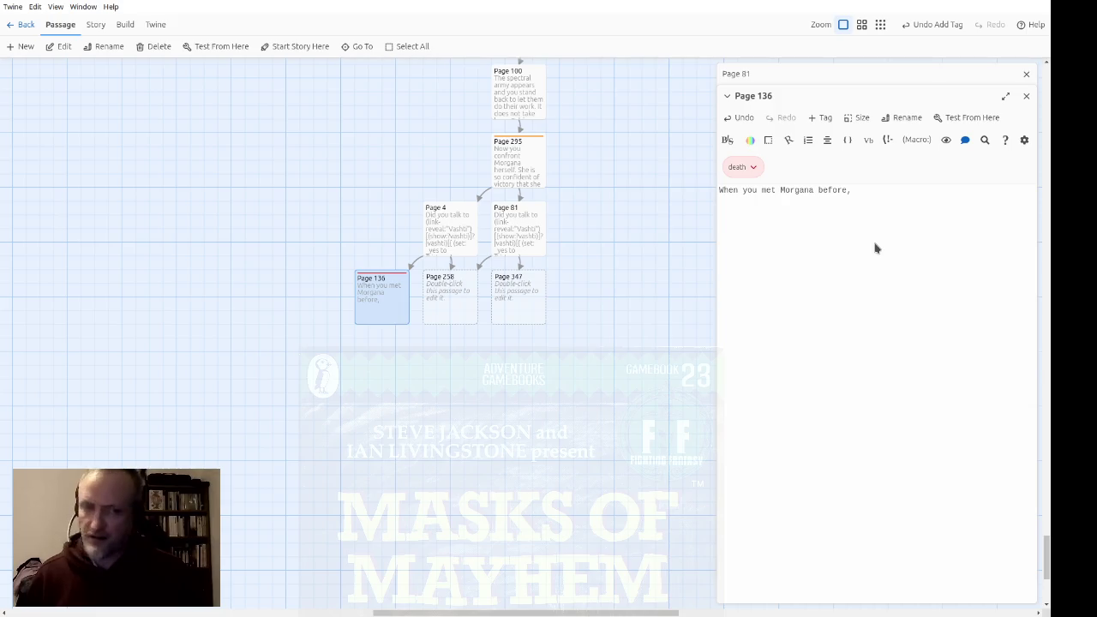
{"action": "type", "text": " she "}
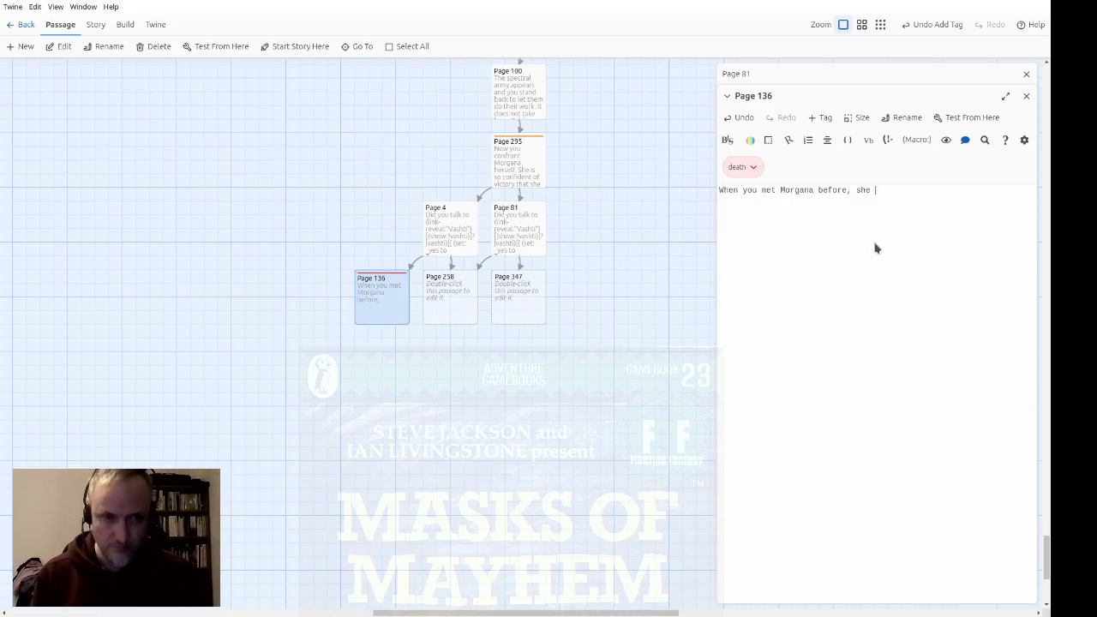
{"action": "type", "text": "said 'our little plan.'"}
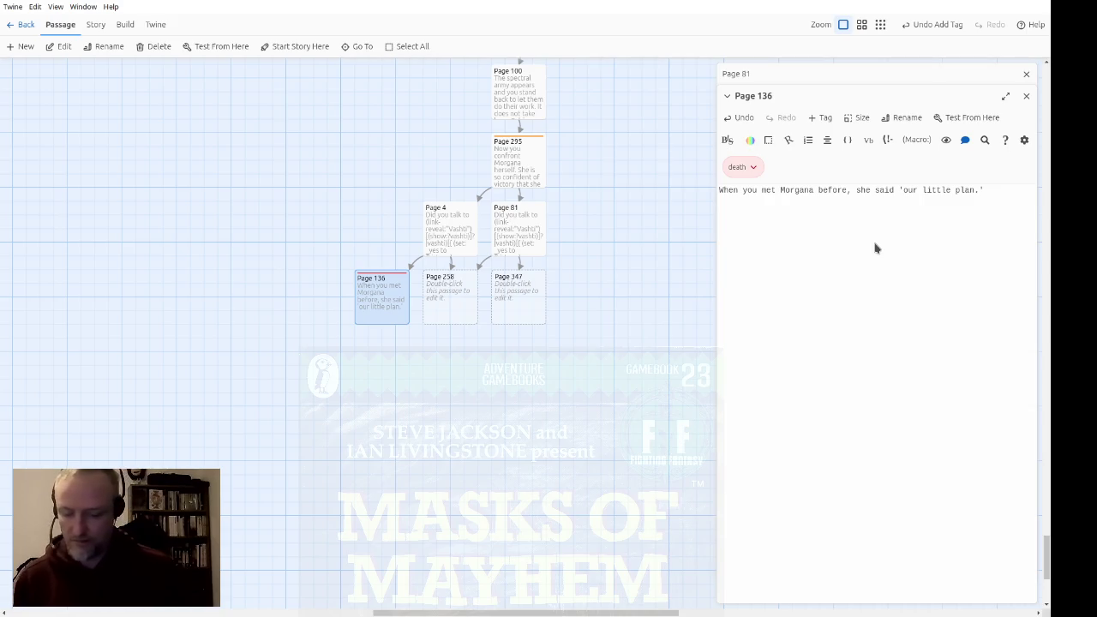
{"action": "type", "text": "ou have been puzzling ab"}
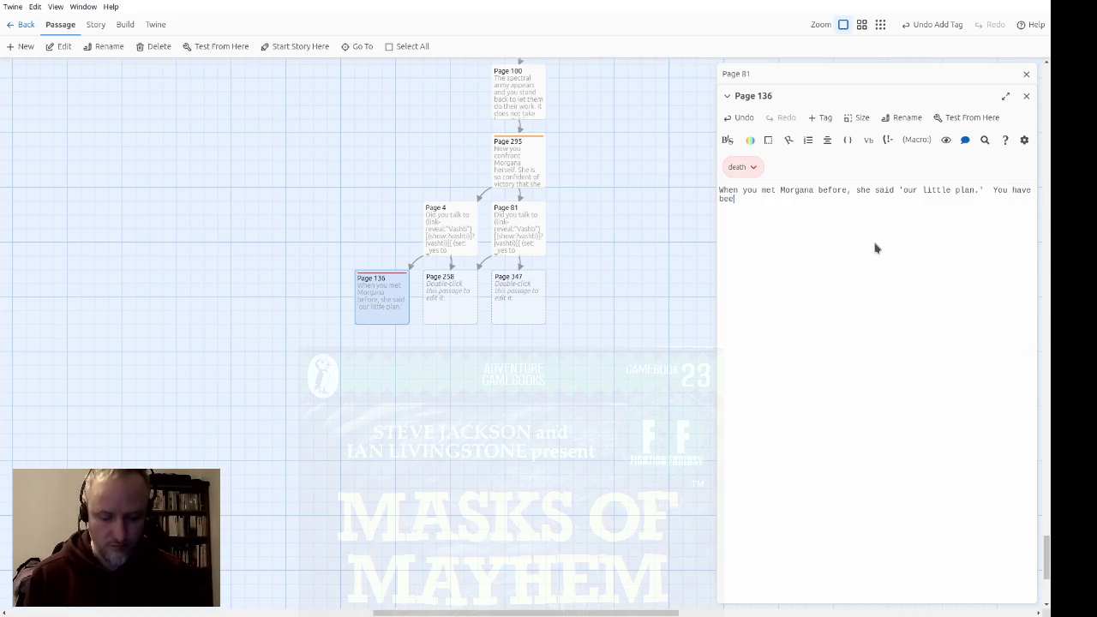
{"action": "type", "text": "out "}
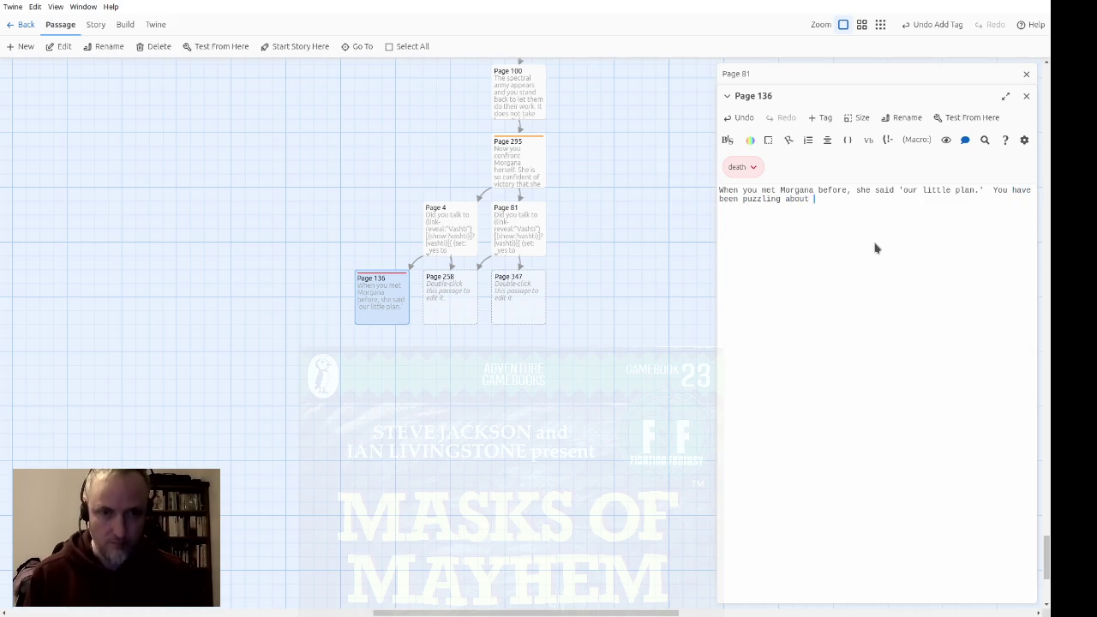
{"action": "type", "text": "this ever since"}
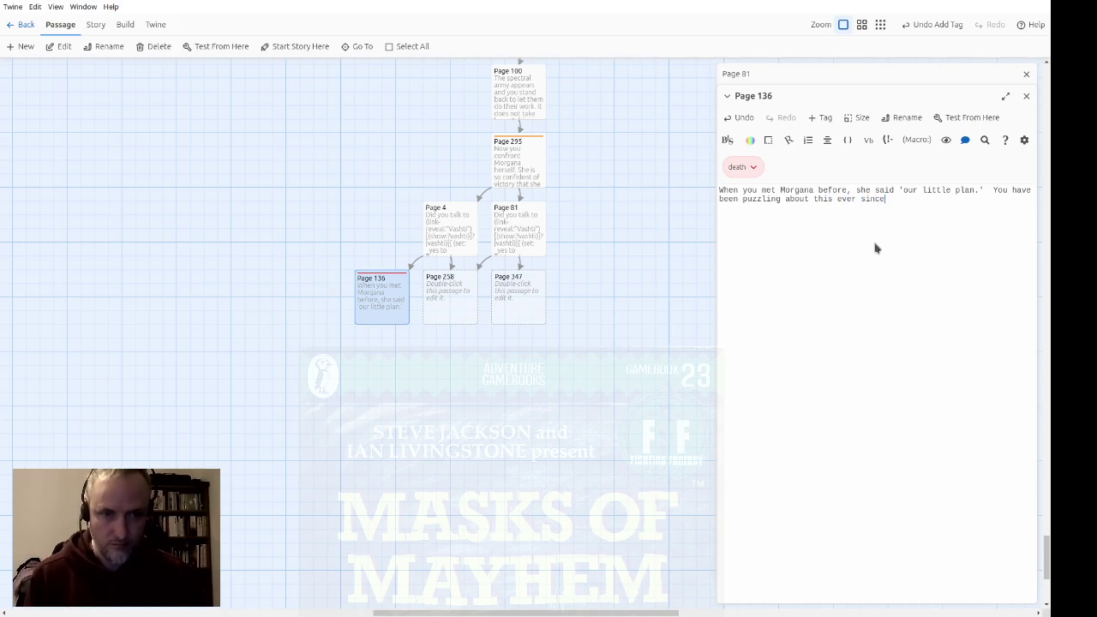
{"action": "type", "text": ", and just now "}
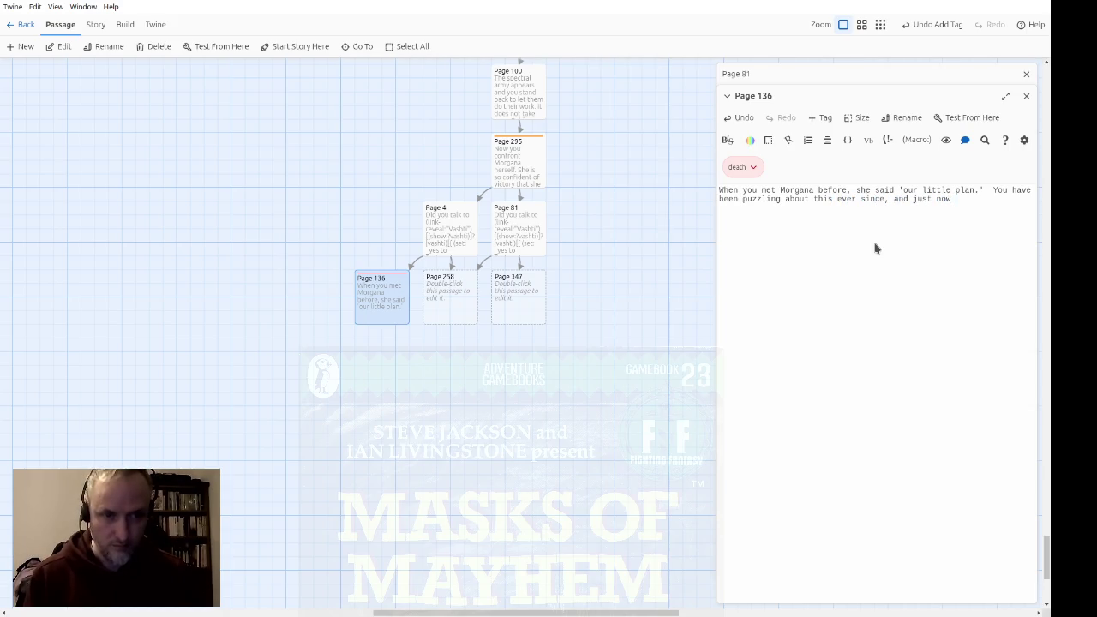
{"action": "type", "text": "she "}
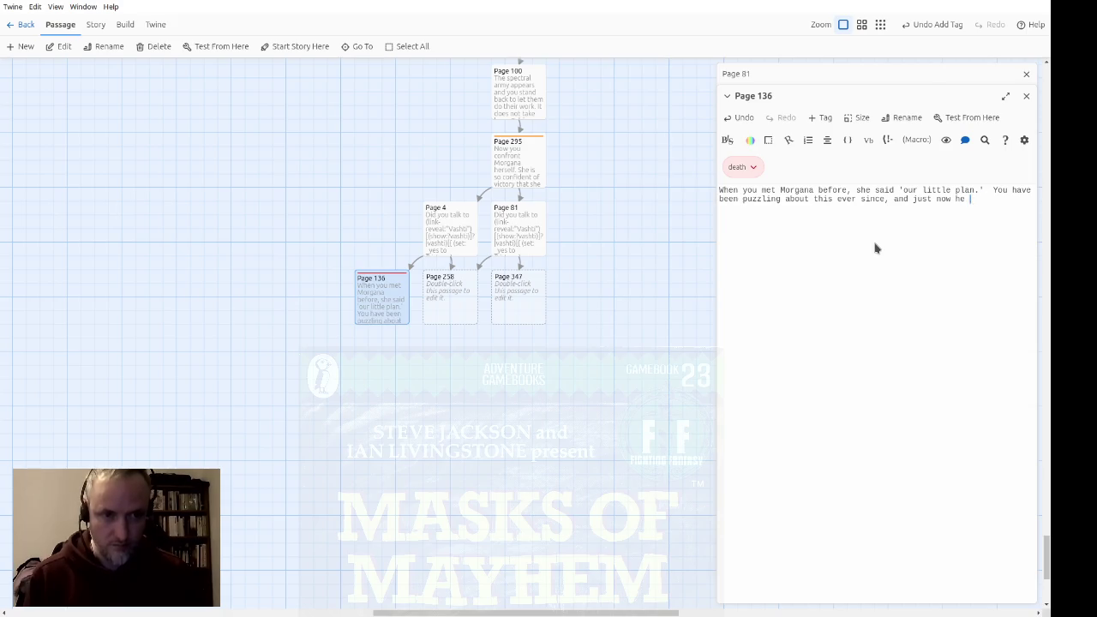
{"action": "type", "text": "said"}
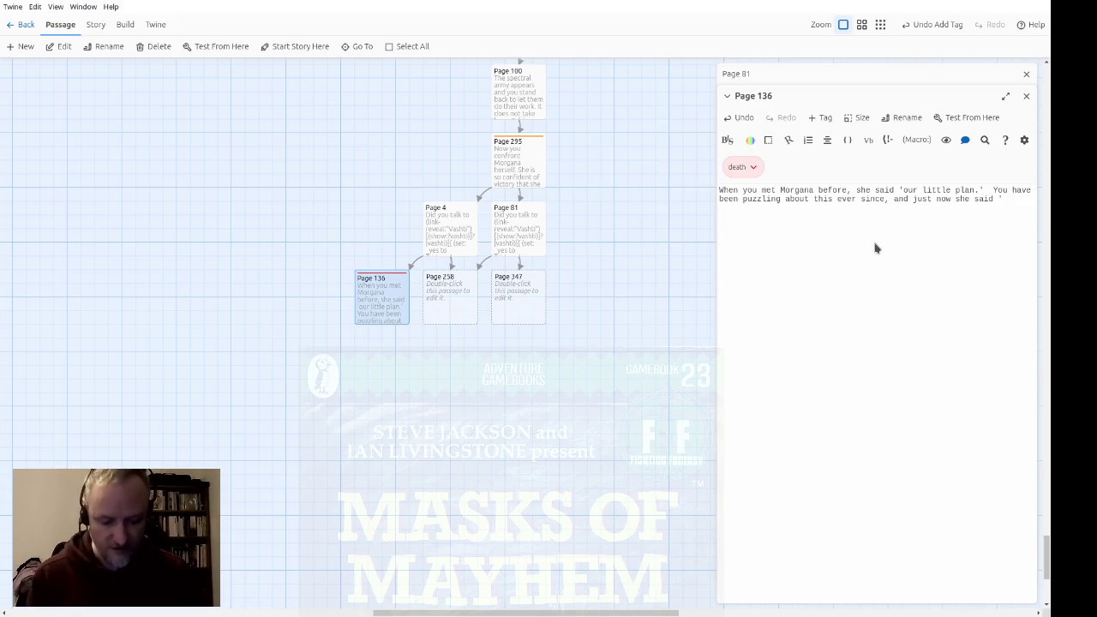
{"action": "type", "text": "e got you wh"}
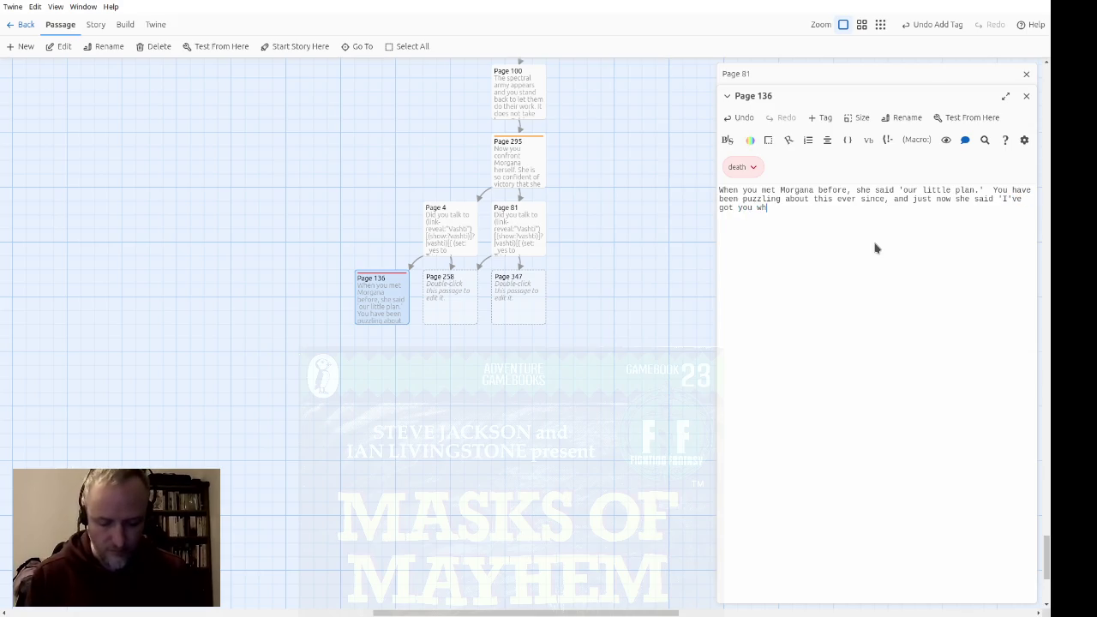
{"action": "type", "text": "ere <i>we</i> wanted."}
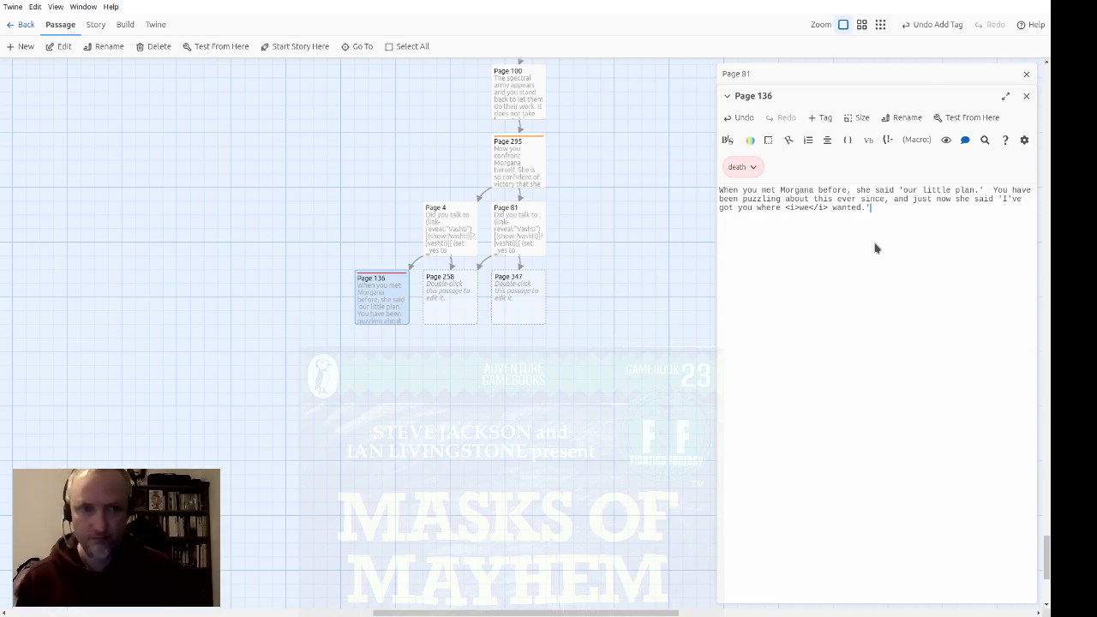
{"action": "type", "text": "While you are poindering"}
{"action": "key", "text": "Right"}
{"action": "key", "text": "Right"}
{"action": "key", "text": "BackSpace"}
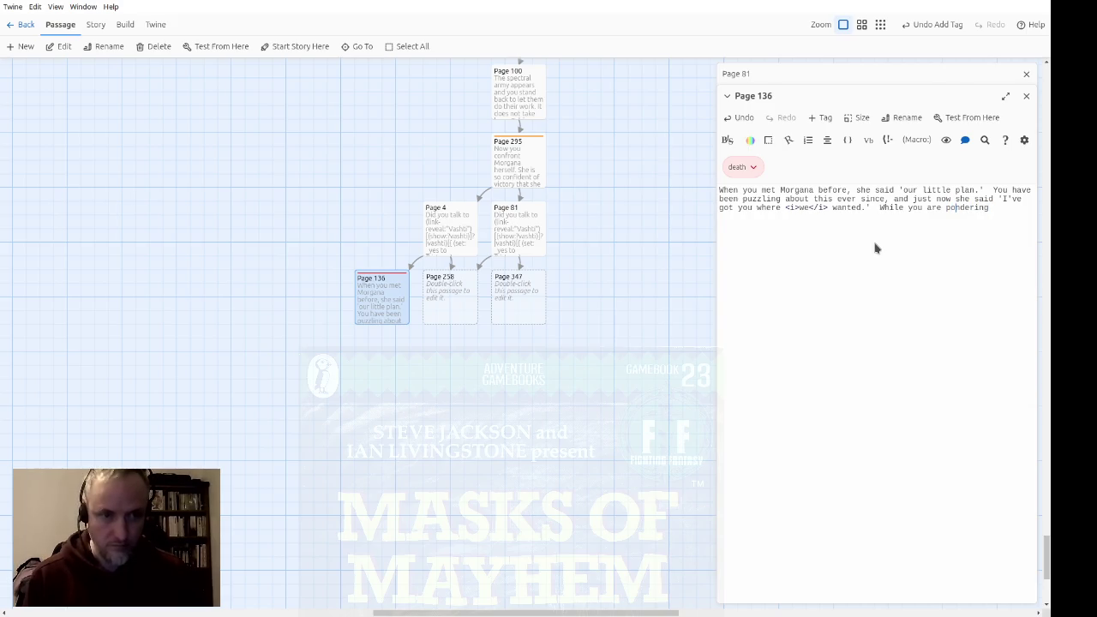
{"action": "type", "text": "this myt"}
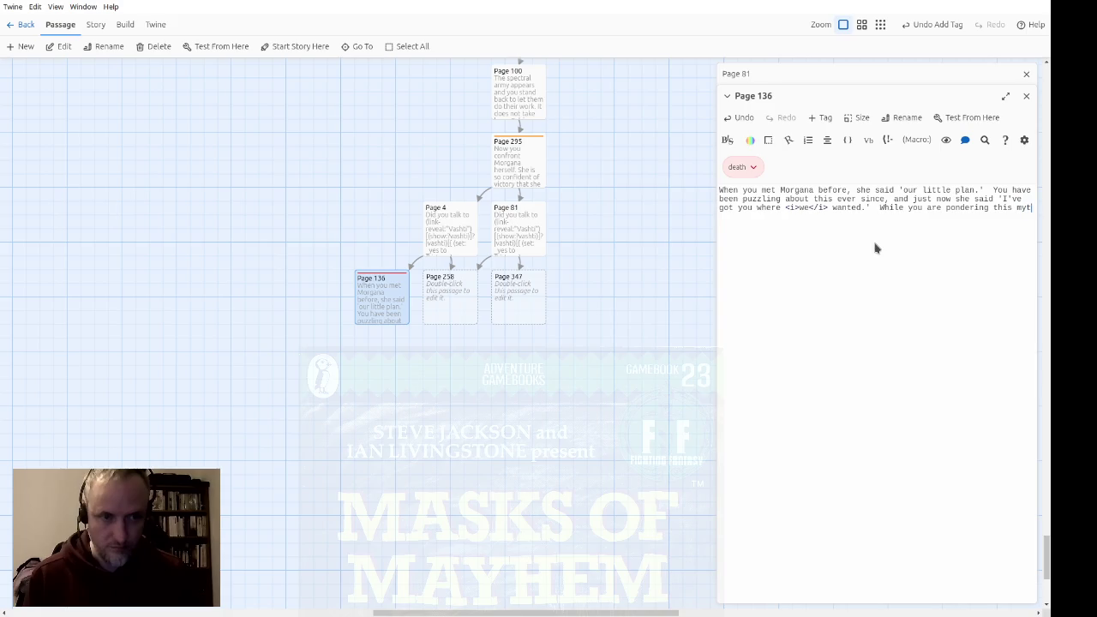
{"action": "key", "text": "BackSpace"}
{"action": "type", "text": "stery,"}
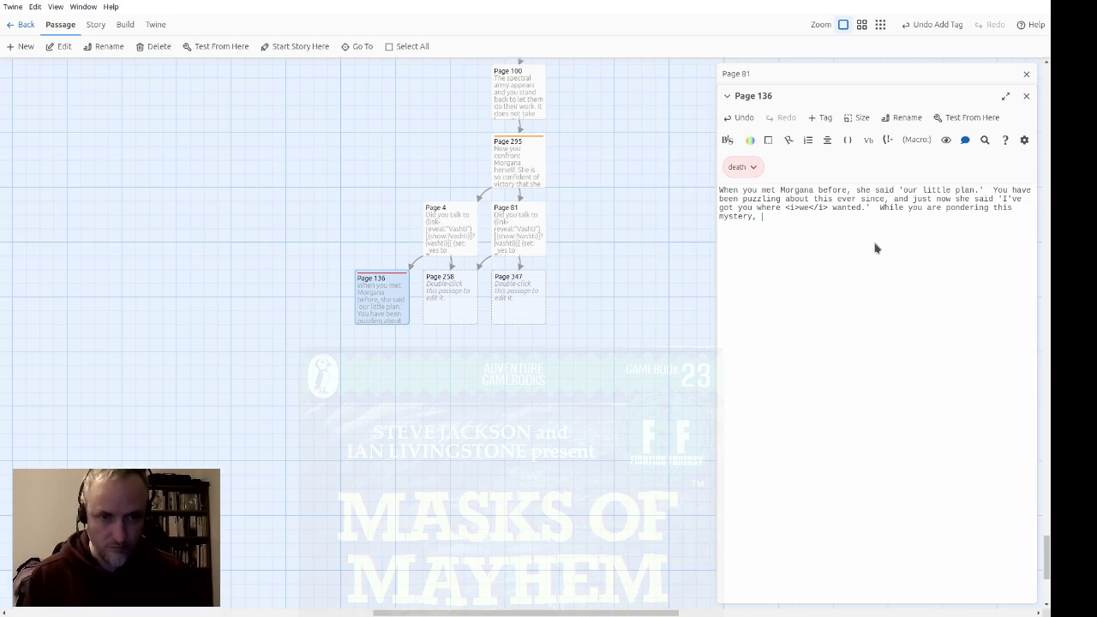
{"action": "type", "text": " an unseen"}
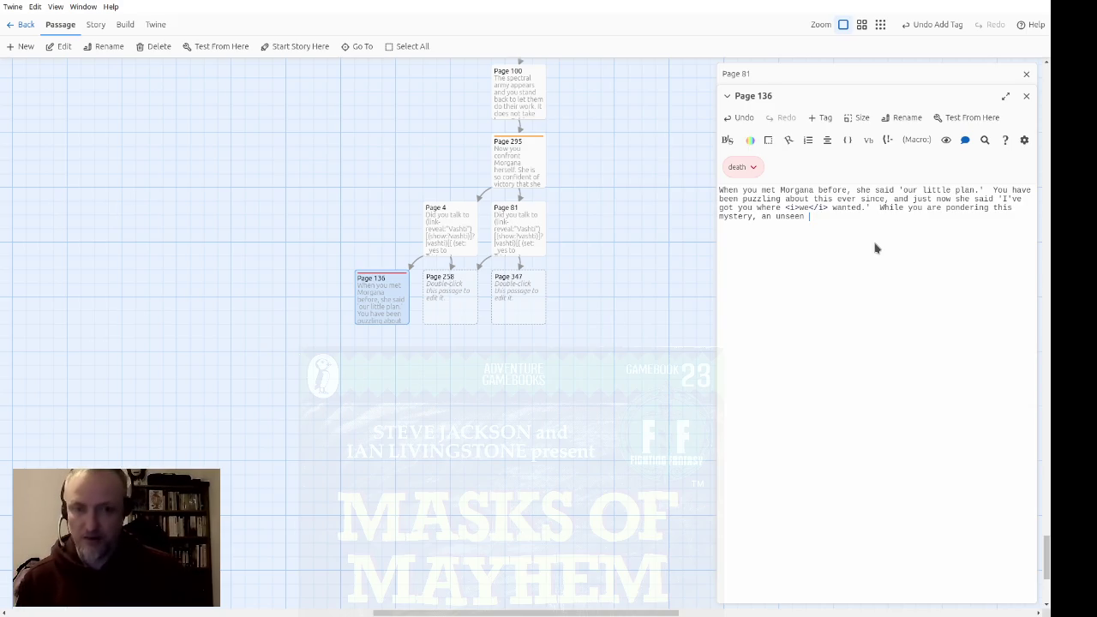
{"action": "type", "text": "enemy stabs you in the back!"}
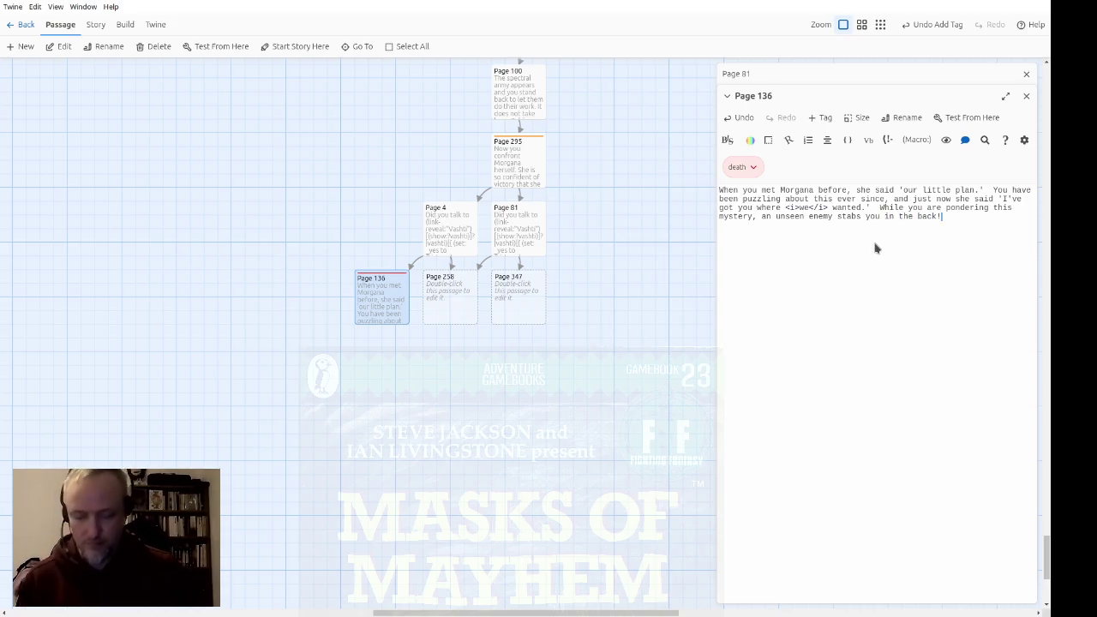
{"action": "type", "text": "  You "}
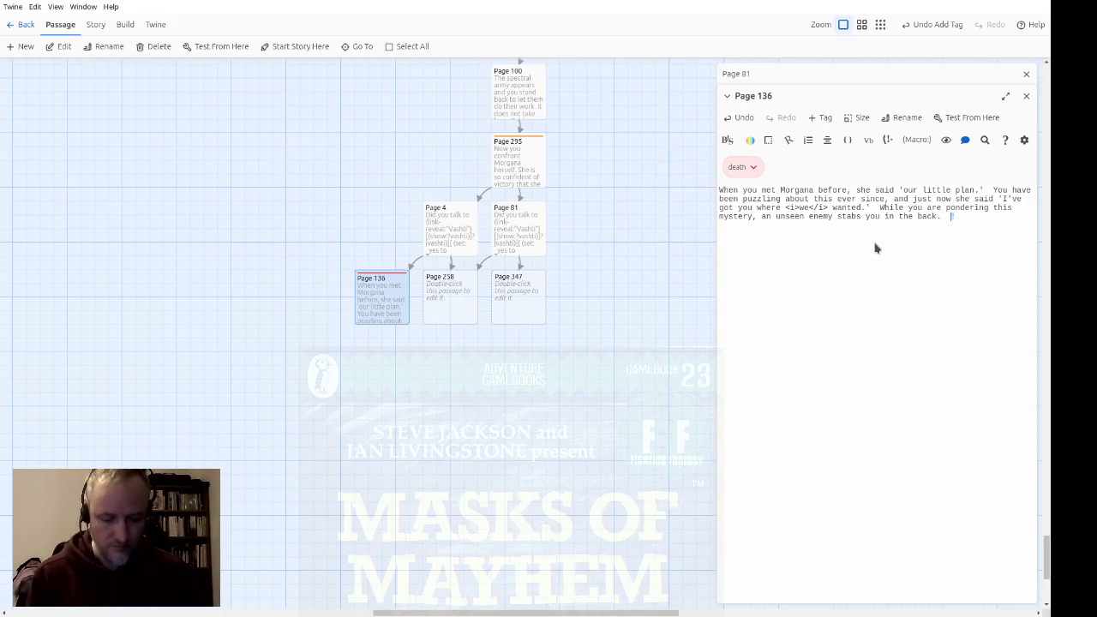
{"action": "type", "text": "r ad"}
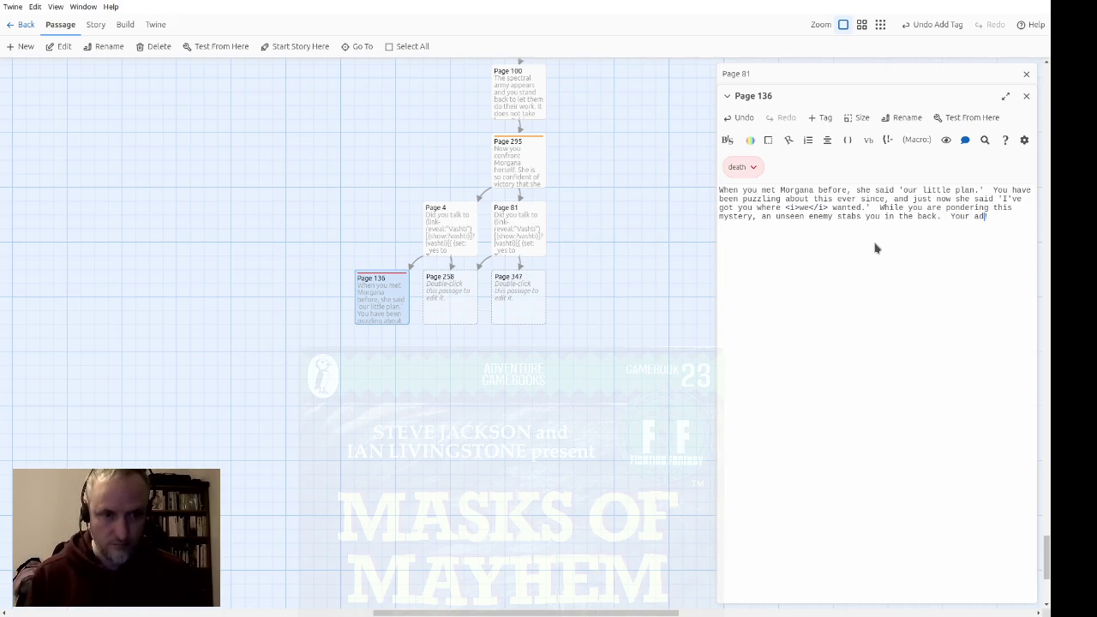
{"action": "type", "text": "venture is over!"}
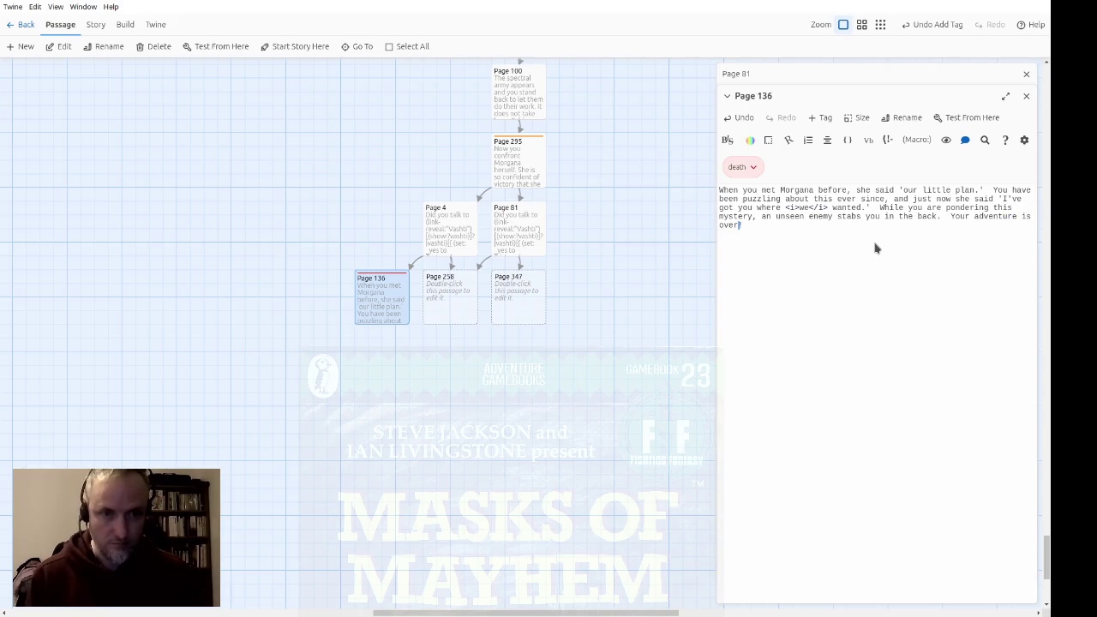
Copy Page 136's full text and open Page 347
{"action": "key", "text": "ctrl+a"}
{"action": "key", "text": "ctrl+c"}
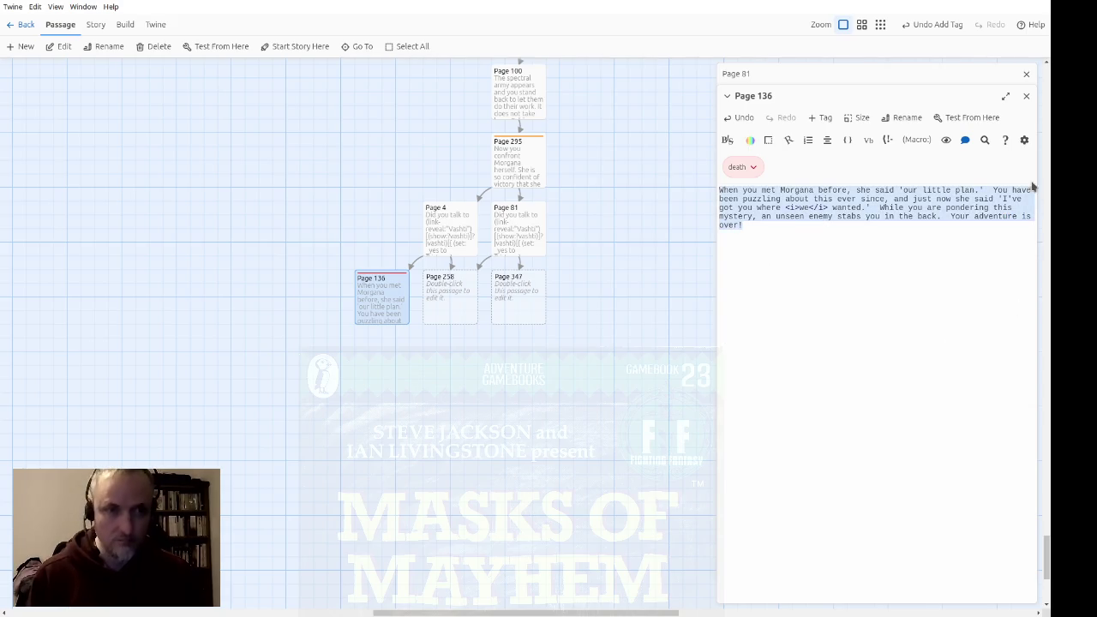
{"action": "left_click", "coordinate": [1026, 96]}
{"action": "double_click", "coordinate": [533, 291]}
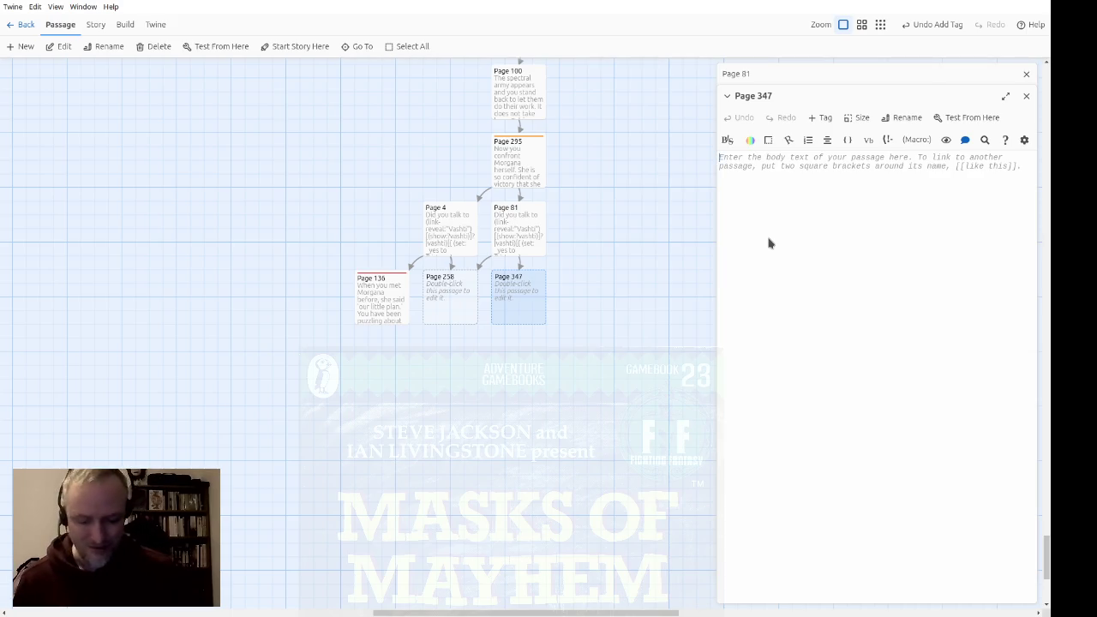
Paste the ending into Page 347, open with 'No sooner has Morgana slumped to the ground', add 'You die…'
{"action": "key", "text": "ctrl+v"}
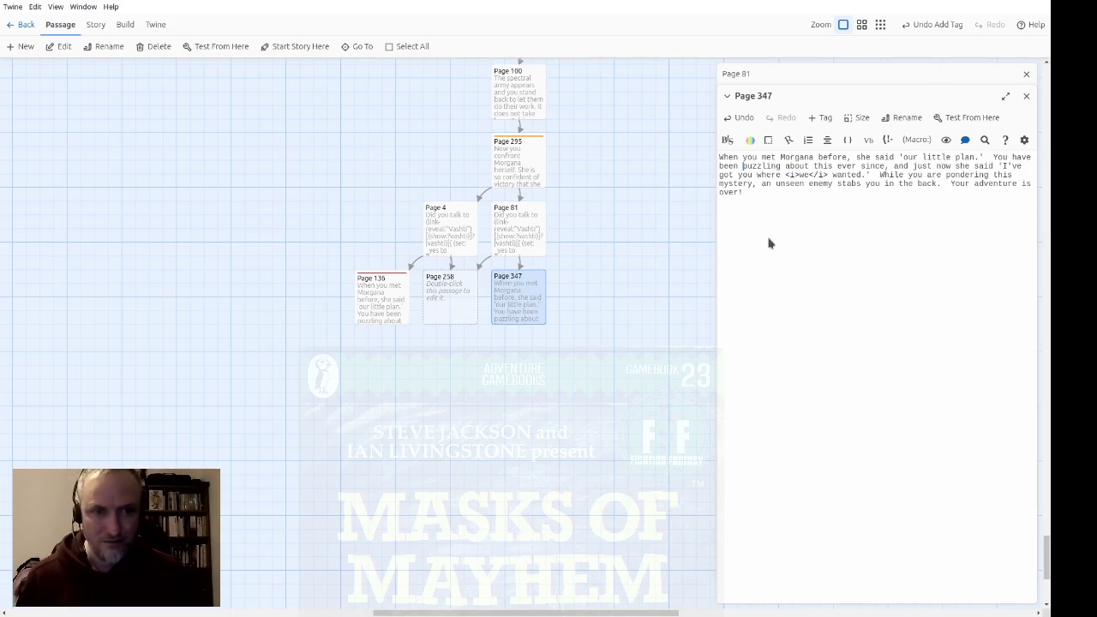
{"action": "key", "text": "Down"}
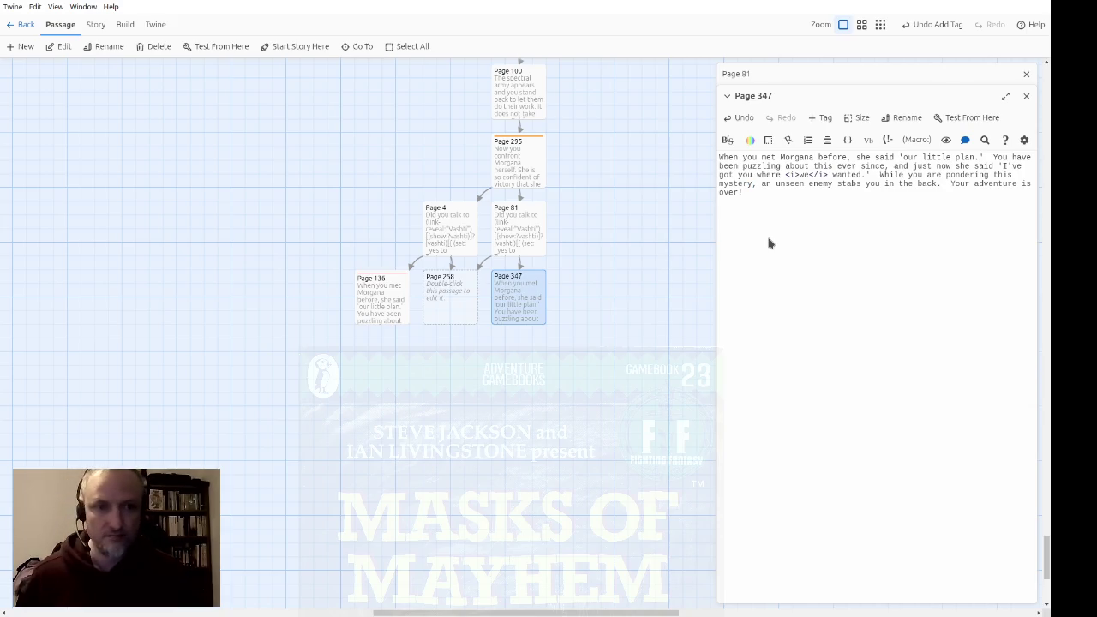
{"action": "key", "text": "shift+Up"}
{"action": "key", "text": "shift+Up"}
{"action": "key", "text": "shift+Up"}
{"action": "type", "text": "No sooner has Morgana sl"}
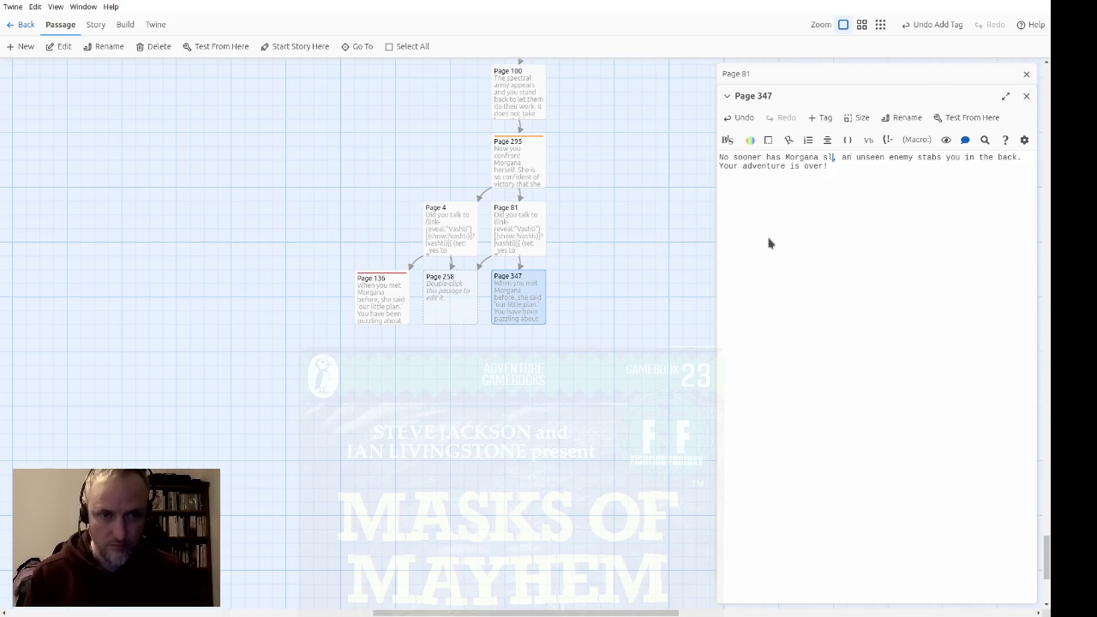
{"action": "type", "text": "umped to trhe"}
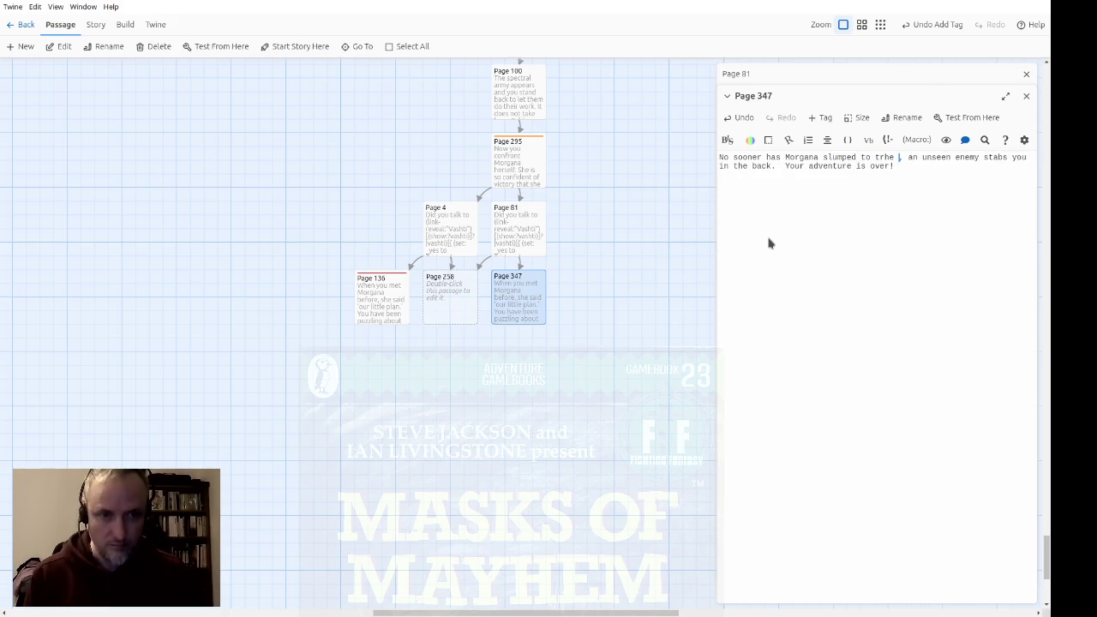
{"action": "key", "text": "BackSpace"}
{"action": "key", "text": "BackSpace"}
{"action": "type", "text": "he ground, t"}
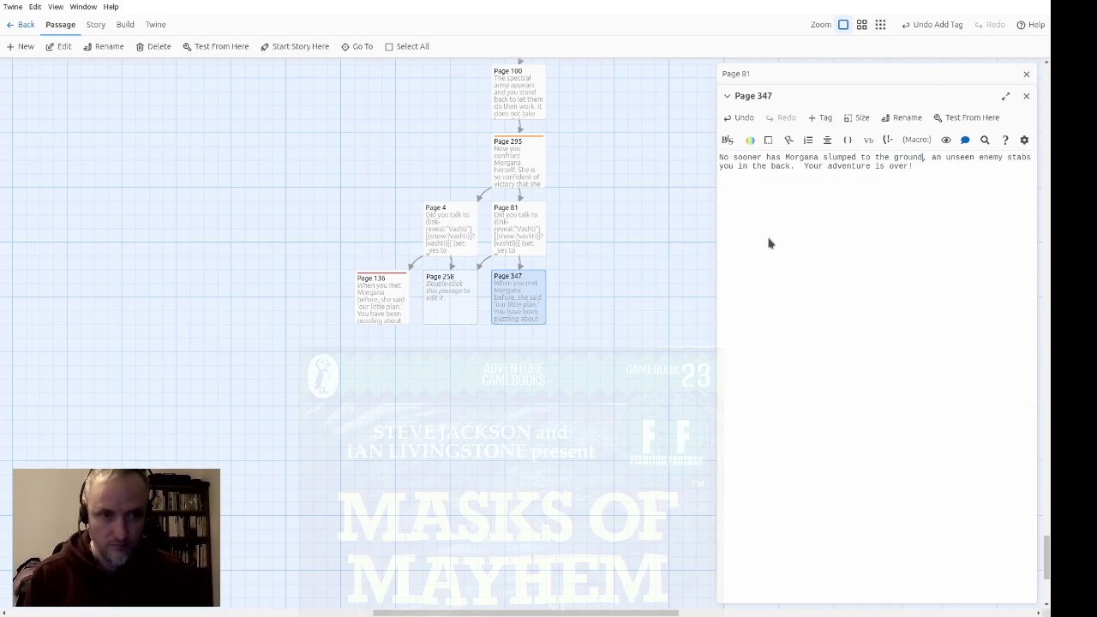
{"action": "type", "text": "han"}
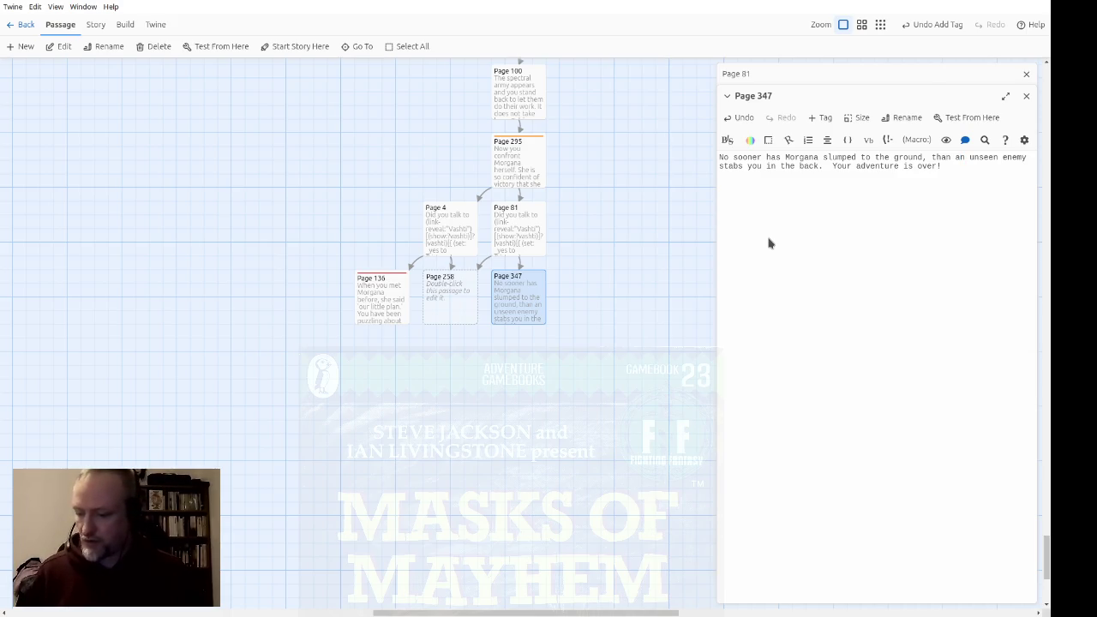
{"action": "key", "text": "Delete"}
{"action": "key", "text": "End"}
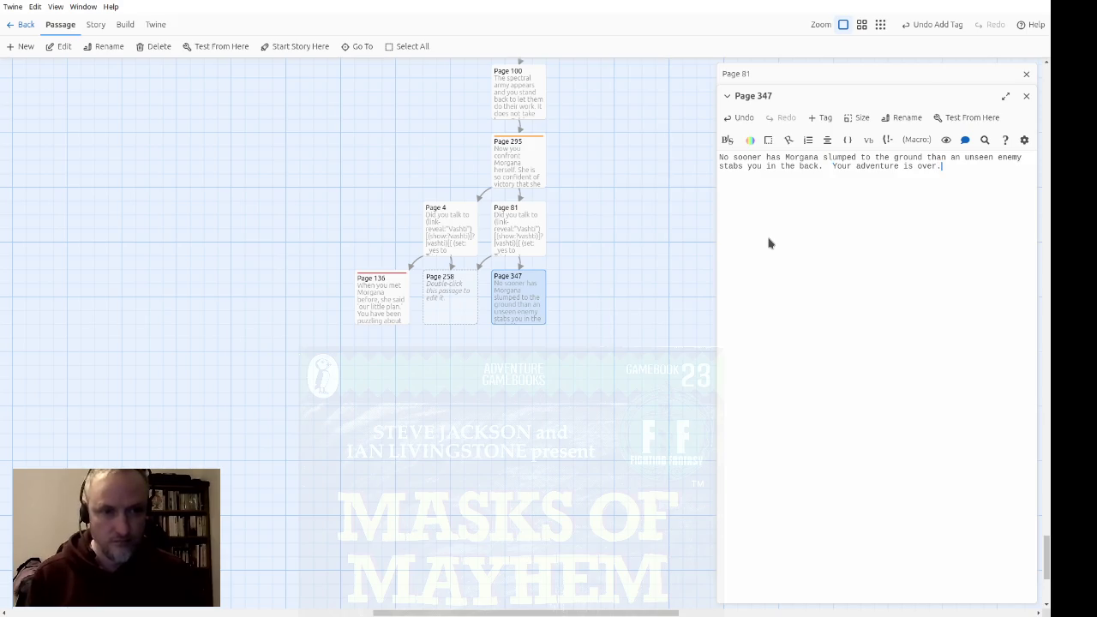
{"action": "type", "text": "You die, with "}
{"action": "type", "text": "a puzzled expres"}
{"action": "type", "text": "sion "}
{"action": "type", "text": "frozen on your"}
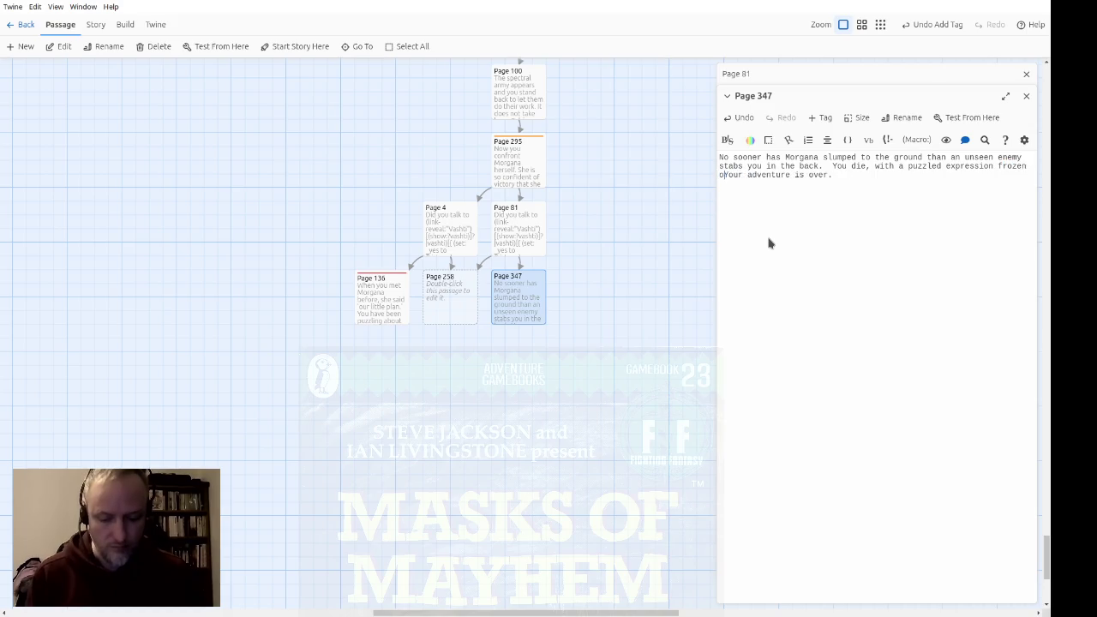
{"action": "type", "text": " face."}
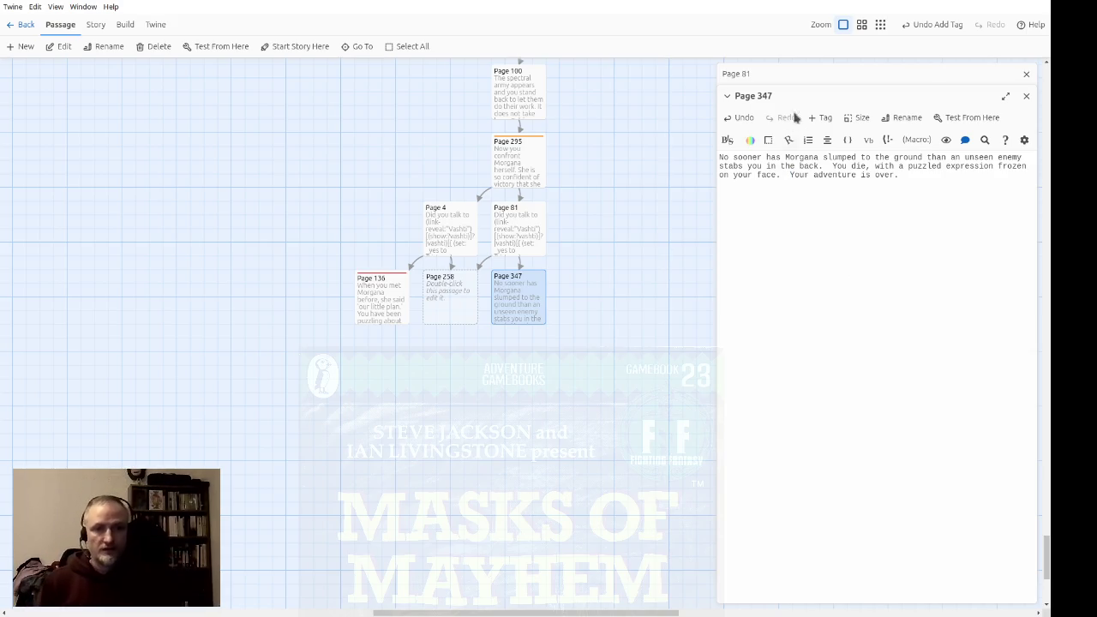
Tag Page 347 with the existing 'death' tag, then close the Page 347 and Page 81 editors
{"action": "left_click", "coordinate": [820, 118]}
{"action": "left_click", "coordinate": [809, 146]}
{"action": "left_click", "coordinate": [815, 181]}
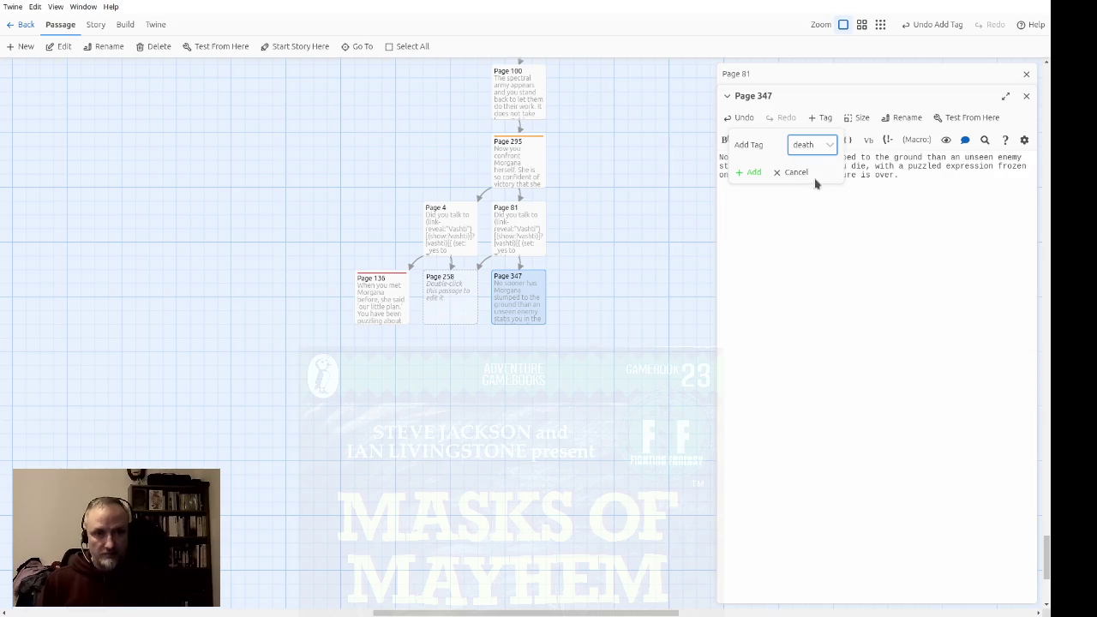
{"action": "left_click", "coordinate": [750, 173]}
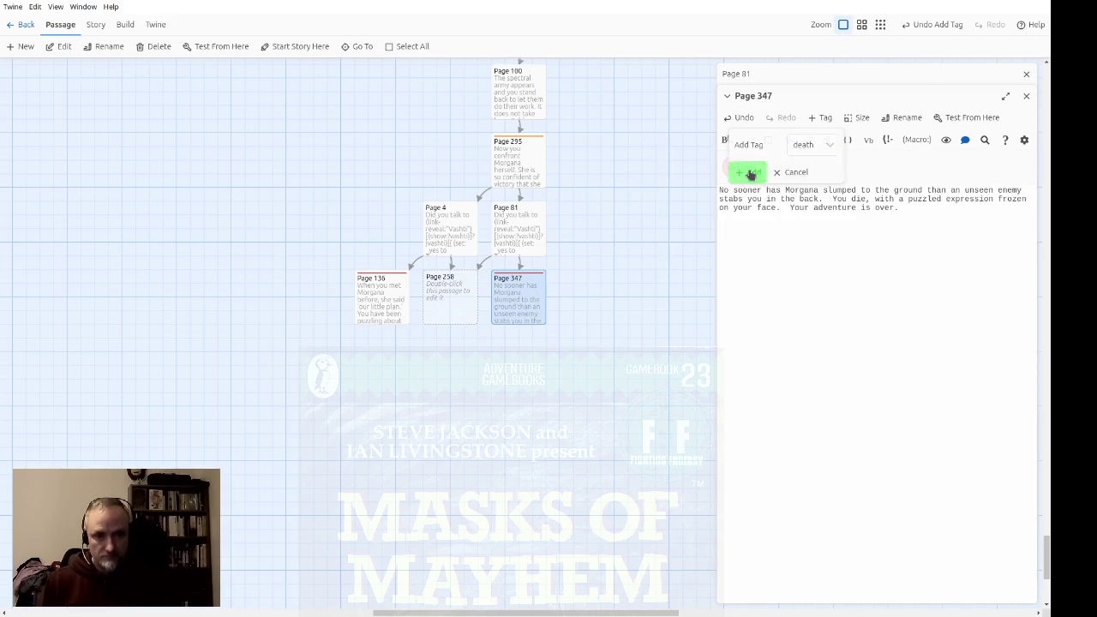
{"action": "left_click", "coordinate": [1026, 96]}
{"action": "left_click", "coordinate": [1026, 75]}
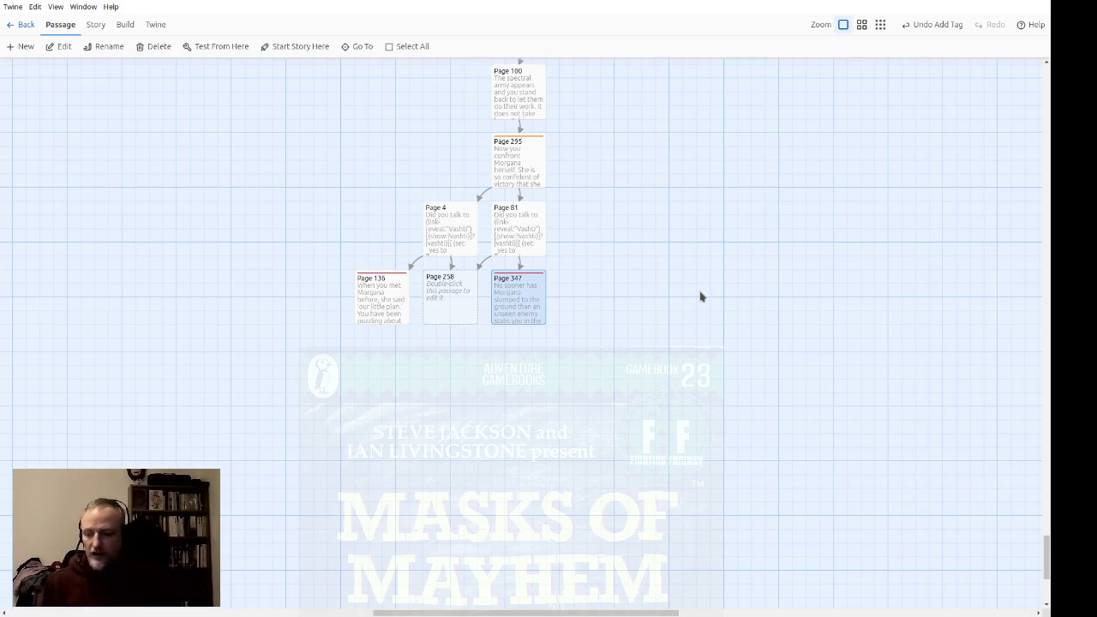
Open Page 258 and write 'Everything begins to fall into place -- the realization that your mission was a trap; Morgana's'
{"action": "double_click", "coordinate": [477, 300]}
{"action": "type", "text": "Everything begins to fall into place."}
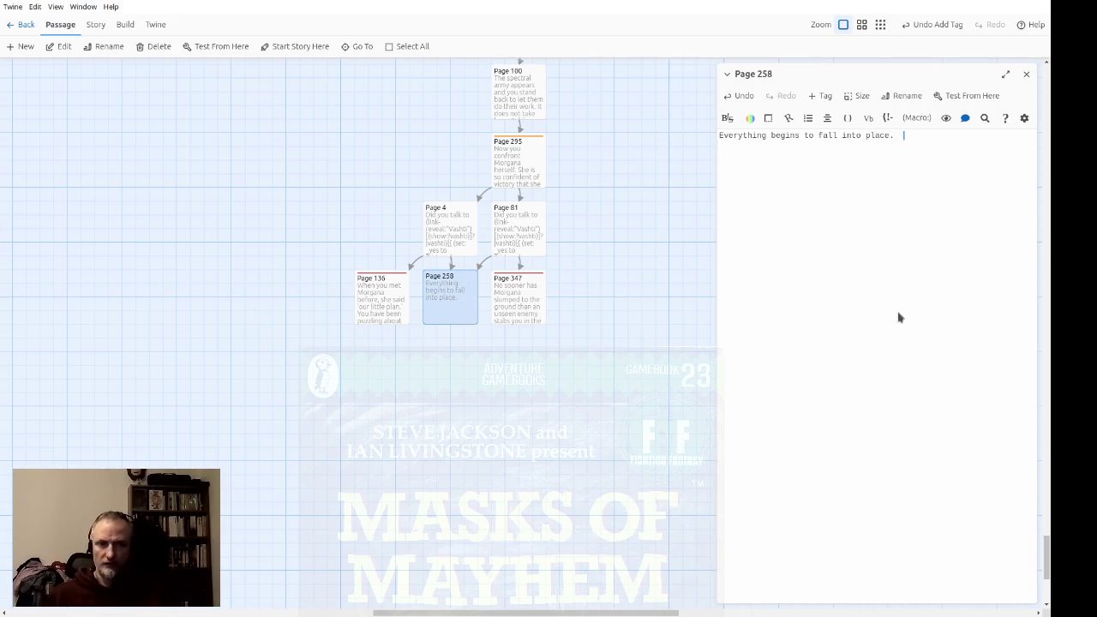
{"action": "key", "text": "BackSpace"}
{"action": "type", "text": "-- the "}
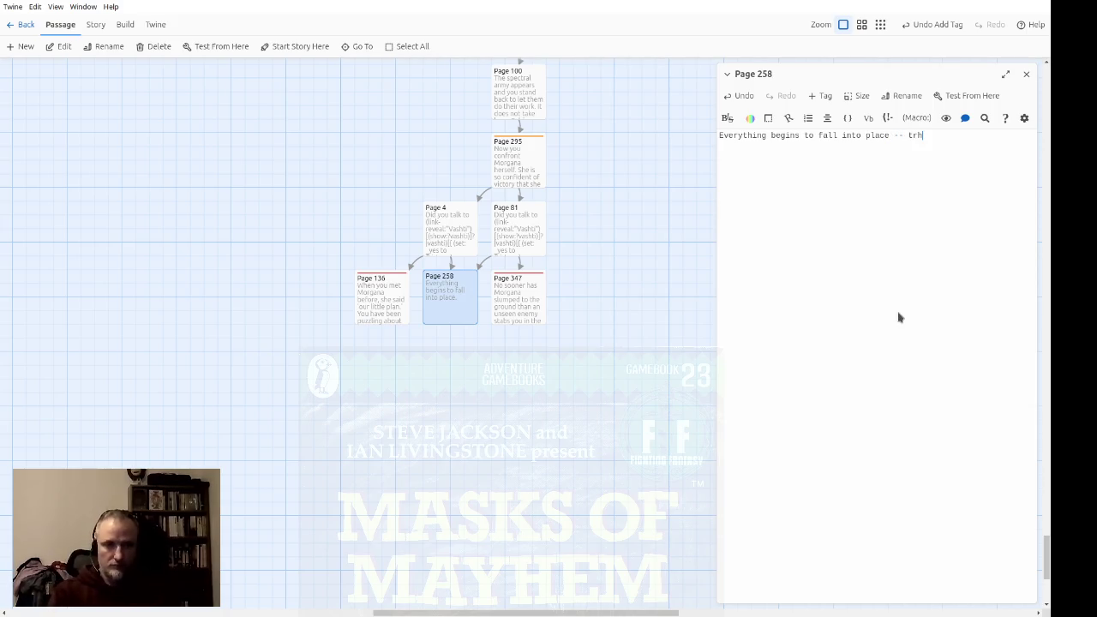
{"action": "type", "text": "real"}
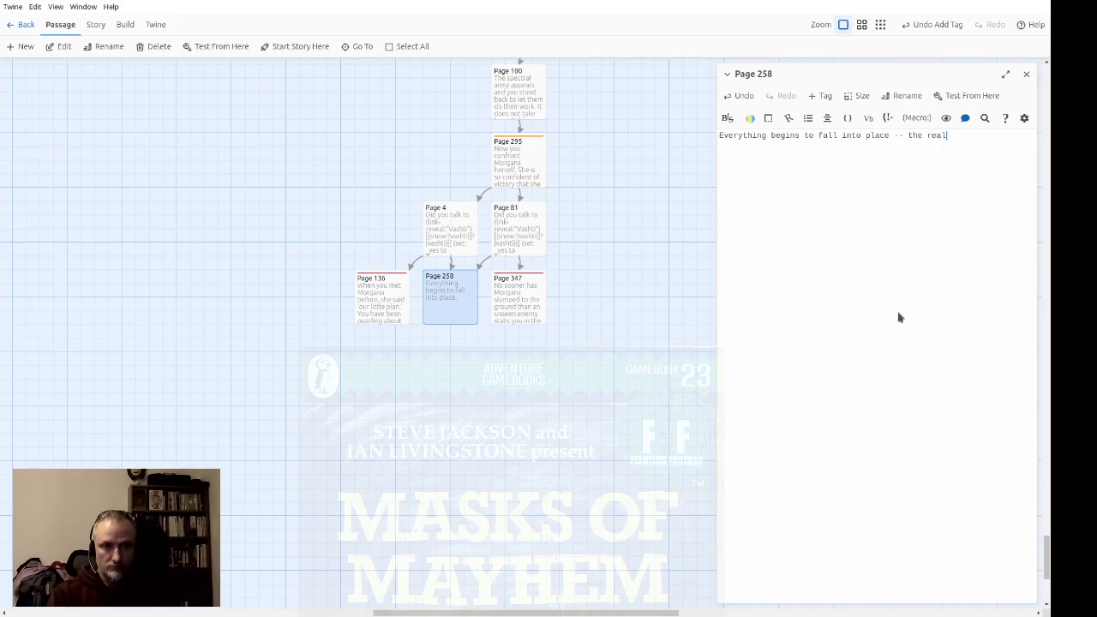
{"action": "type", "text": "ization that "}
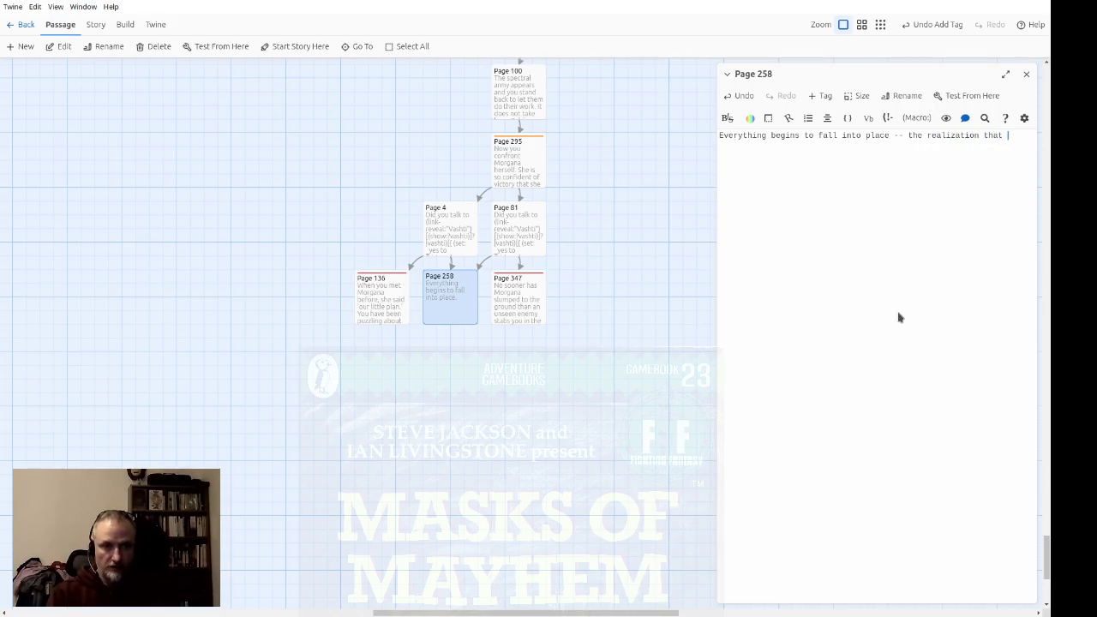
{"action": "type", "text": "your "}
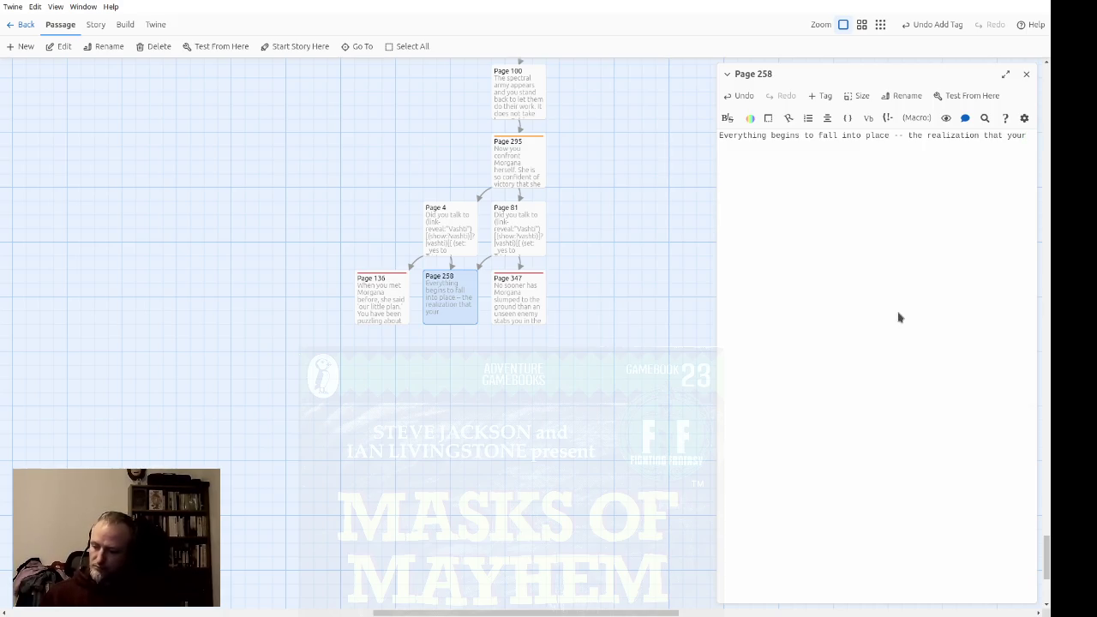
{"action": "type", "text": "mi"}
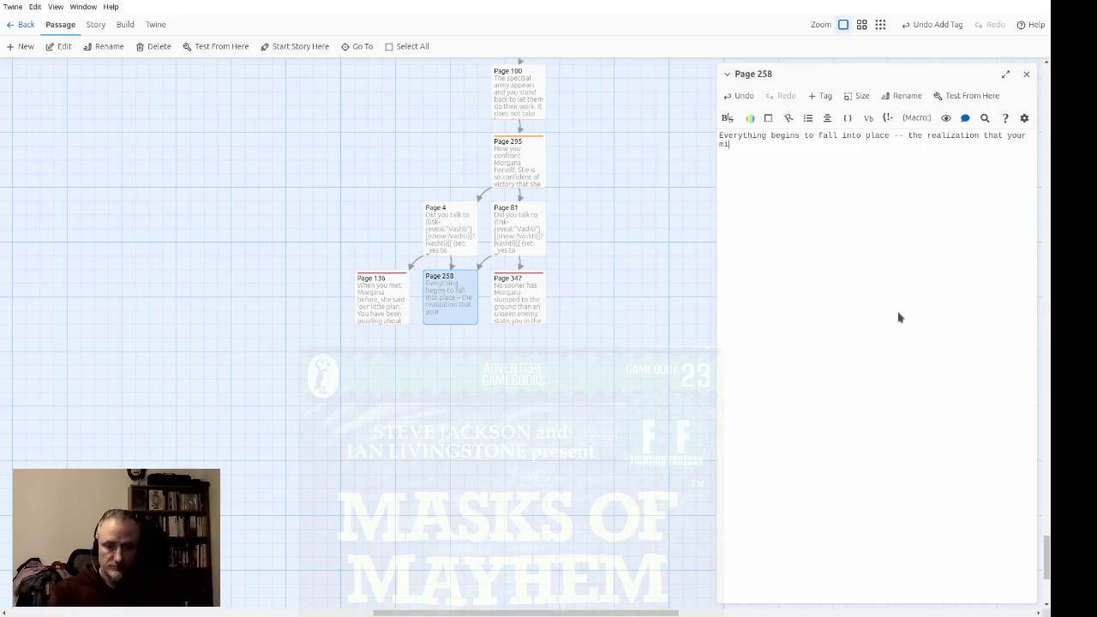
{"action": "type", "text": "ssion was a "}
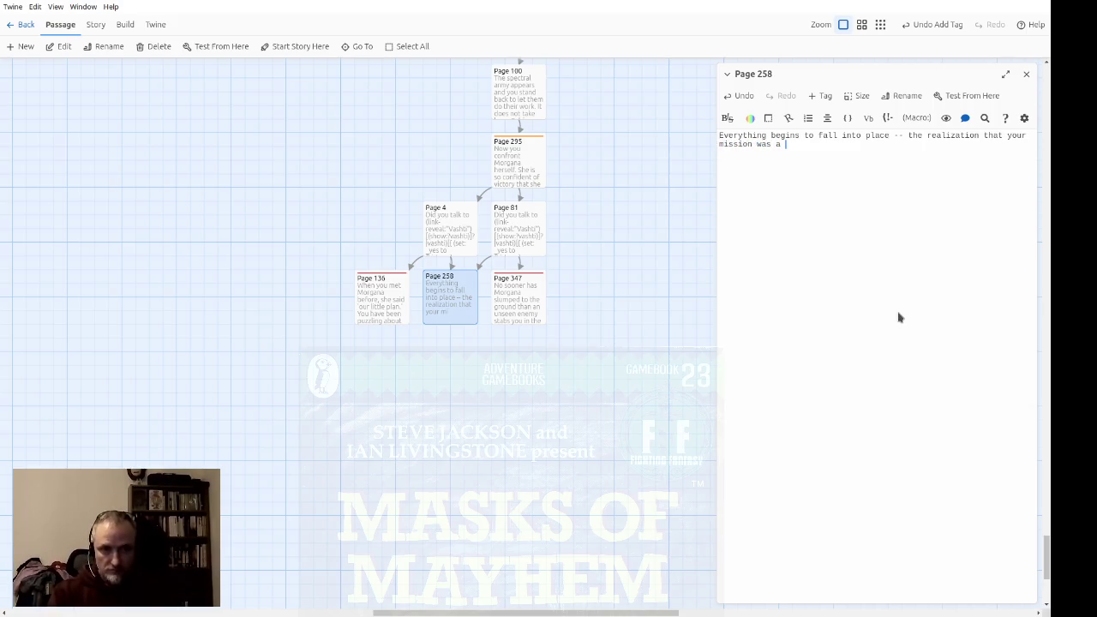
{"action": "type", "text": "trap; Morgana's"}
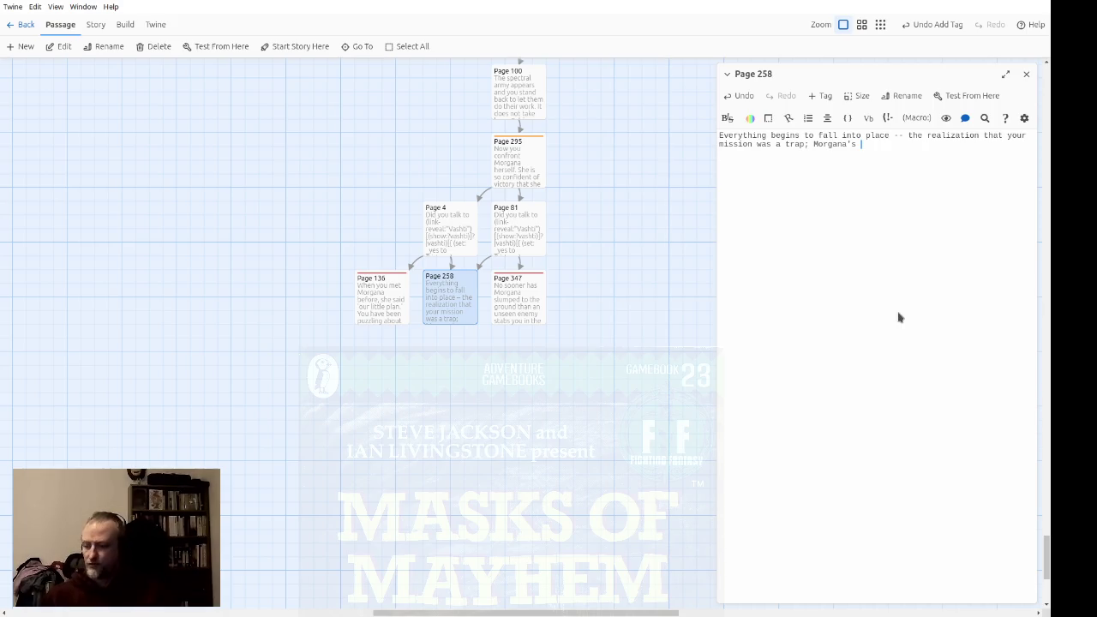
Continue Page 258: the plan was described as hers alone, and Kevin was treacherously slain
{"action": "key", "text": "BackSpace"}
{"action": "key", "text": "BackSpace"}
{"action": "key", "text": "BackSpace"}
{"action": "type", "text": "describin"}
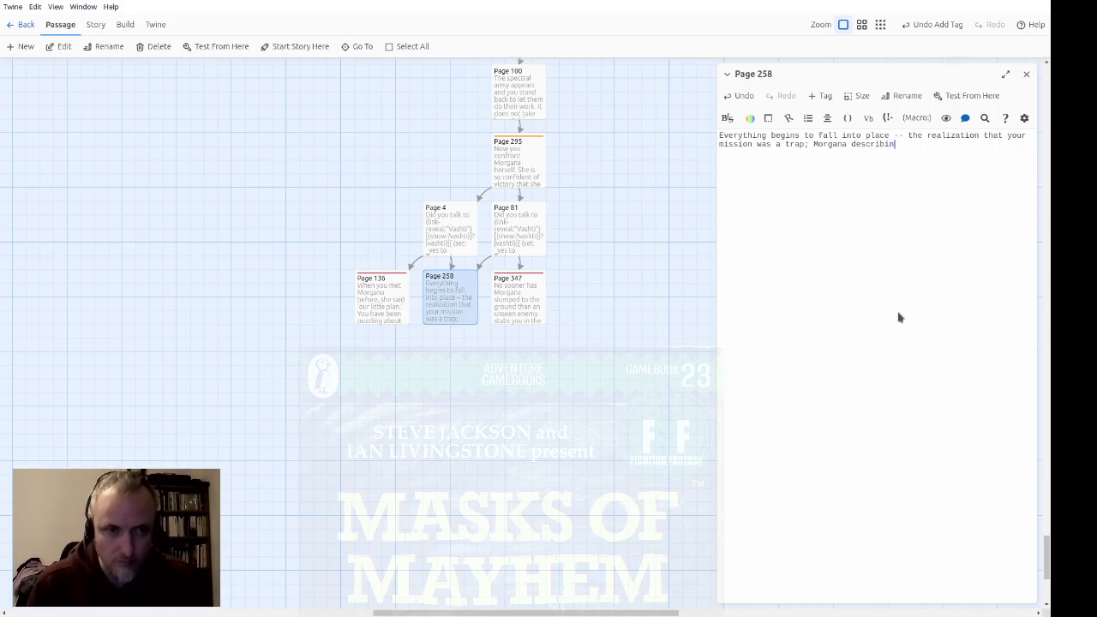
{"action": "type", "text": "g the plan as if "}
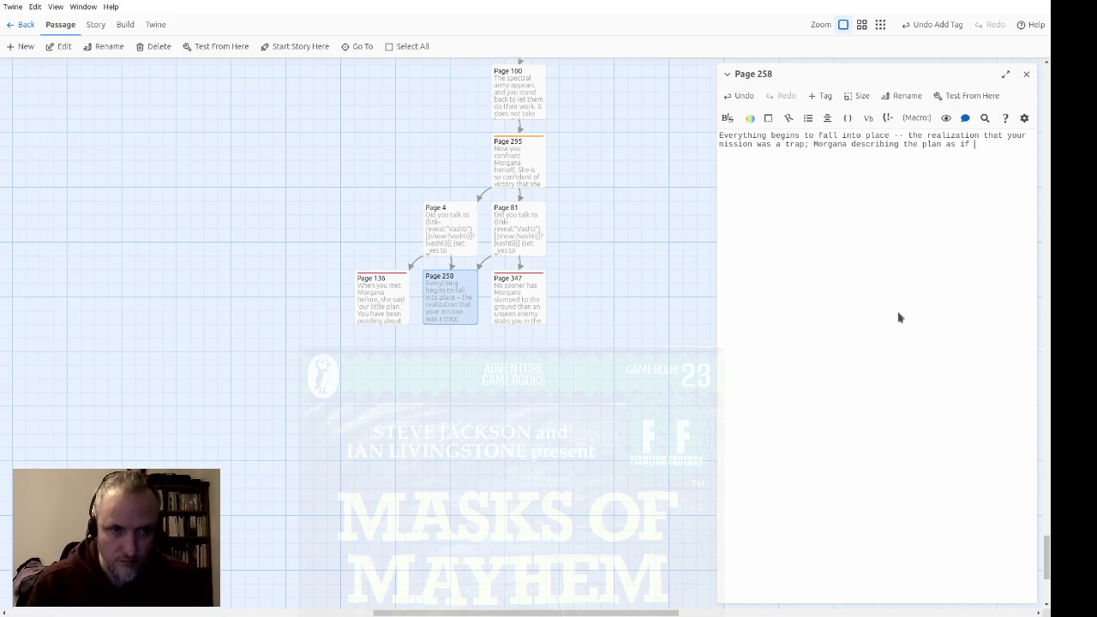
{"action": "type", "text": "it were not just je"}
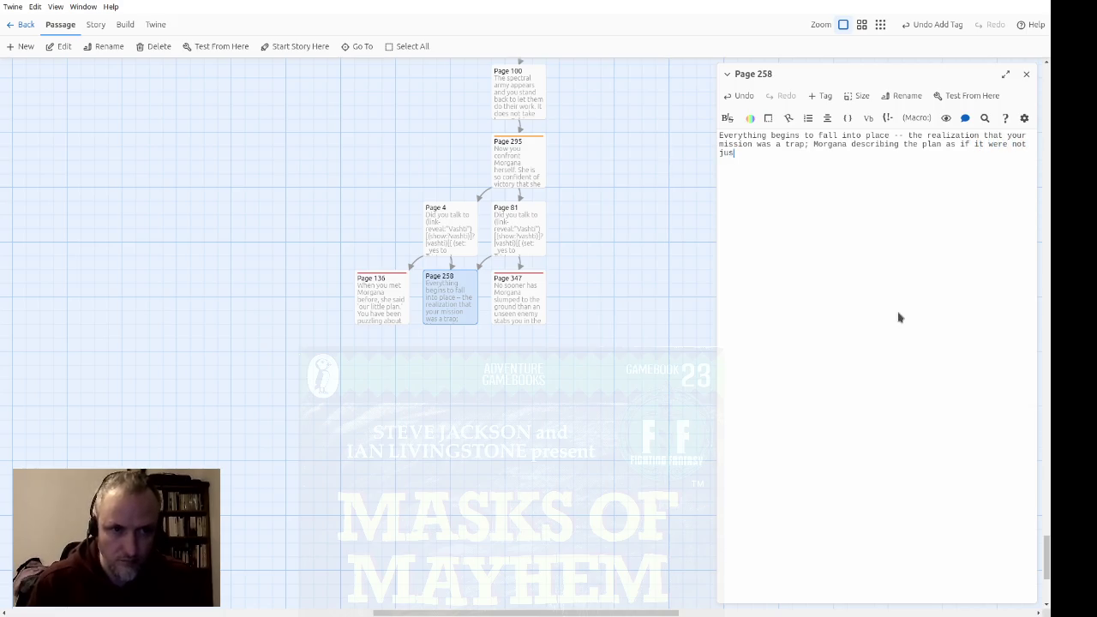
{"action": "key", "text": "BackSpace"}
{"action": "key", "text": "BackSpace"}
{"action": "type", "text": "hers alone"}
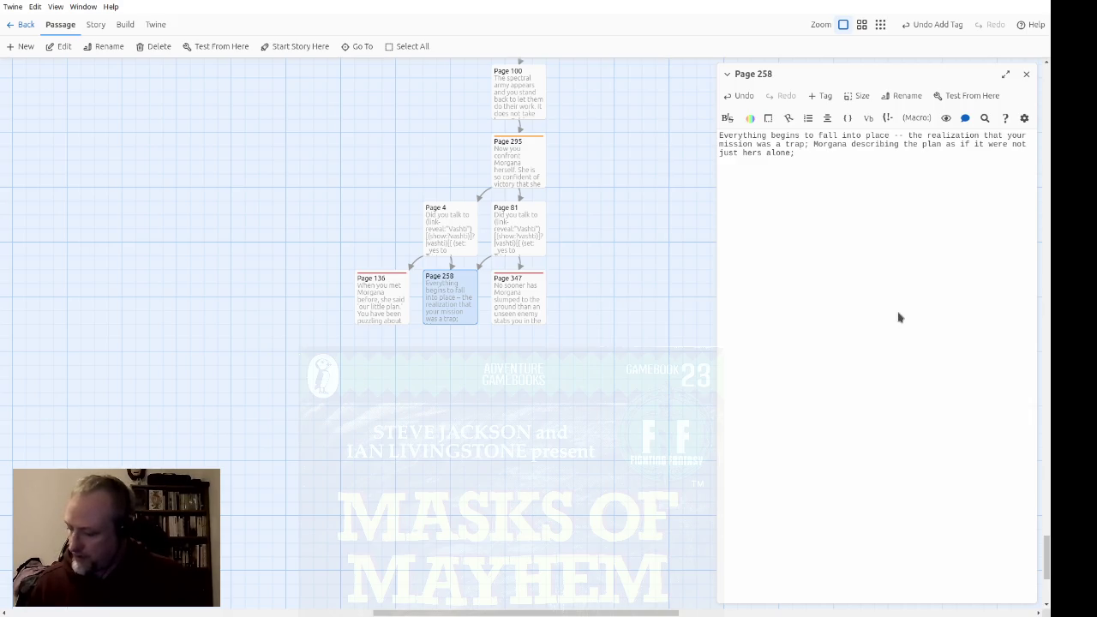
{"action": "type", "text": "K"}
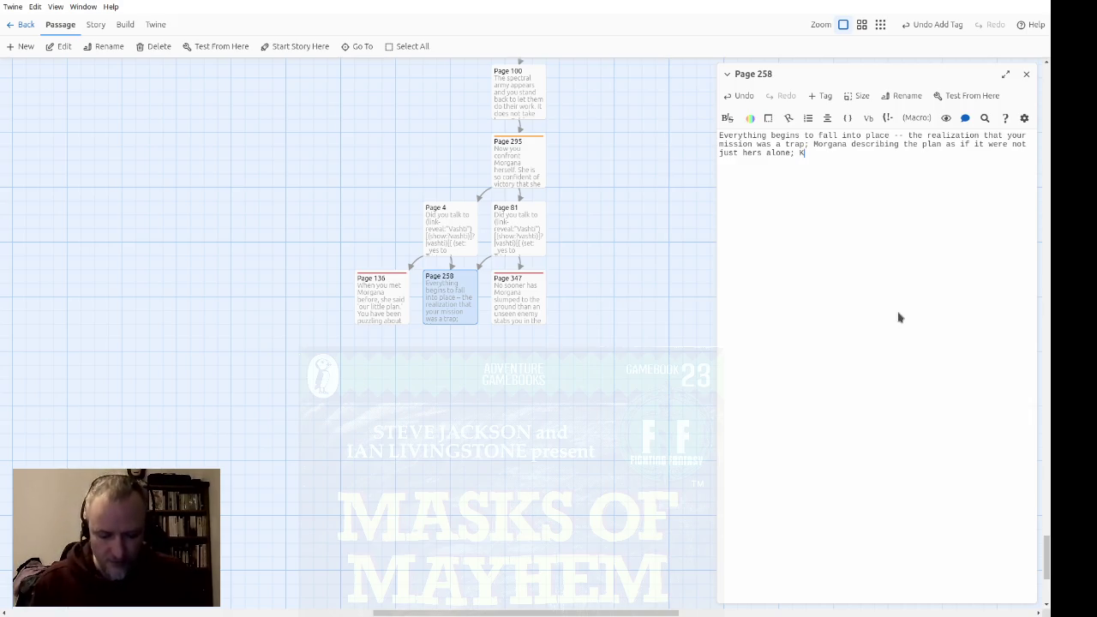
{"action": "type", "text": "evin treacher"}
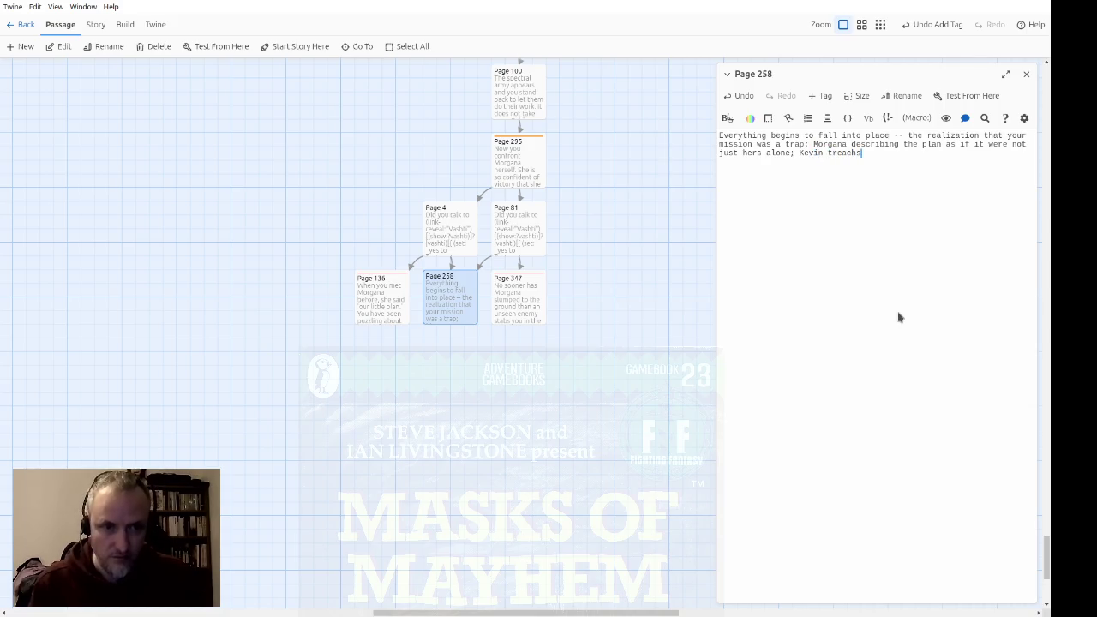
{"action": "type", "text": "ously slain."}
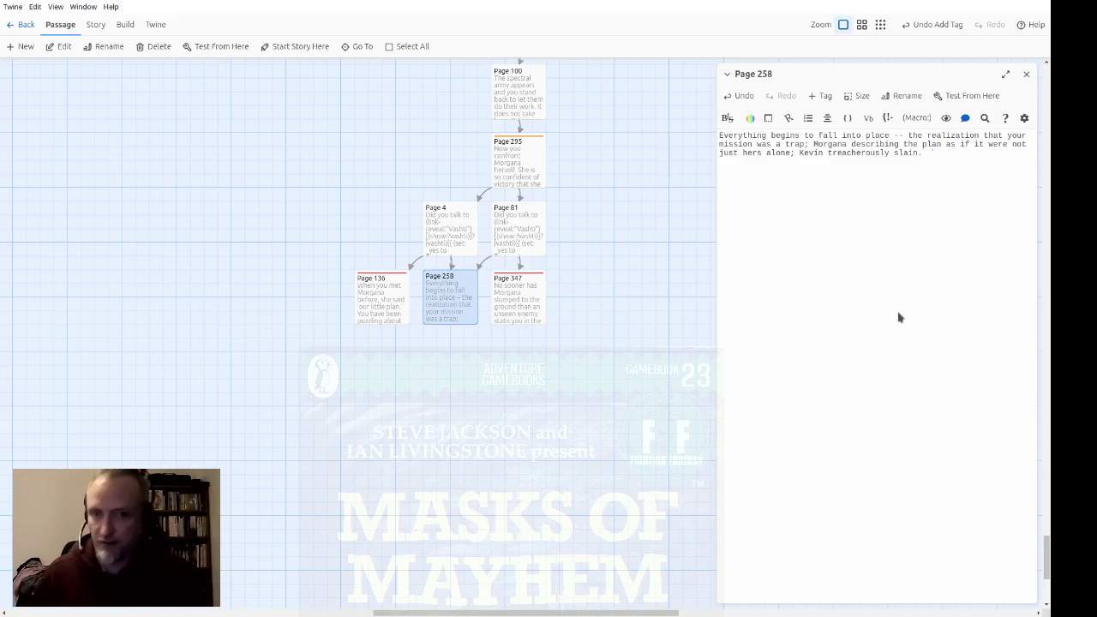
Add the suspicions paragraph asking which number to enter, else a [[continue here->Page 347]] link
{"action": "type", "text": "You hav"}
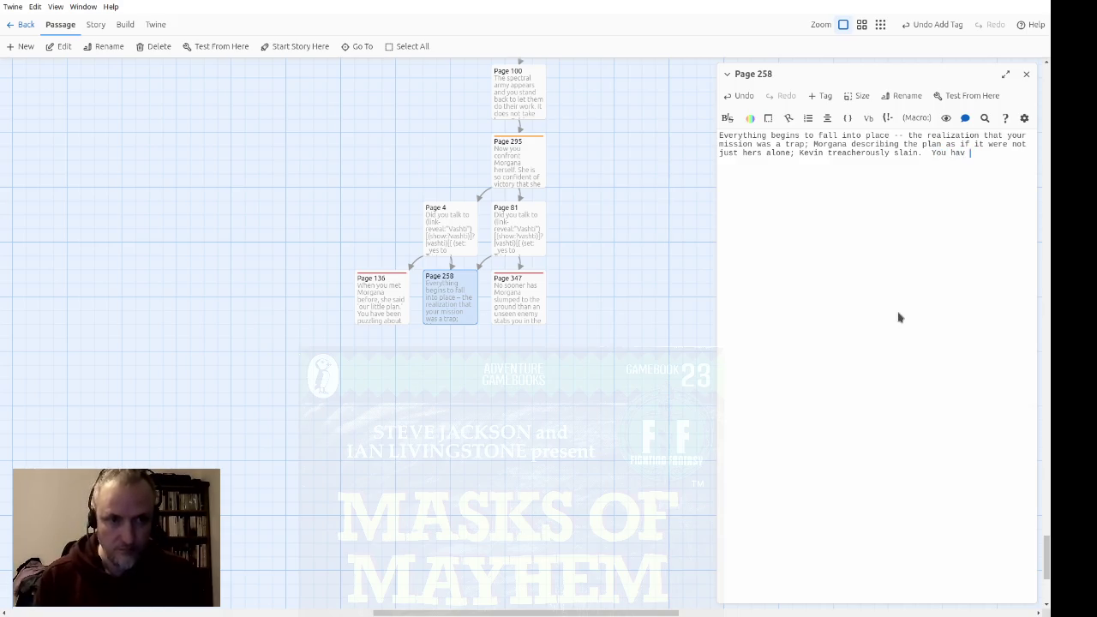
{"action": "type", "text": "er  been puzz"}
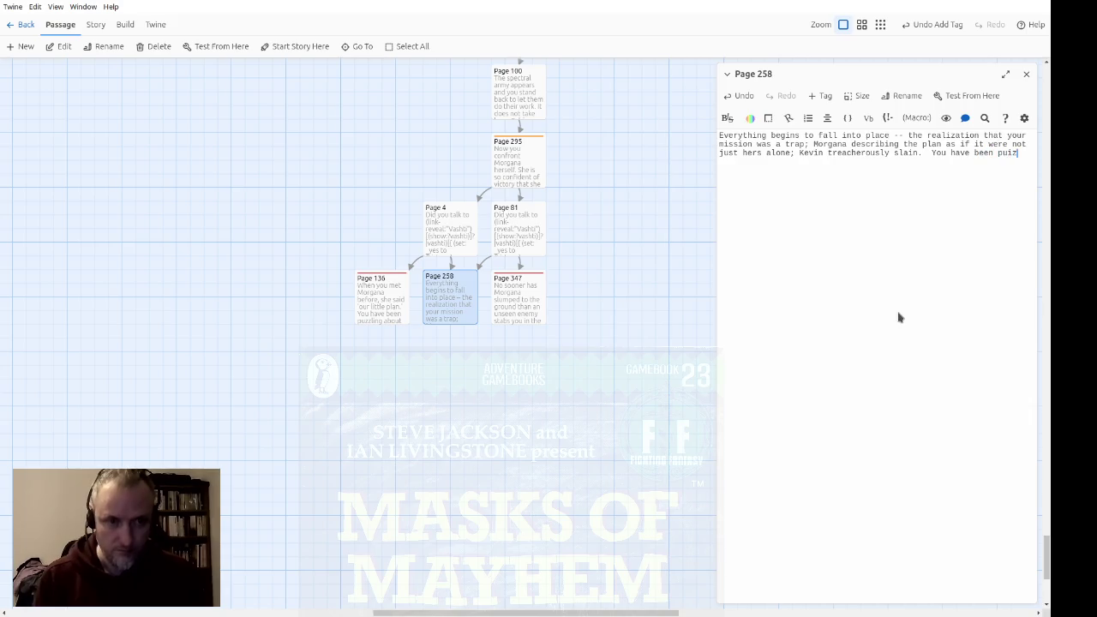
{"action": "type", "text": "ling over "}
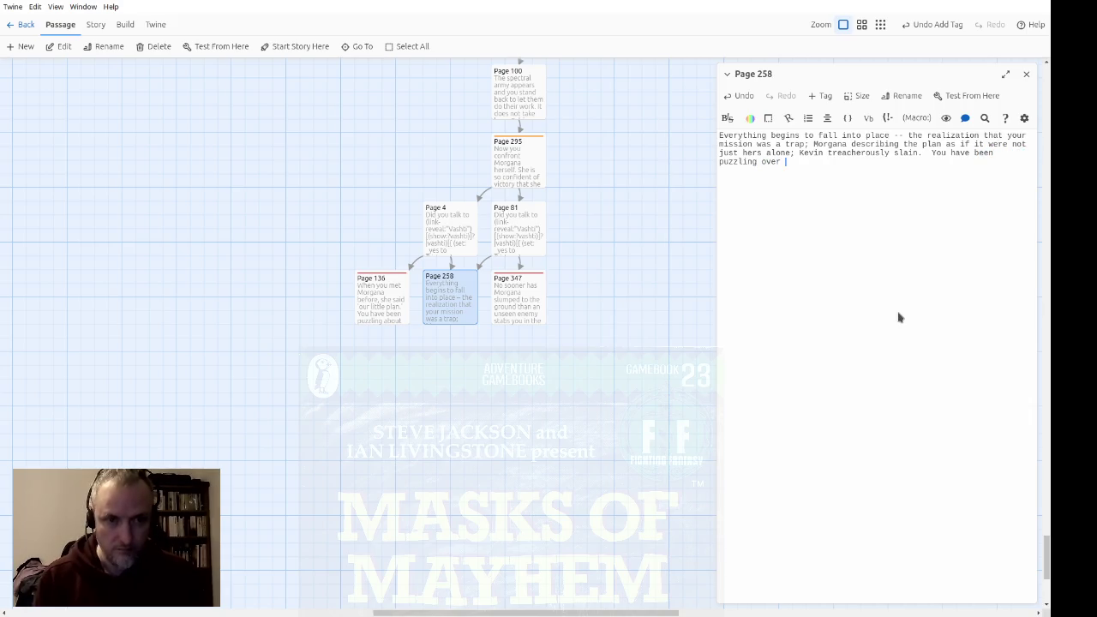
{"action": "type", "text": "all this for some time.."}
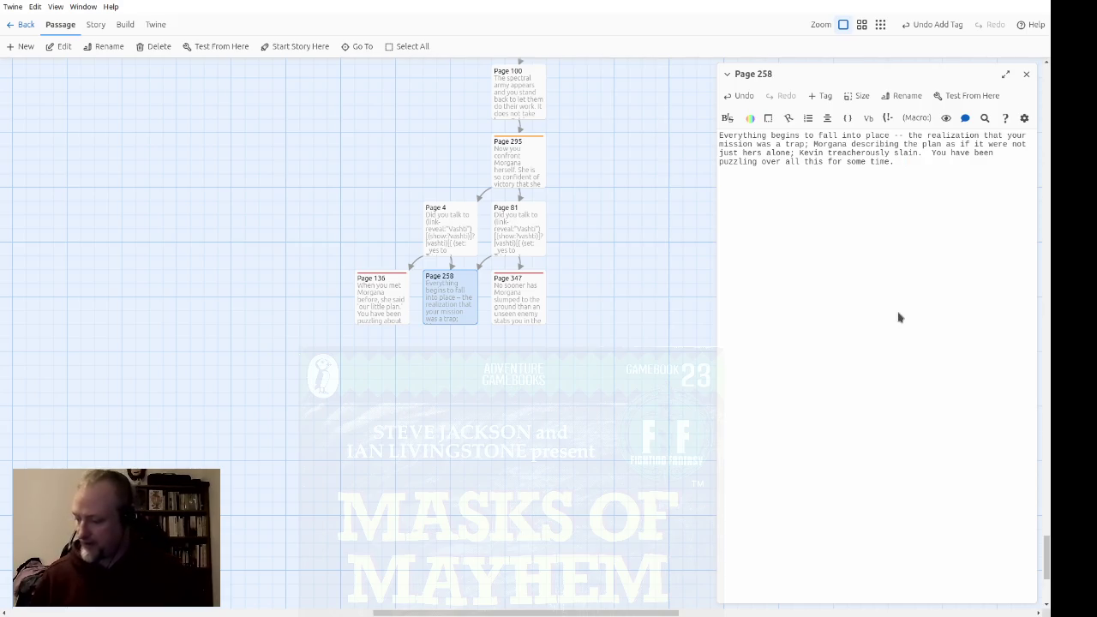
{"action": "type", "text": "ou have been puzzling over all this for some time.  If your suspic"}
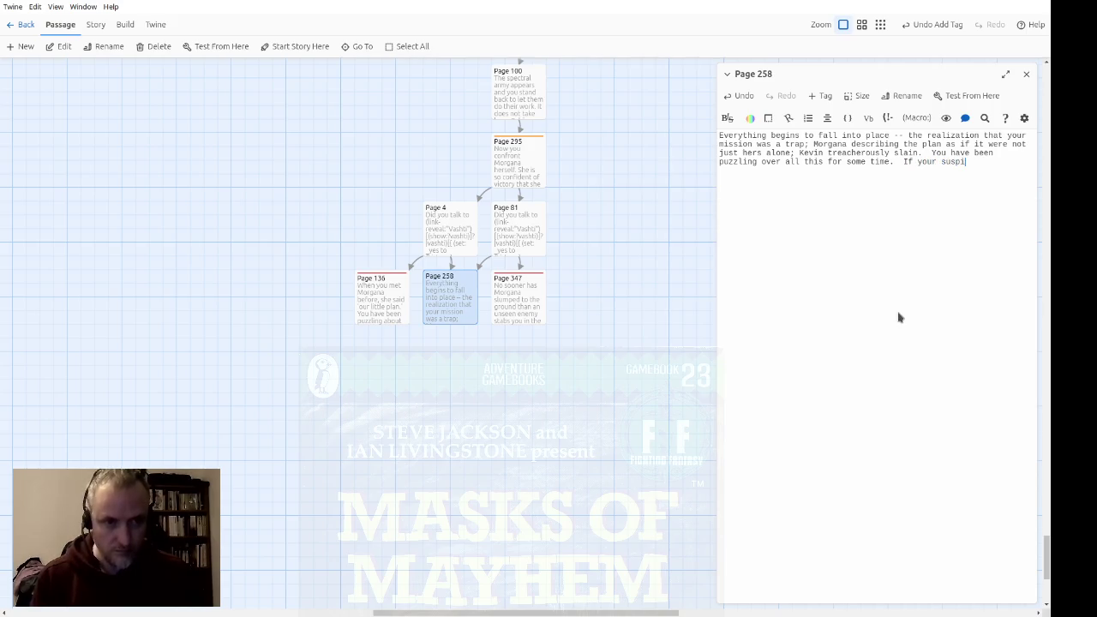
{"action": "type", "text": "ions ha"}
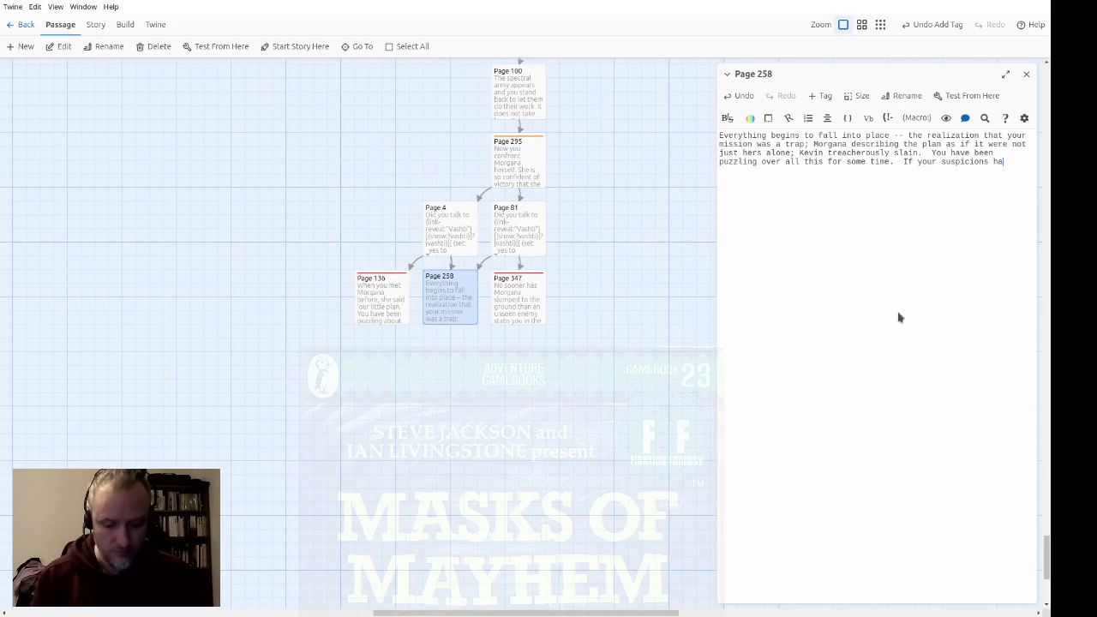
{"action": "type", "text": "ve fallen u"}
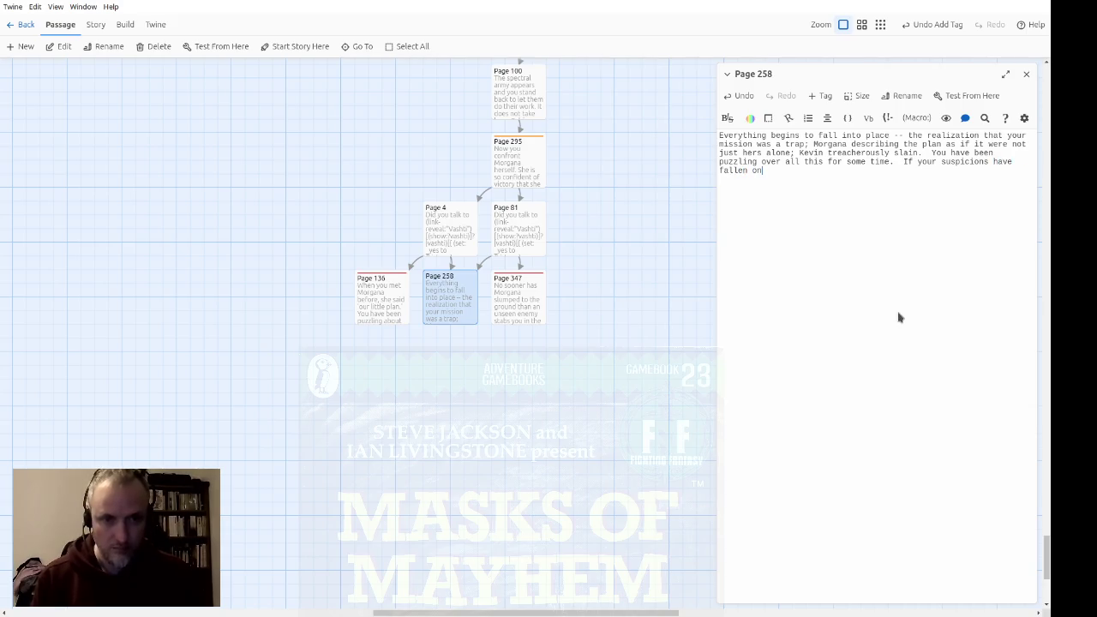
{"action": "type", "text": "pon a particular p"}
{"action": "type", "text": "erson, "}
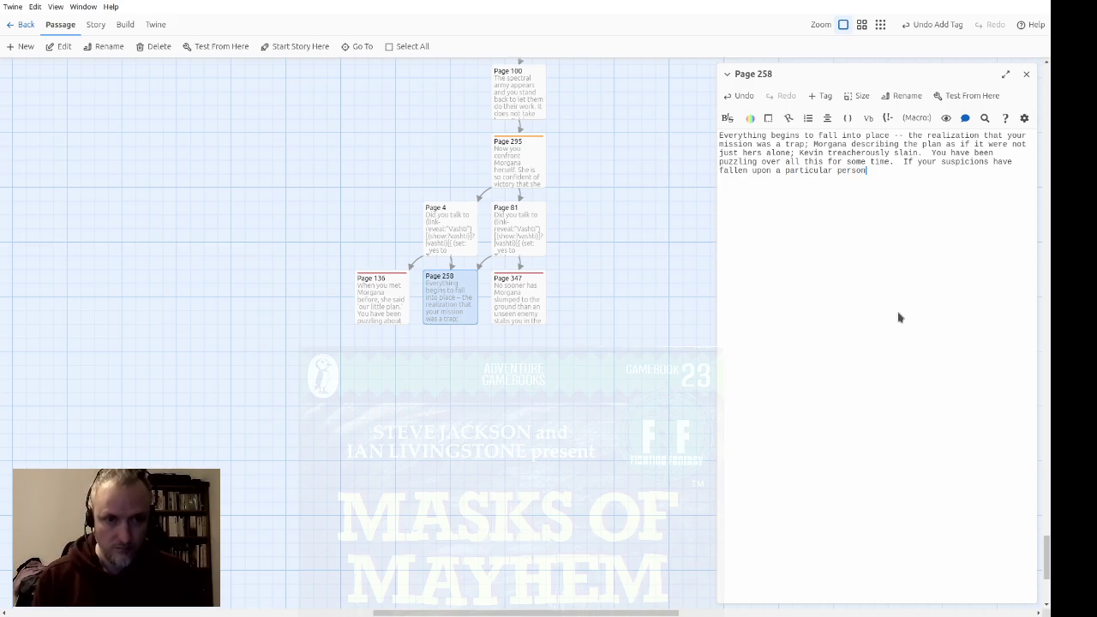
{"action": "type", "text": "you should b"}
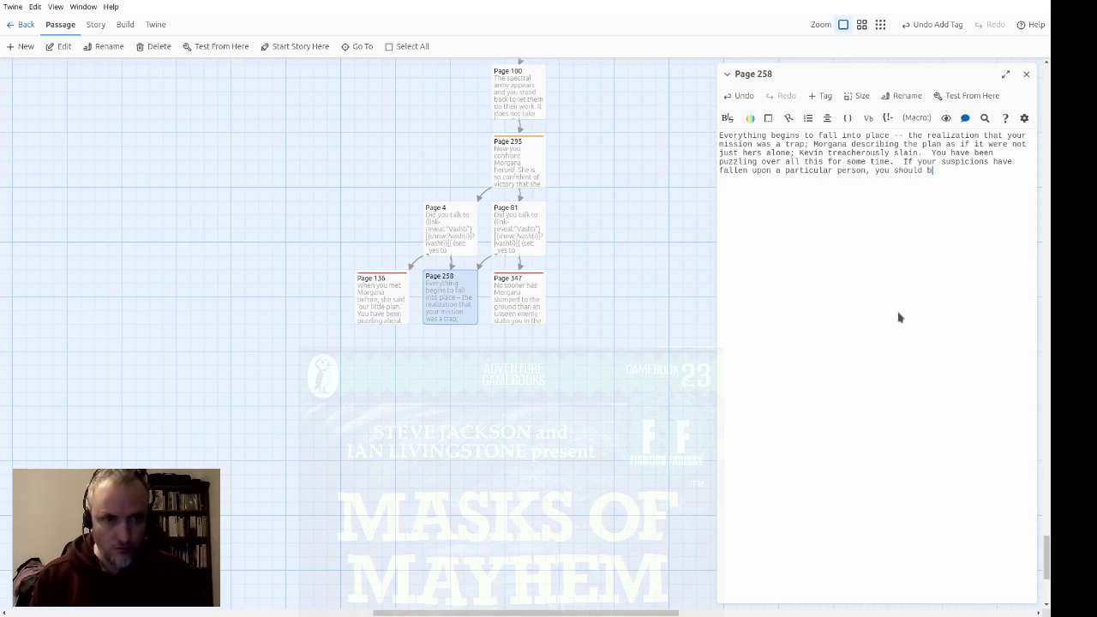
{"action": "type", "text": "e able to work out"}
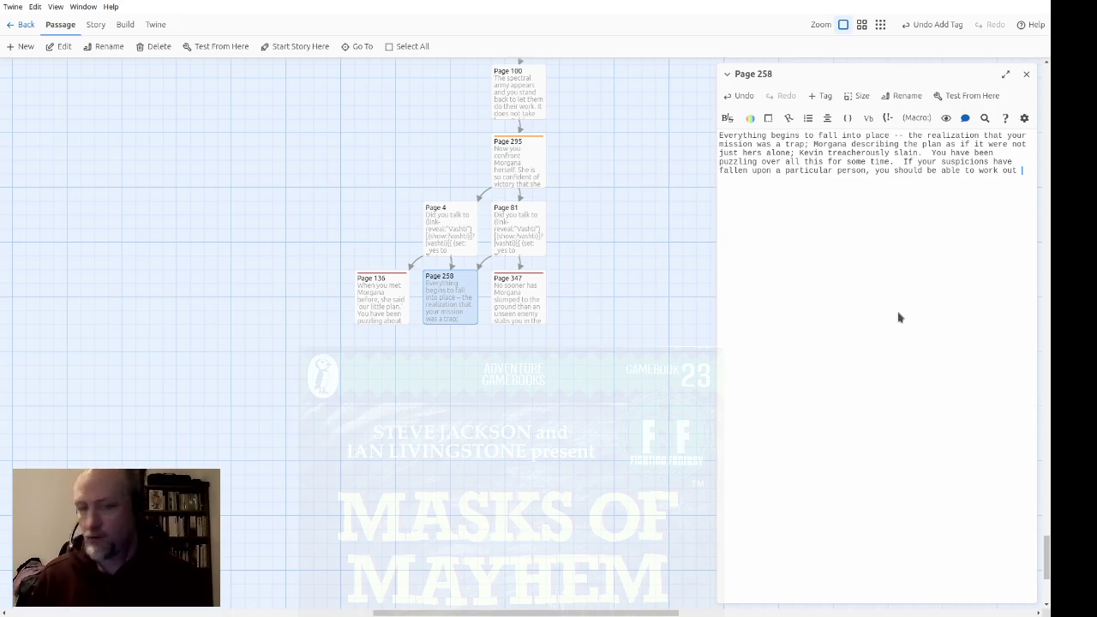
{"action": "key", "text": "Delete"}
{"action": "key", "text": "Delete"}
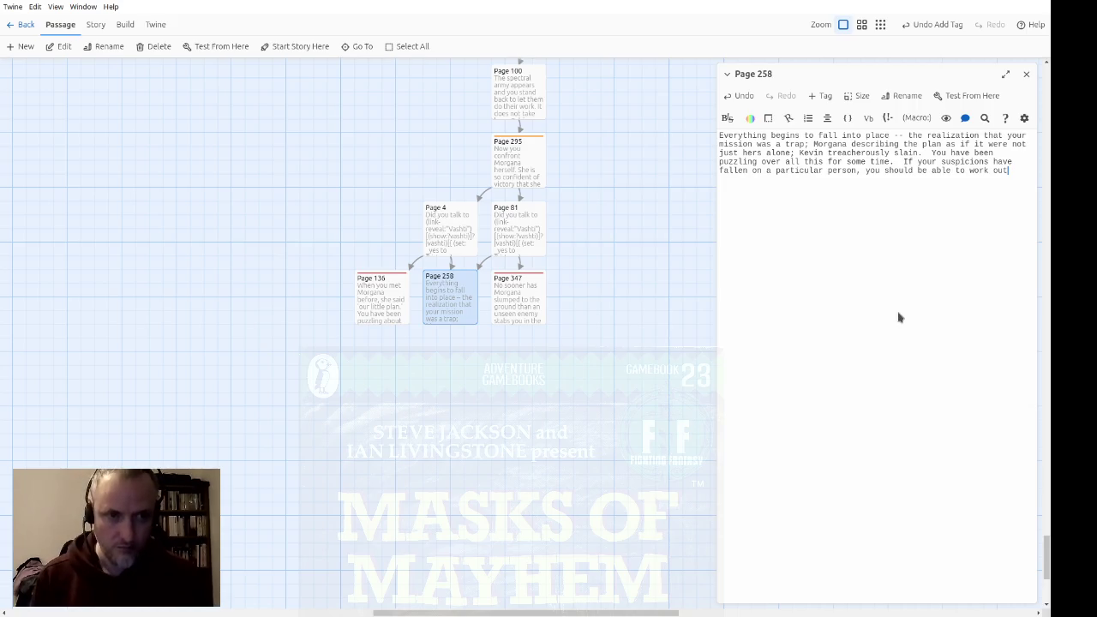
{"action": "type", "text": "hich nu"}
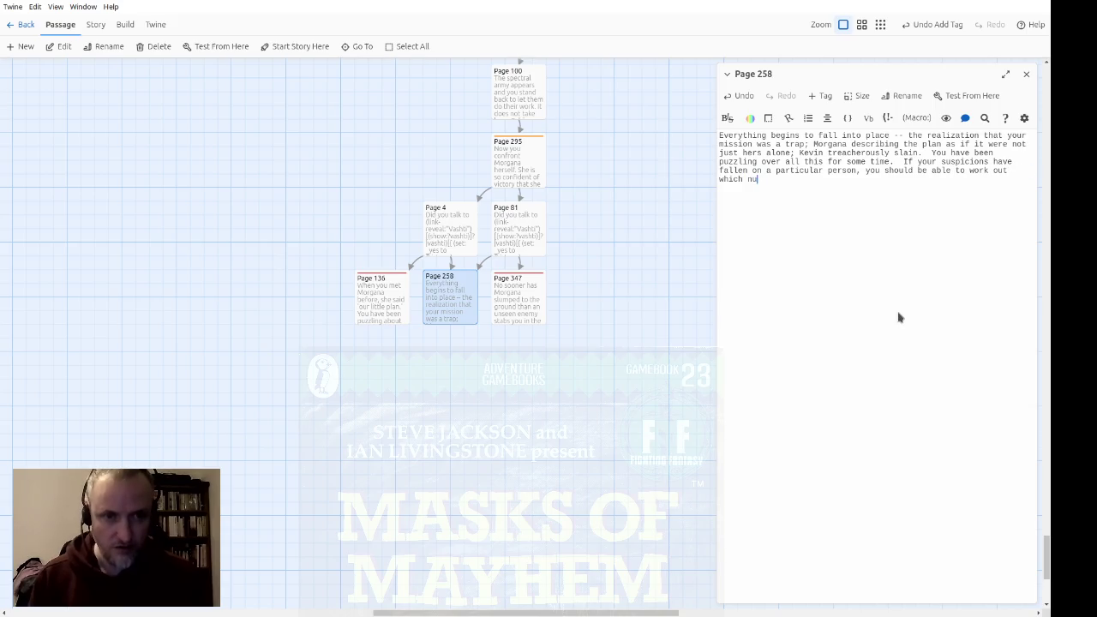
{"action": "type", "text": "mber to turn to."}
{"action": "key", "text": "ctrl+shift+Left"}
{"action": "key", "text": "ctrl+shift+Left"}
{"action": "type", "text": "enter."}
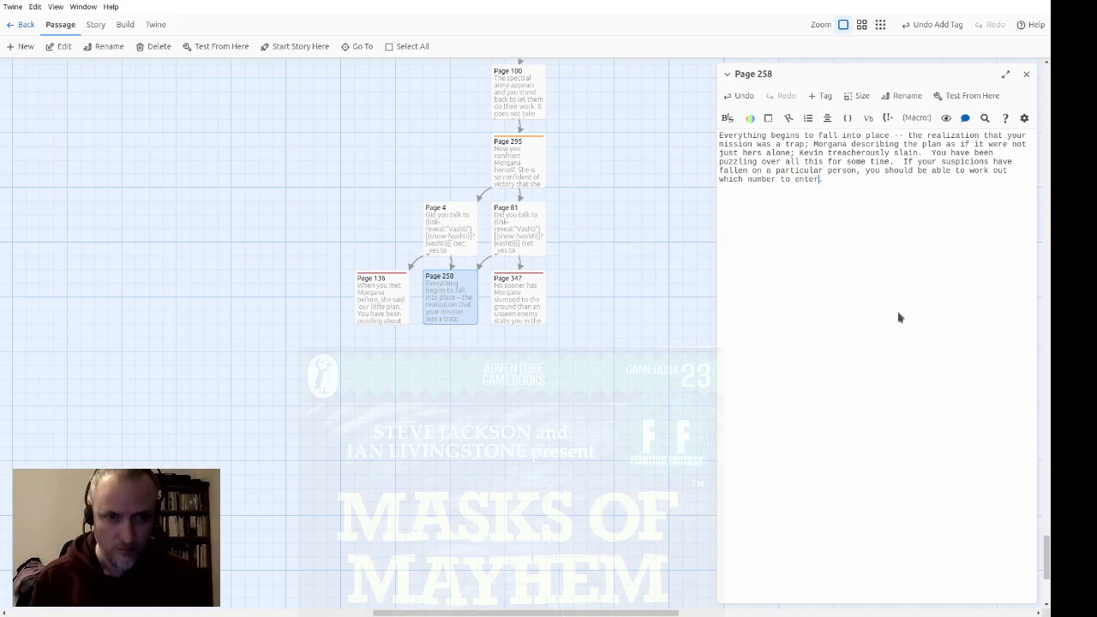
{"action": "type", "text": "here"}
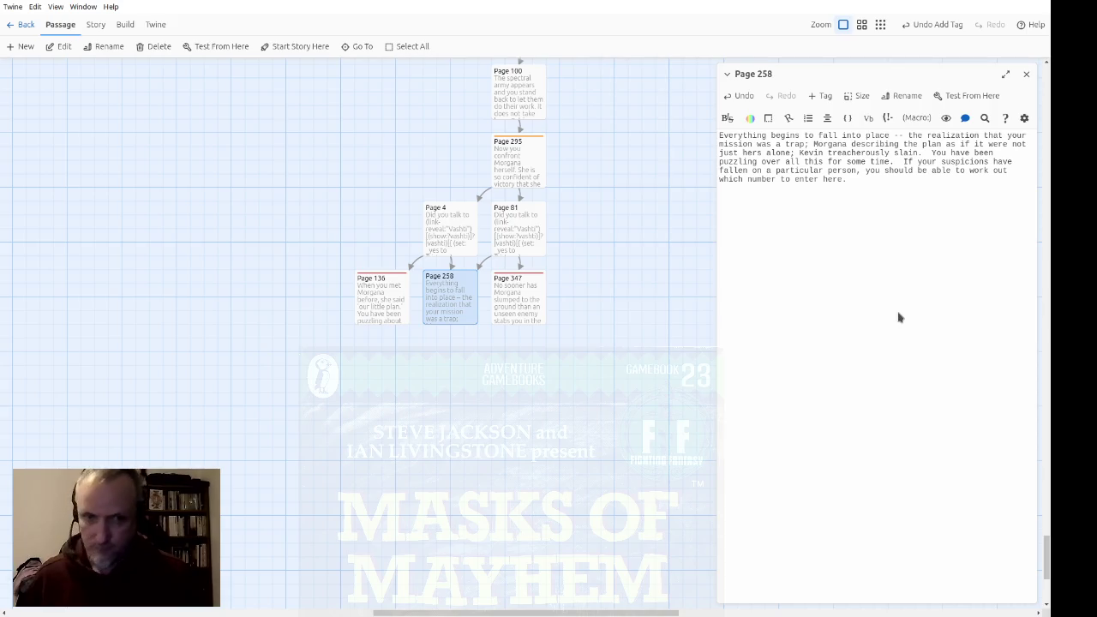
{"action": "type", "text": "Otherwise,"}
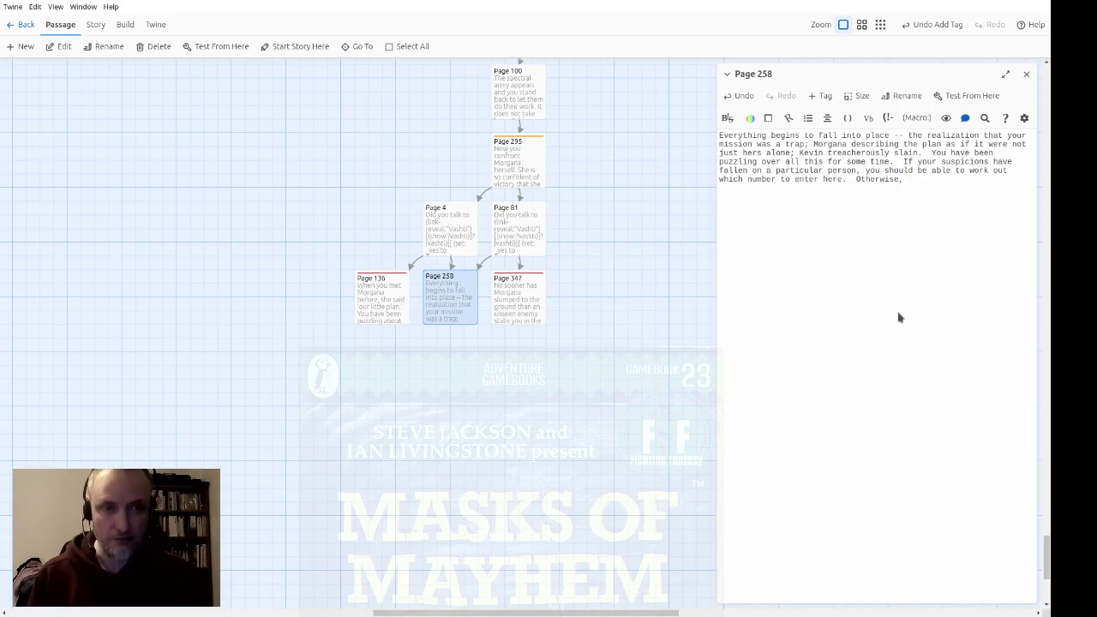
{"action": "type", "text": "continue "}
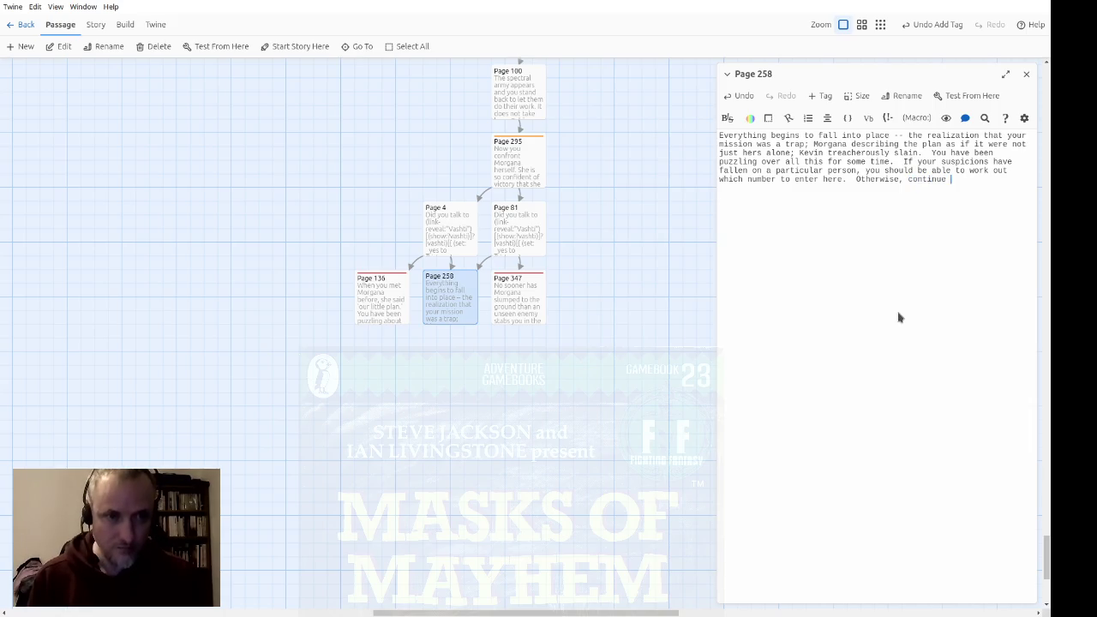
{"action": "type", "text": "here."}
{"action": "key", "text": "ctrl+Left"}
{"action": "key", "text": "ctrl+Left"}
{"action": "type", "text": "[["}
{"action": "key", "text": "BackSpace"}
{"action": "type", "text": "->Pa"}
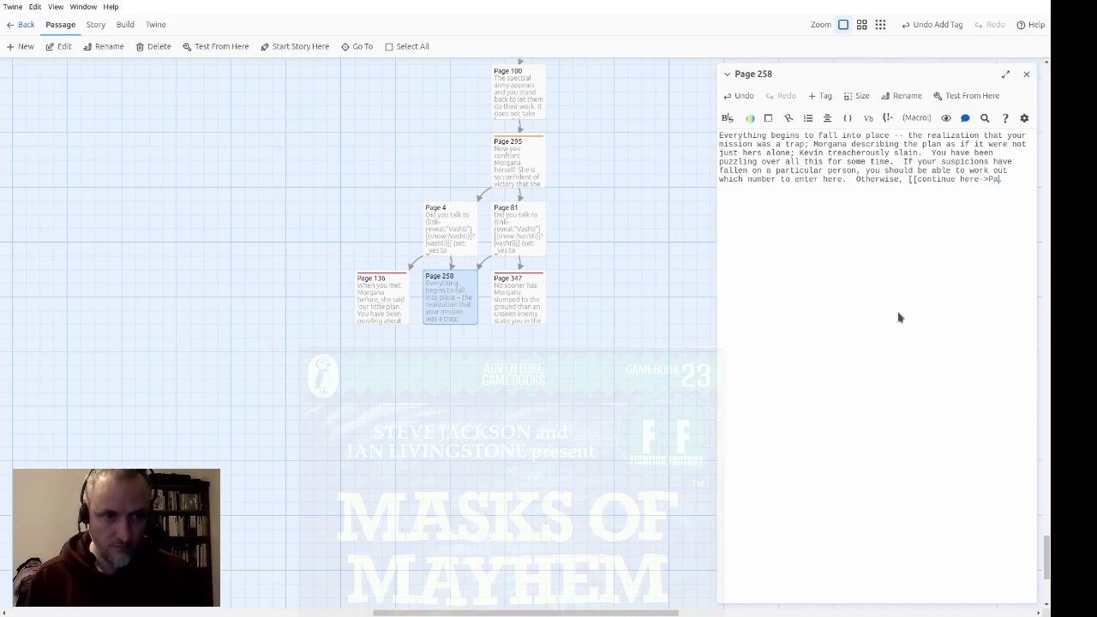
{"action": "type", "text": "ge 347]]."}
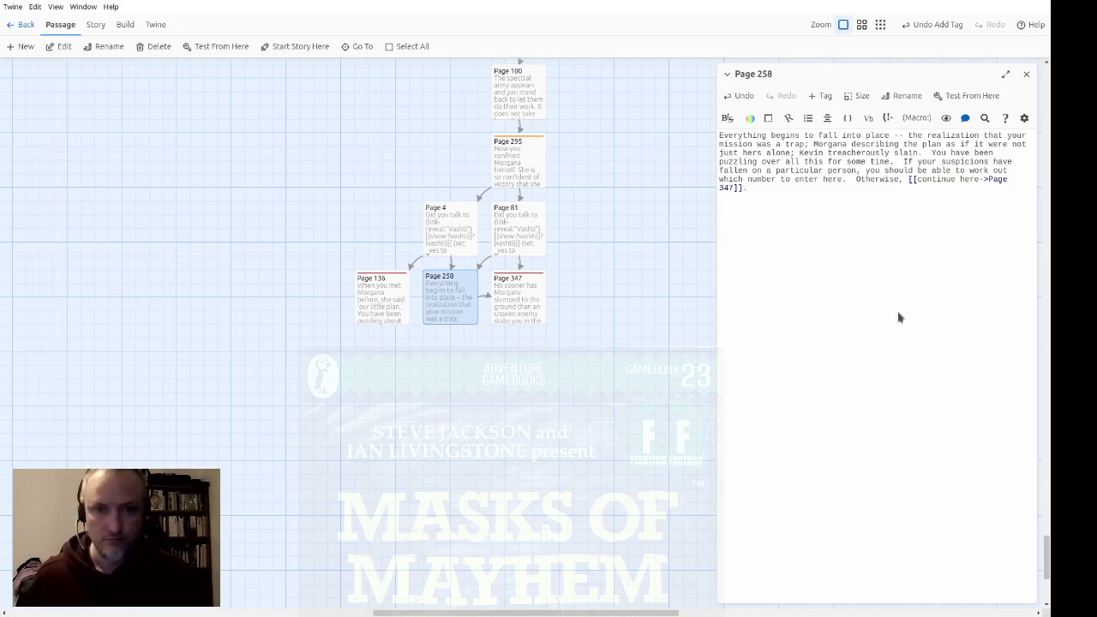
{"action": "scroll", "coordinate": [641, 293], "scroll_direction": "up", "scroll_amount": 1}
Find Page 387 on the story map and open it for editing
{"action": "scroll", "coordinate": [634, 291], "scroll_direction": "up", "scroll_amount": 10}
{"action": "scroll", "coordinate": [540, 308], "scroll_direction": "up", "scroll_amount": 2}
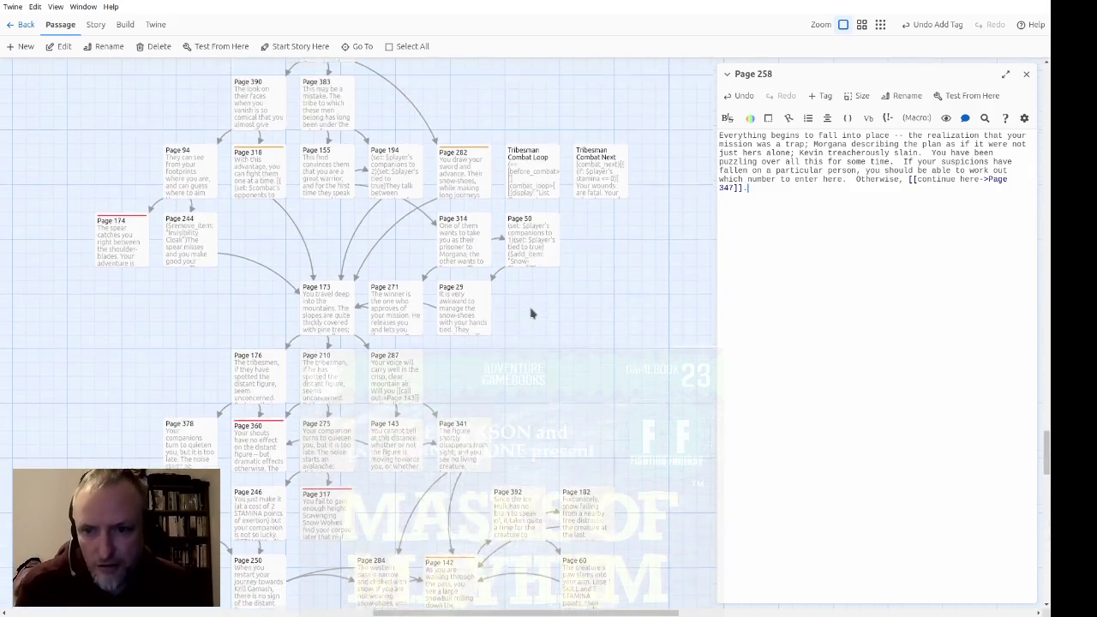
{"action": "scroll", "coordinate": [532, 314], "scroll_direction": "up", "scroll_amount": 5}
{"action": "scroll", "coordinate": [532, 314], "scroll_direction": "left", "scroll_amount": 3}
{"action": "scroll", "coordinate": [538, 372], "scroll_direction": "up", "scroll_amount": 10}
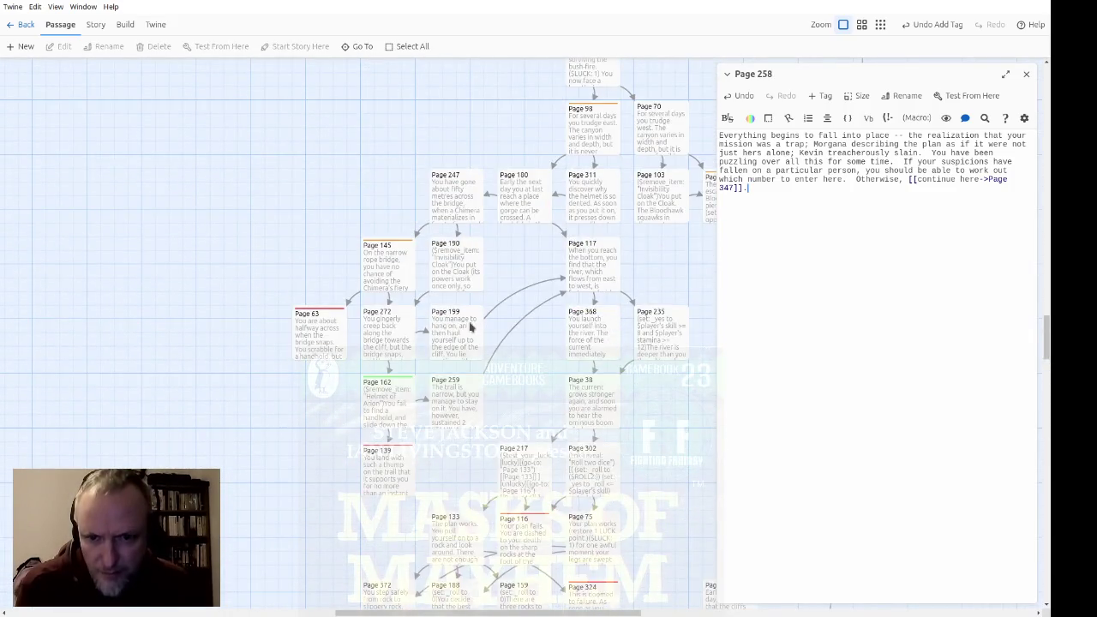
{"action": "scroll", "coordinate": [428, 321], "scroll_direction": "down", "scroll_amount": 6}
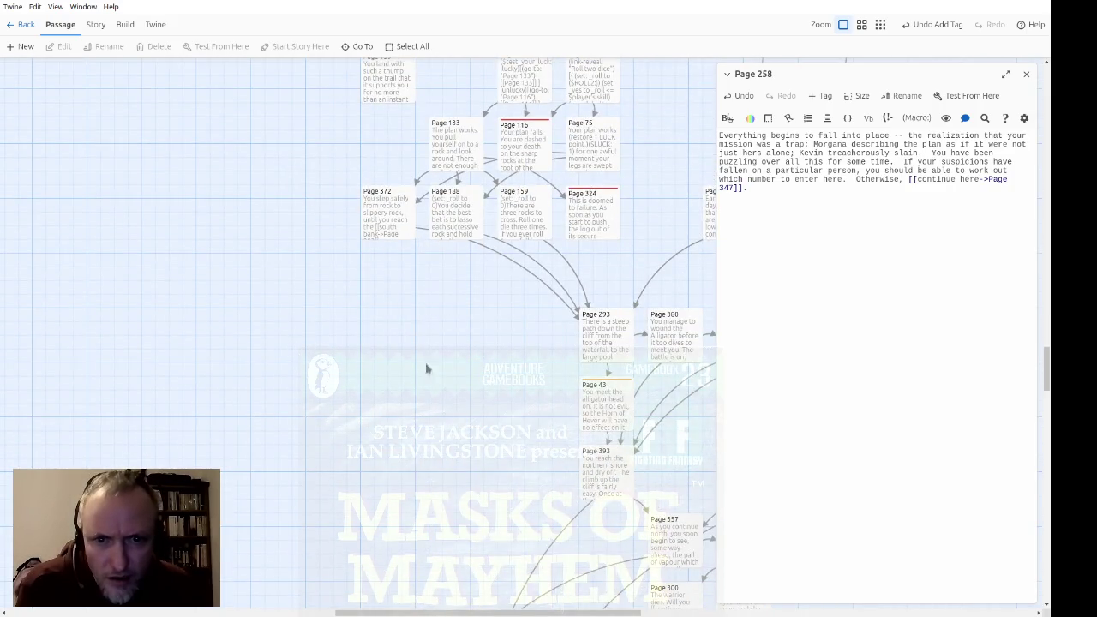
{"action": "mouse_move", "coordinate": [399, 613]}
{"action": "left_mouse_down"}
{"action": "mouse_move", "coordinate": [496, 613]}
{"action": "mouse_move", "coordinate": [460, 612]}
{"action": "left_mouse_up"}
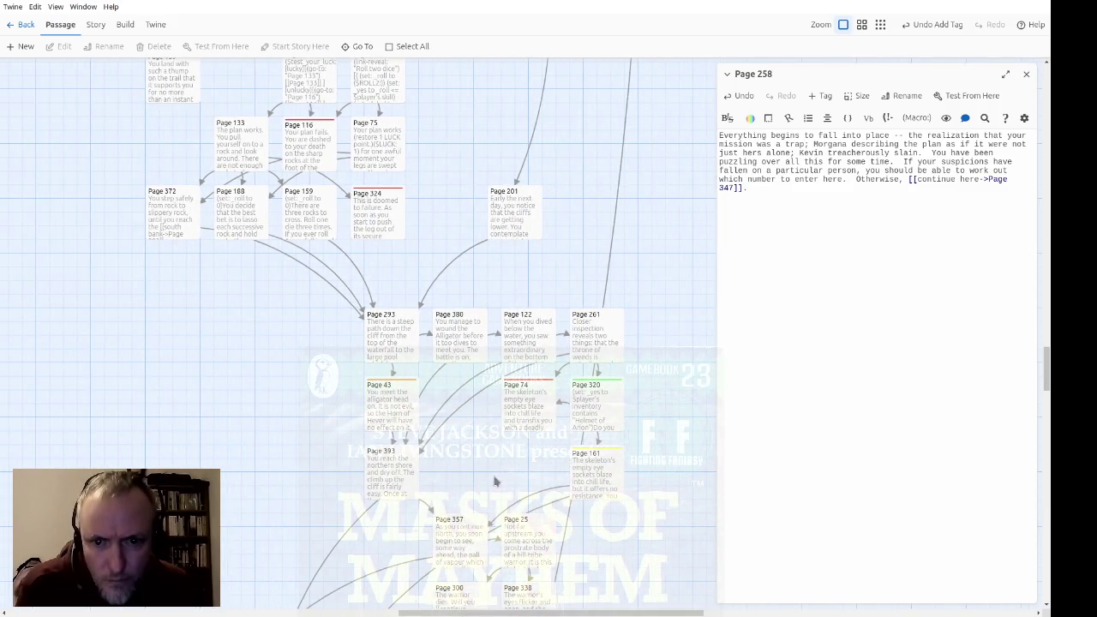
{"action": "scroll", "coordinate": [495, 482], "scroll_direction": "up", "scroll_amount": 10}
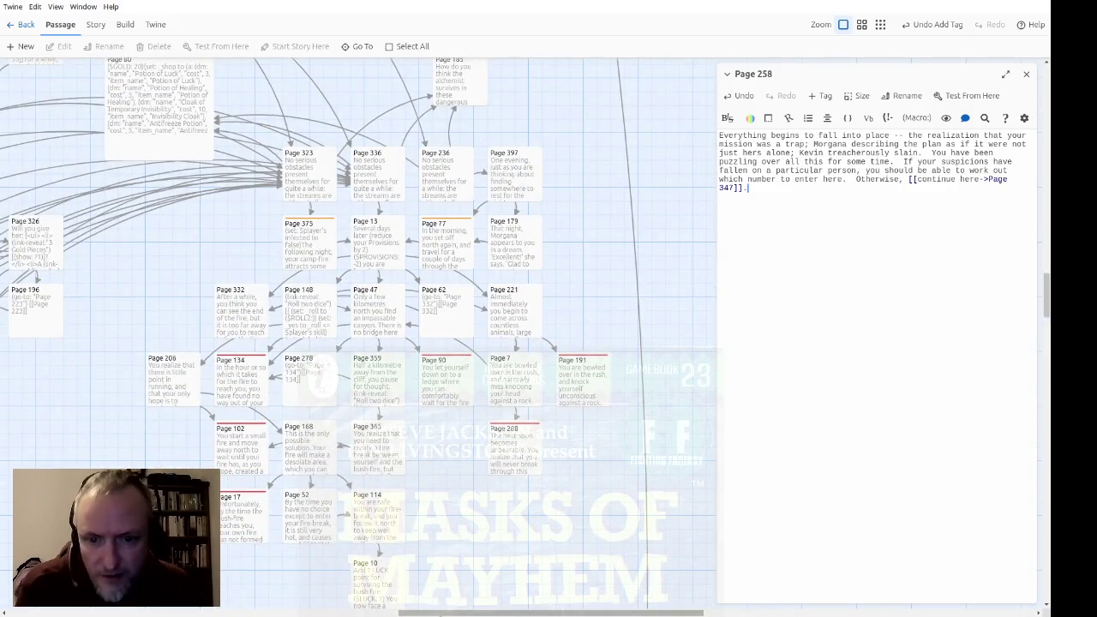
{"action": "left_click_drag", "start_coordinate": [439, 614], "coordinate": [326, 613]}
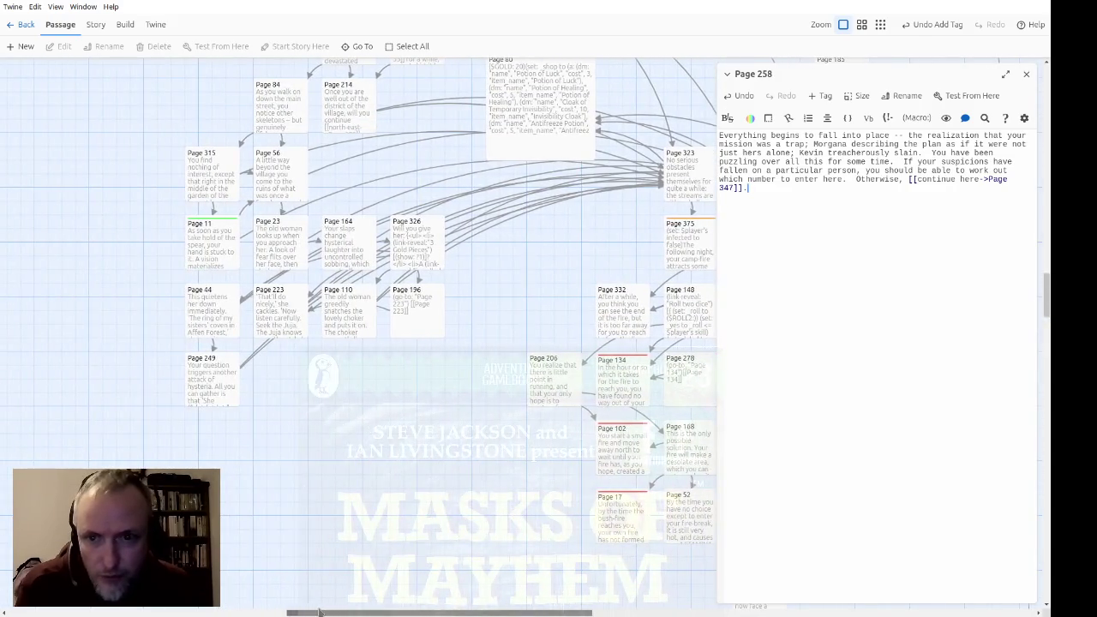
{"action": "scroll", "coordinate": [368, 372], "scroll_direction": "up", "scroll_amount": 3}
{"action": "scroll", "coordinate": [381, 514], "scroll_direction": "down", "scroll_amount": 3}
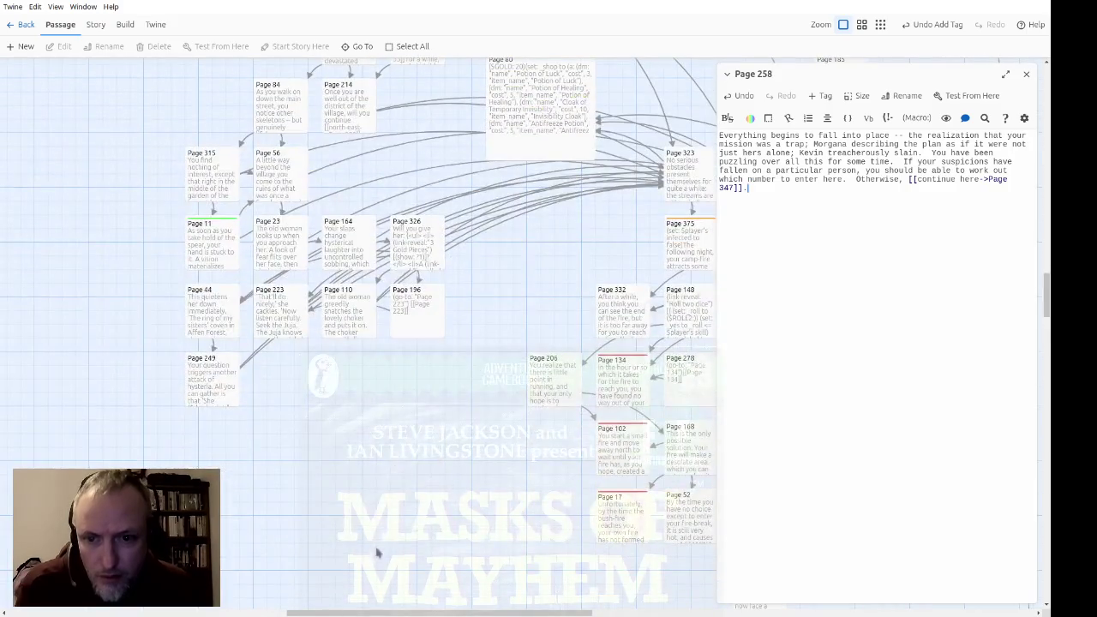
{"action": "scroll", "coordinate": [506, 490], "scroll_direction": "down", "scroll_amount": 10}
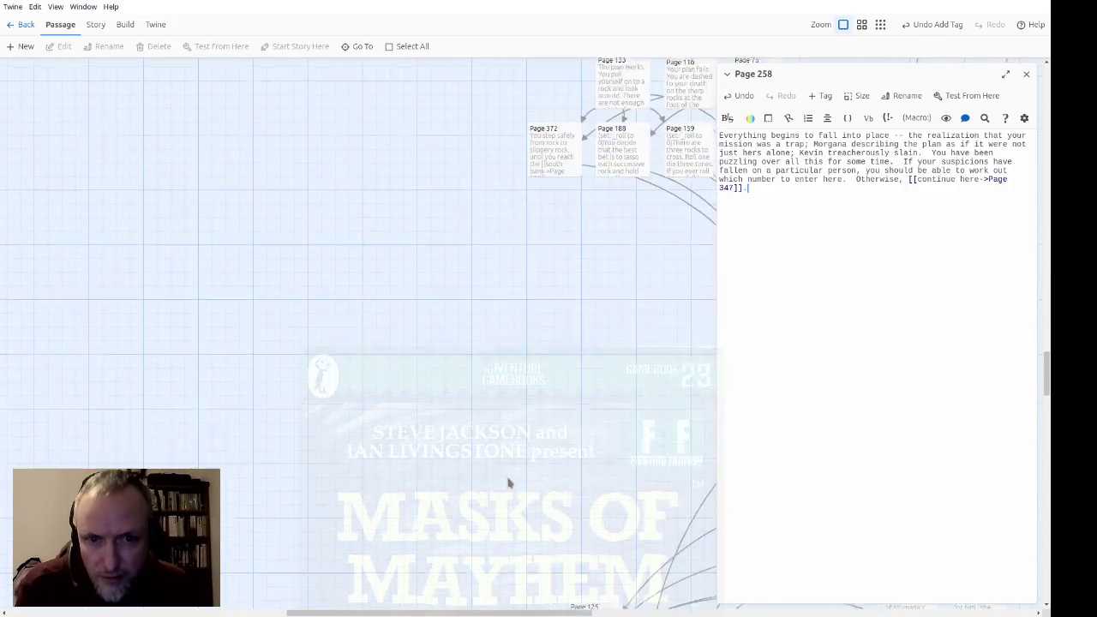
{"action": "scroll", "coordinate": [508, 484], "scroll_direction": "down", "scroll_amount": 5}
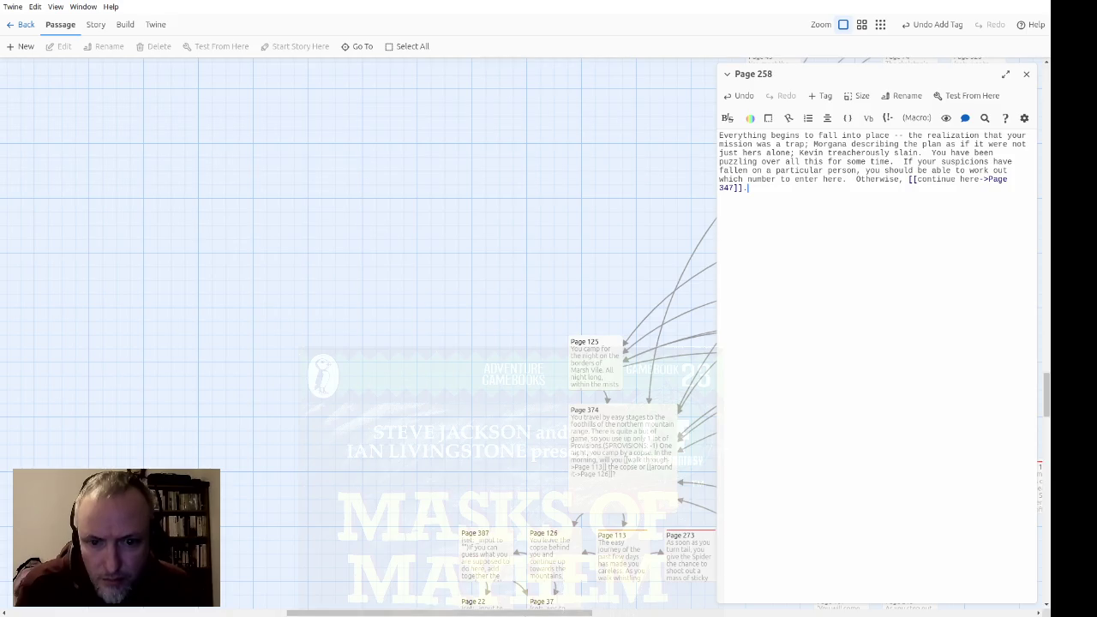
{"action": "scroll", "coordinate": [319, 303], "scroll_direction": "down", "scroll_amount": 5}
{"action": "left_click", "coordinate": [280, 360]}
{"action": "scroll", "coordinate": [319, 302], "scroll_direction": "right", "scroll_amount": 5}
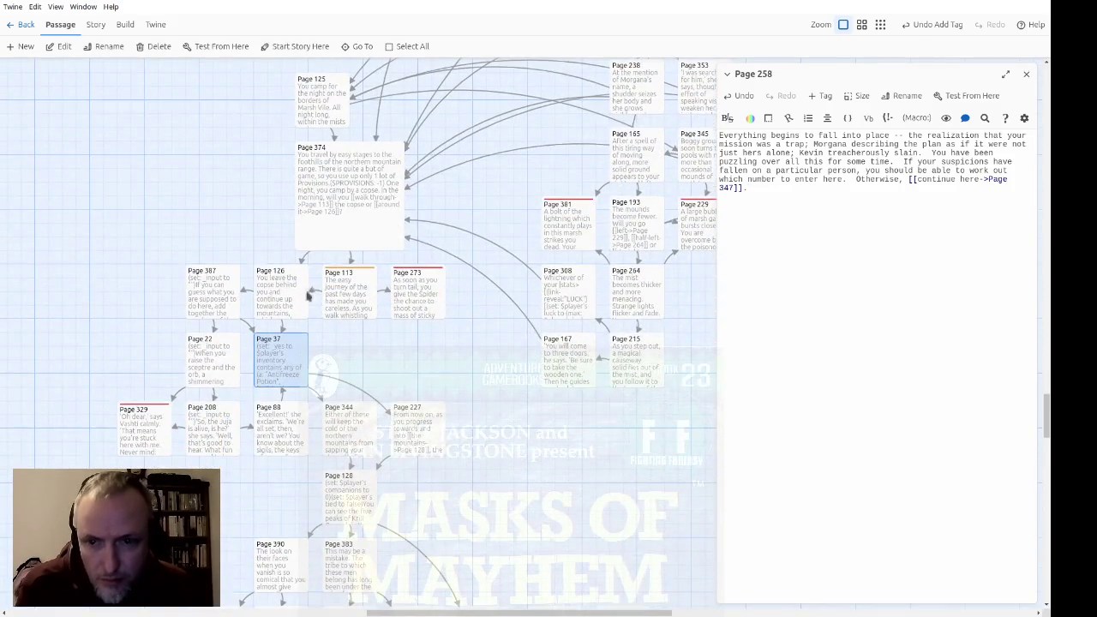
{"action": "left_click", "coordinate": [214, 294]}
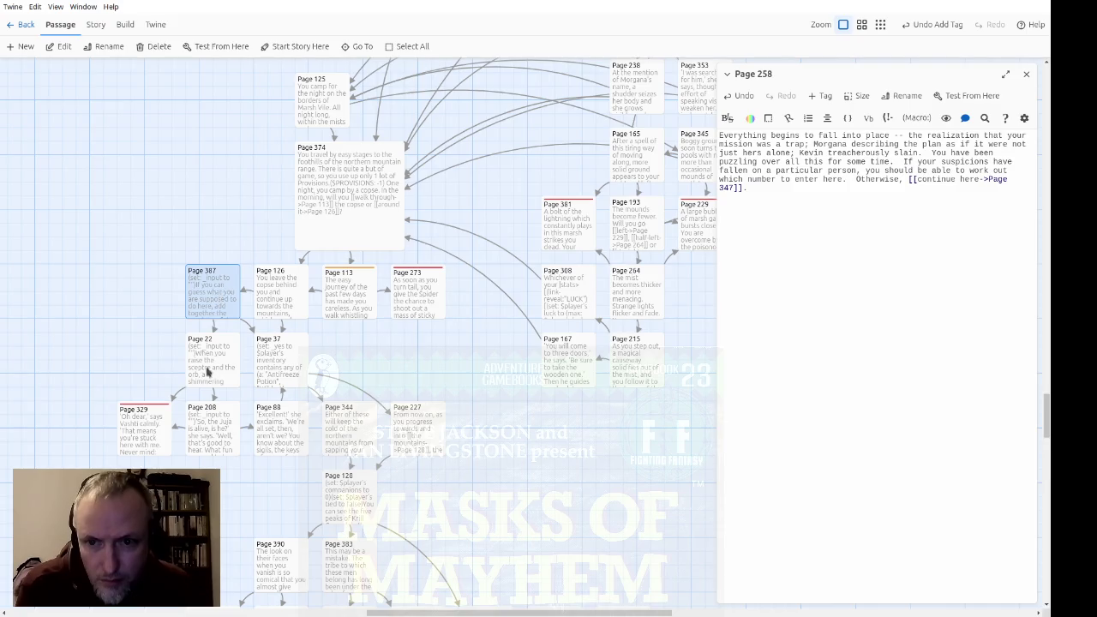
{"action": "double_click", "coordinate": [201, 316]}
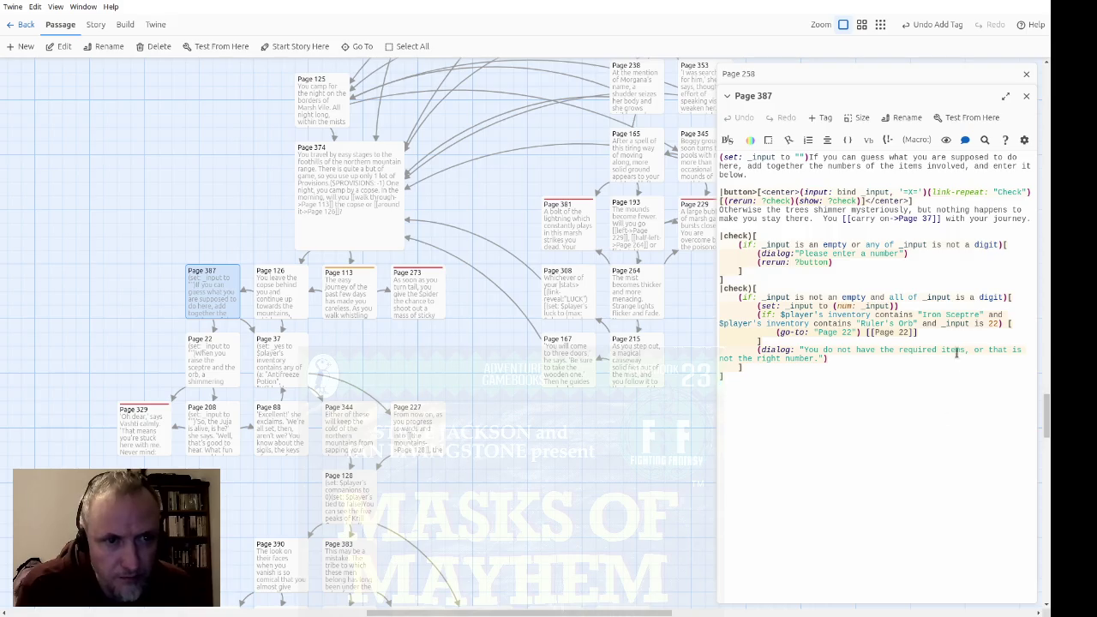
Review Page 387's number-entry button and check code, then close its editor
{"action": "left_click", "coordinate": [788, 181]}
{"action": "left_click_drag", "start_coordinate": [789, 182], "coordinate": [990, 203]}
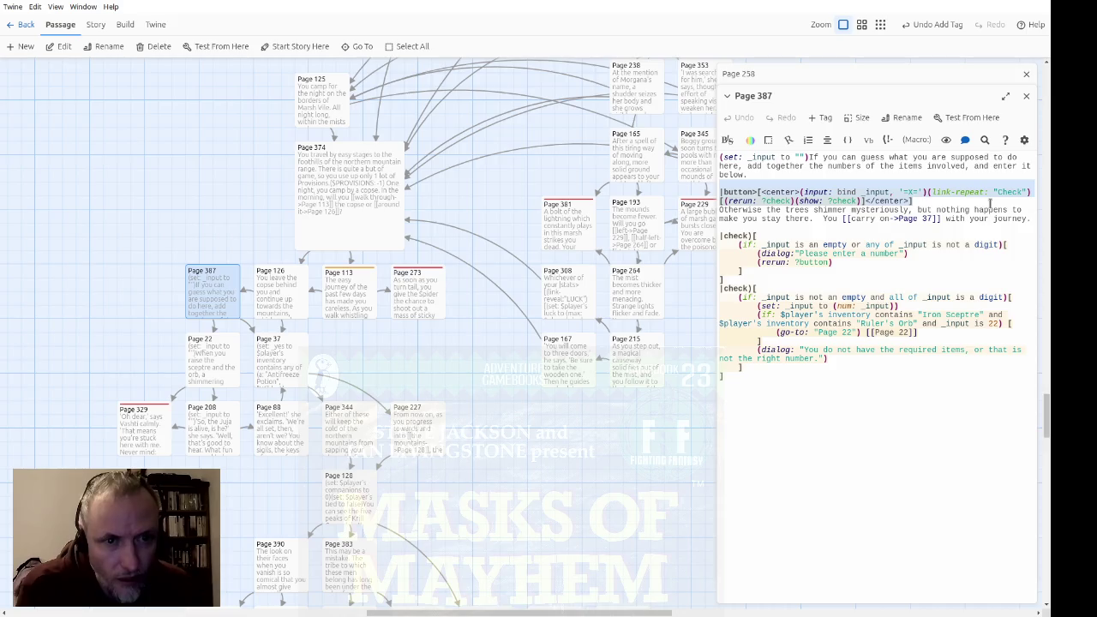
{"action": "key", "text": "Right"}
{"action": "left_click_drag", "start_coordinate": [926, 177], "coordinate": [966, 548]}
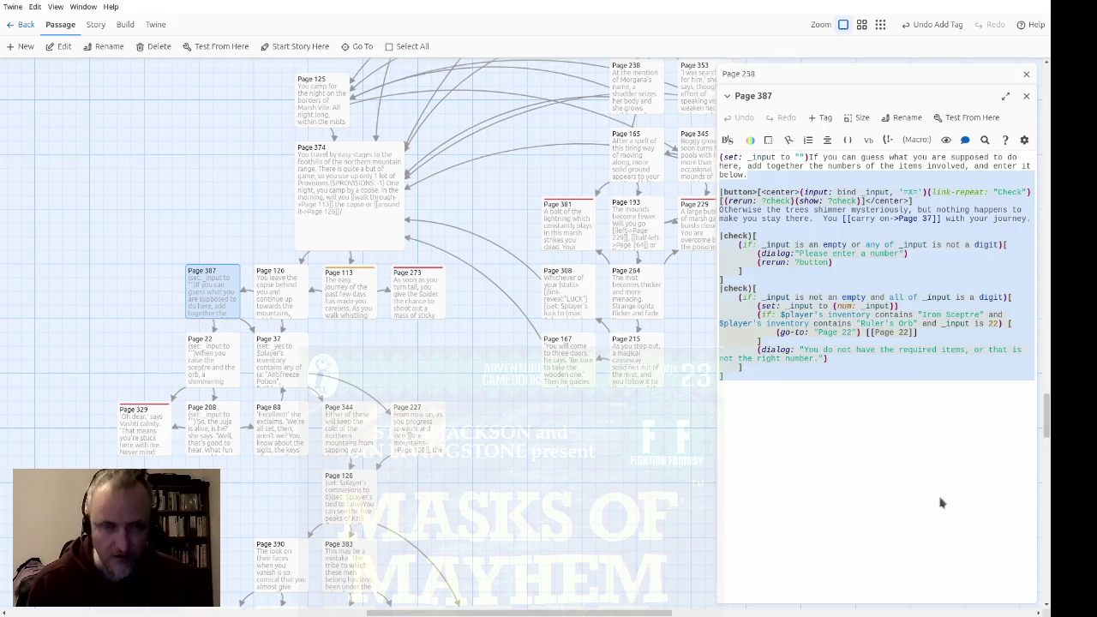
{"action": "left_click", "coordinate": [915, 452]}
{"action": "left_click", "coordinate": [1026, 96]}
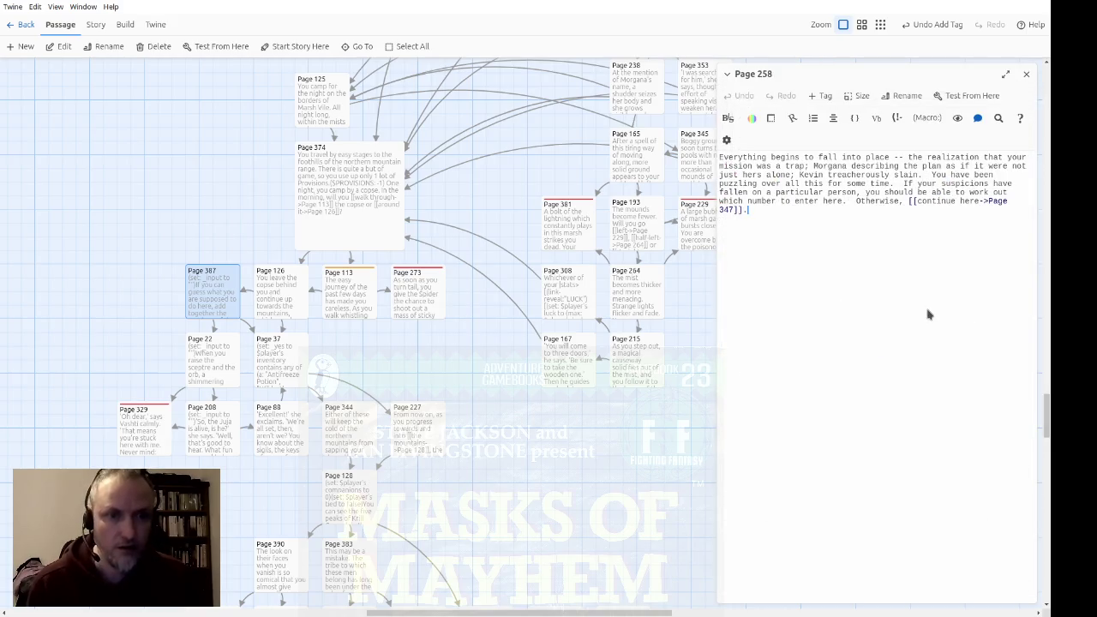
Paste the number-check code at the end of Page 258 and delete the trees shimmer line
{"action": "left_click", "coordinate": [929, 312]}
{"action": "key", "text": "ctrl+v"}
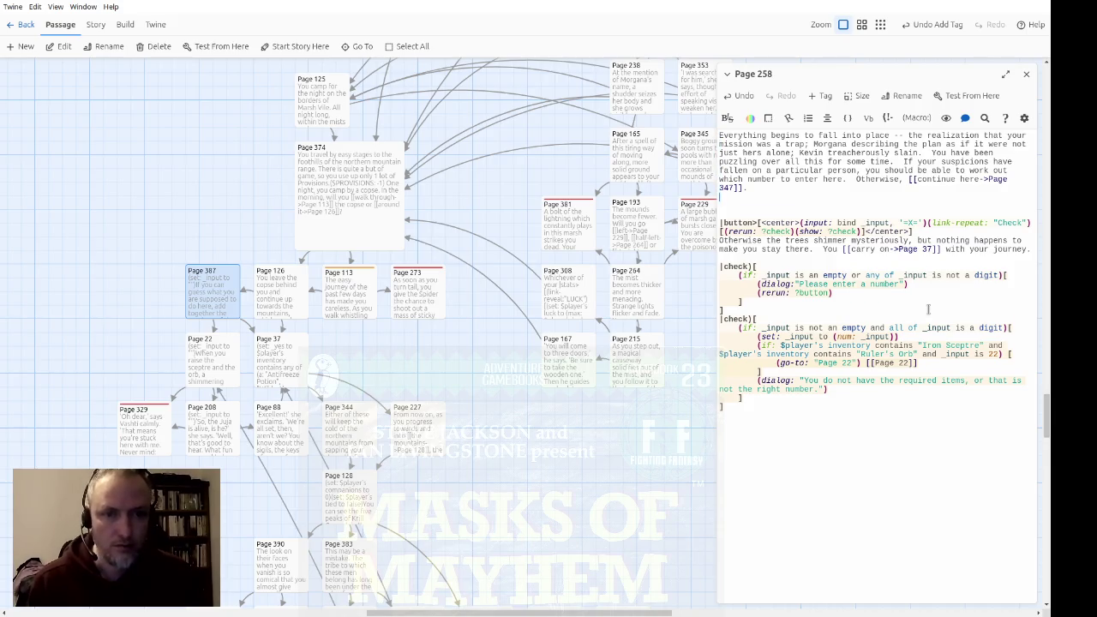
{"action": "key", "text": "BackSpace"}
{"action": "key", "text": "BackSpace"}
{"action": "key", "text": "Right"}
{"action": "key", "text": "Right"}
{"action": "key", "text": "Right"}
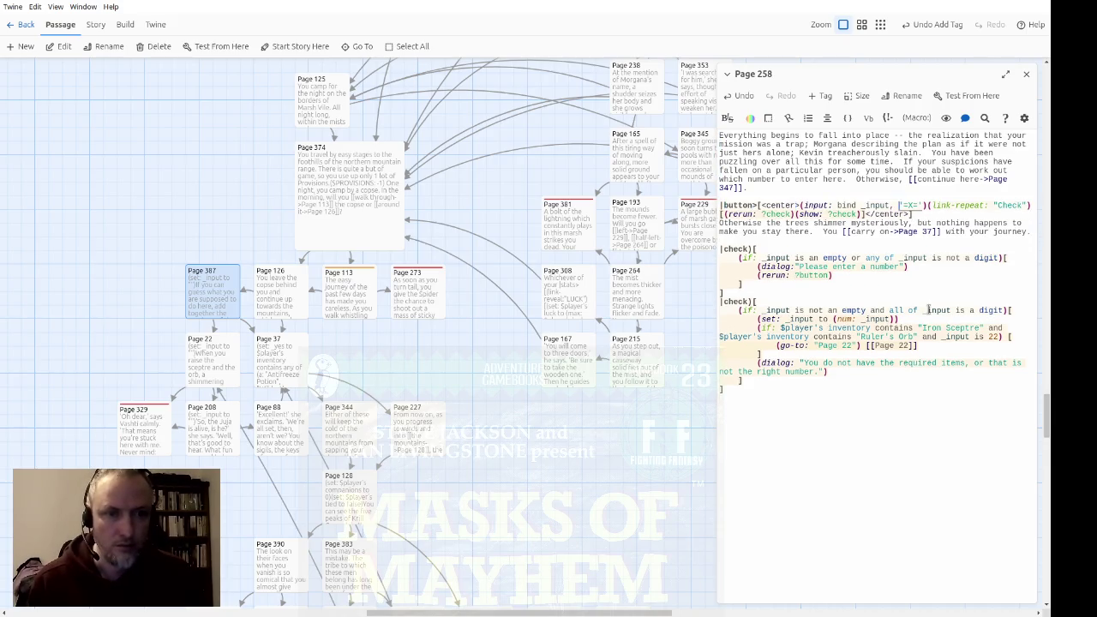
{"action": "key", "text": "shift+Down"}
{"action": "key", "text": "shift+End"}
{"action": "key", "text": "Delete"}
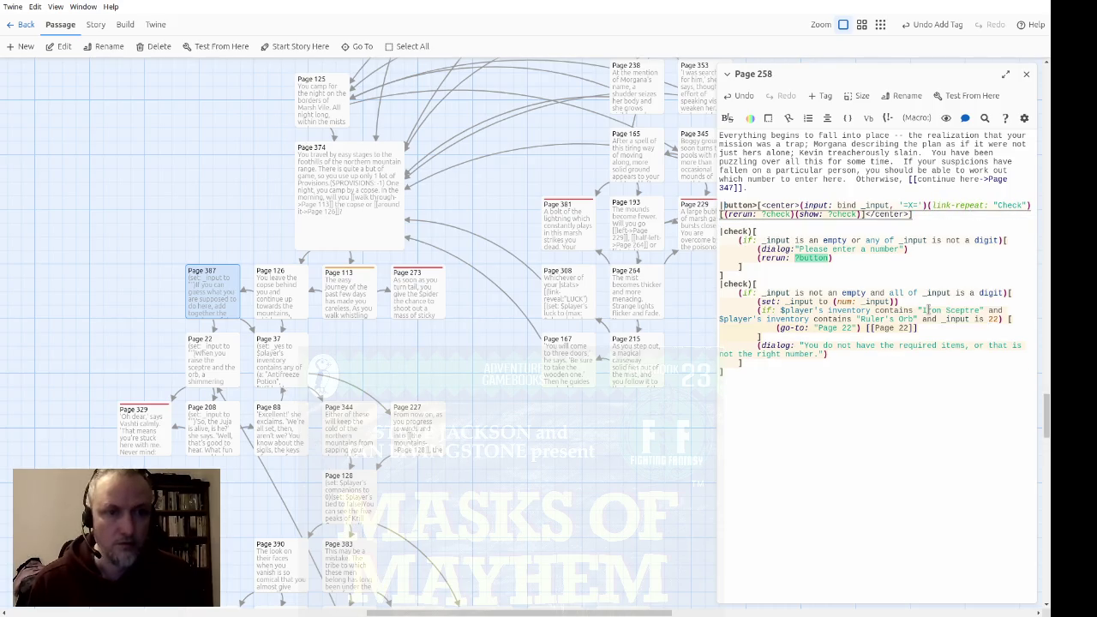
Review the pasted button, empty-input check, 'Please enter a number' message and num conversion
{"action": "key", "text": "ctrl+Right"}
{"action": "key", "text": "ctrl+Right"}
{"action": "key", "text": "ctrl+Right"}
{"action": "key", "text": "Down"}
{"action": "key", "text": "ctrl+Left"}
{"action": "key", "text": "ctrl+Left"}
{"action": "key", "text": "Down"}
{"action": "key", "text": "Down"}
{"action": "key", "text": "Home"}
{"action": "key", "text": "ctrl+Right"}
{"action": "key", "text": "ctrl+Right"}
{"action": "key", "text": "ctrl+Right"}
{"action": "key", "text": "ctrl+Left"}
{"action": "key", "text": "ctrl+Left"}
{"action": "key", "text": "ctrl+Right"}
{"action": "key", "text": "ctrl+Left"}
{"action": "key", "text": "ctrl+Right"}
{"action": "key", "text": "Down"}
{"action": "key", "text": "Home"}
{"action": "key", "text": "ctrl+Right"}
{"action": "key", "text": "ctrl+Right"}
{"action": "key", "text": "Down"}
{"action": "key", "text": "Down"}
{"action": "key", "text": "Down"}
{"action": "key", "text": "Down"}
{"action": "key", "text": "Down"}
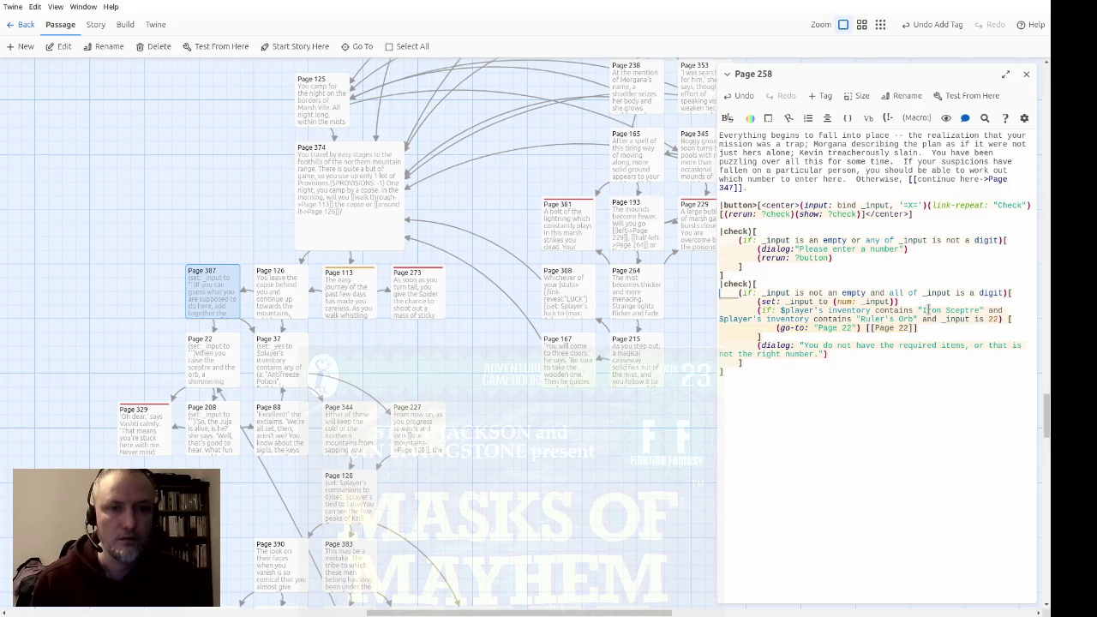
{"action": "key", "text": "ctrl+Right"}
{"action": "key", "text": "ctrl+Right"}
{"action": "key", "text": "ctrl+Right"}
{"action": "key", "text": "ctrl+Right"}
{"action": "key", "text": "ctrl+Right"}
{"action": "key", "text": "ctrl+Right"}
{"action": "key", "text": "Down"}
{"action": "key", "text": "Left"}
{"action": "key", "text": "Down"}
Delete the inventory (if:) condition line and its closing bracket
{"action": "key", "text": "Home"}
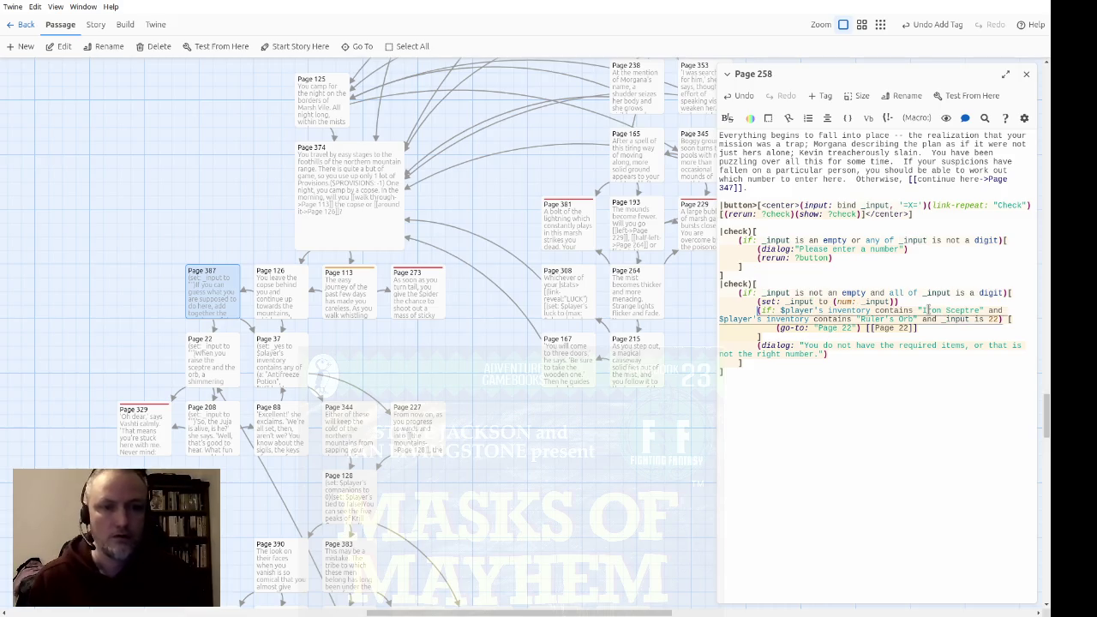
{"action": "key", "text": "Home"}
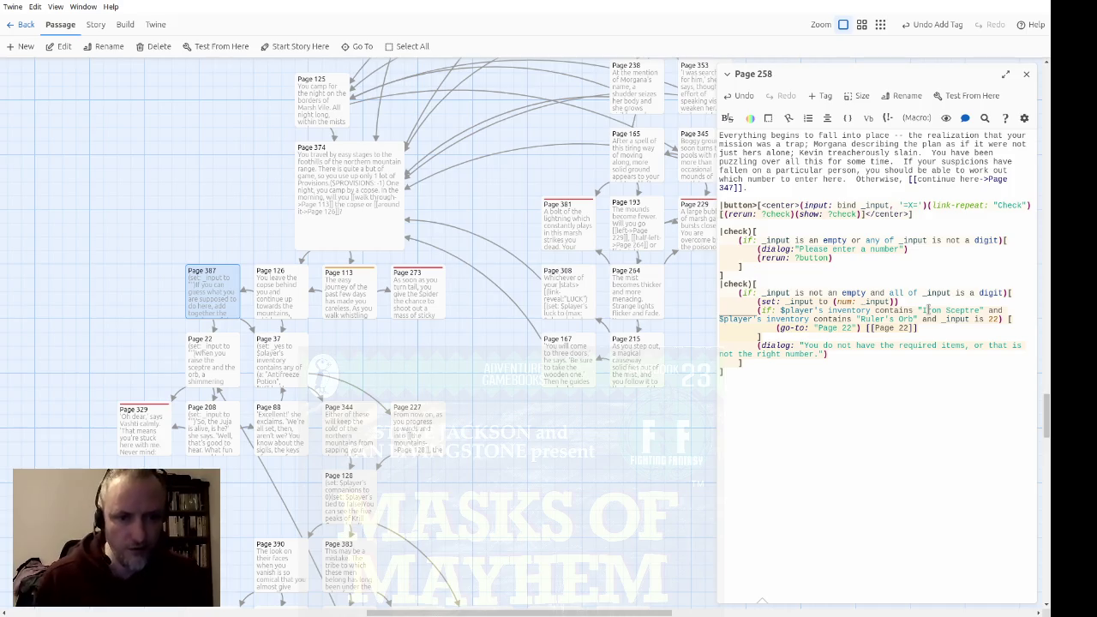
{"action": "key", "text": "shift+Down"}
{"action": "key", "text": "shift+Down"}
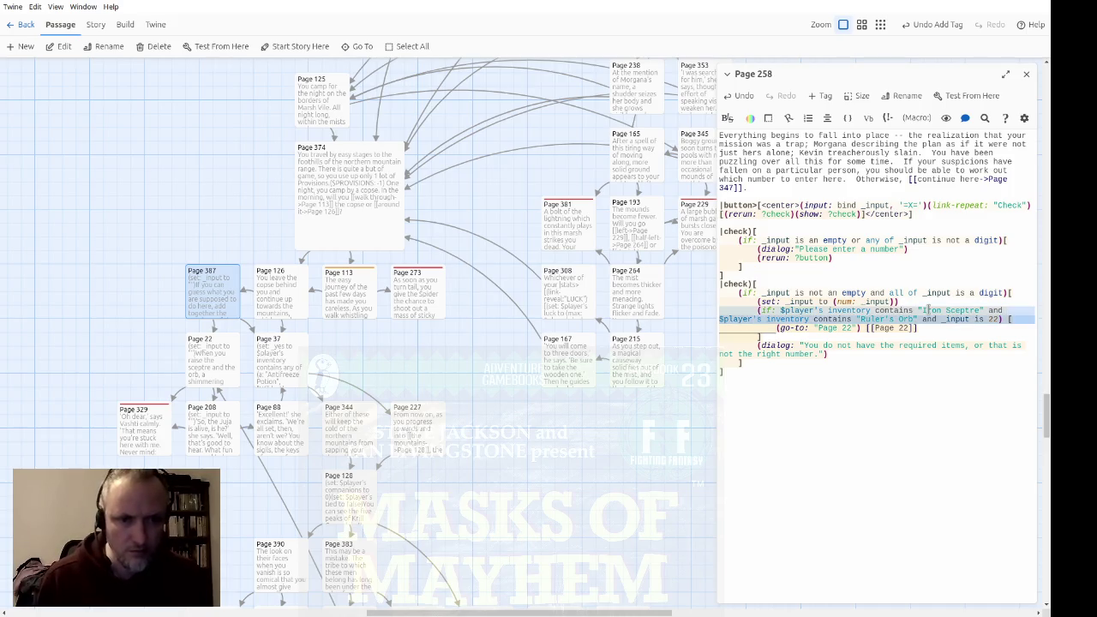
{"action": "key", "text": "Delete"}
{"action": "key", "text": "shift+Down"}
{"action": "key", "text": "Delete"}
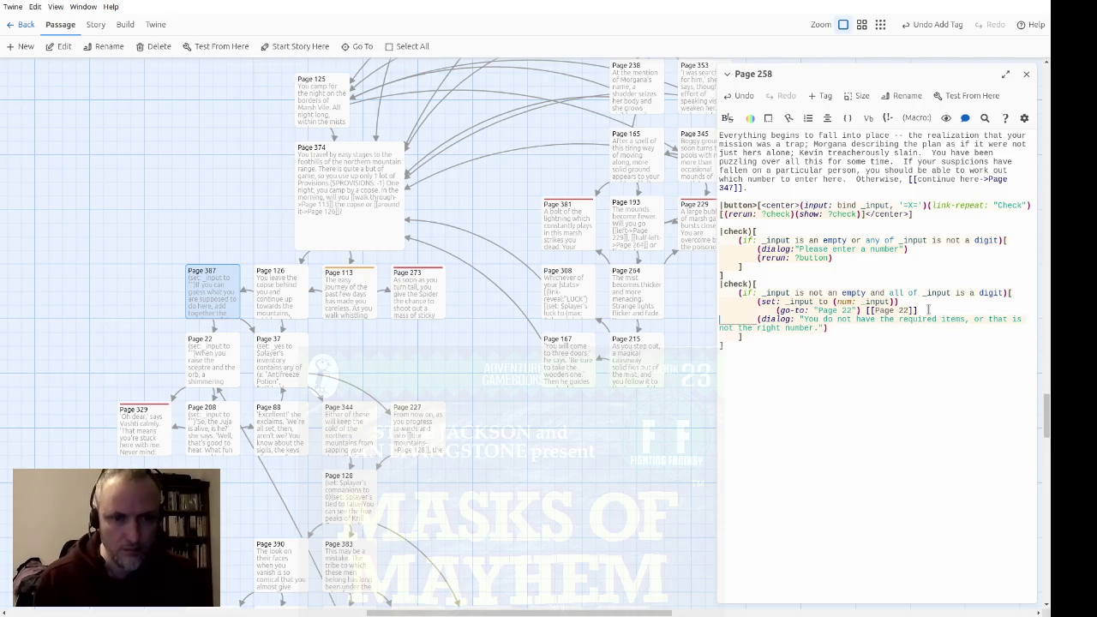
Unindent the Page 22 go-to, then undo the message edit, keeping the simple number-22 condition
{"action": "key", "text": "BackSpace"}
{"action": "key", "text": "BackSpace"}
{"action": "key", "text": "BackSpace"}
{"action": "key", "text": "Down"}
{"action": "key", "text": "Right"}
{"action": "key", "text": "Right"}
{"action": "key", "text": "Right"}
{"action": "key", "text": "ctrl+shift+Right"}
{"action": "key", "text": "ctrl+shift+Right"}
{"action": "key", "text": "ctrl+shift+Right"}
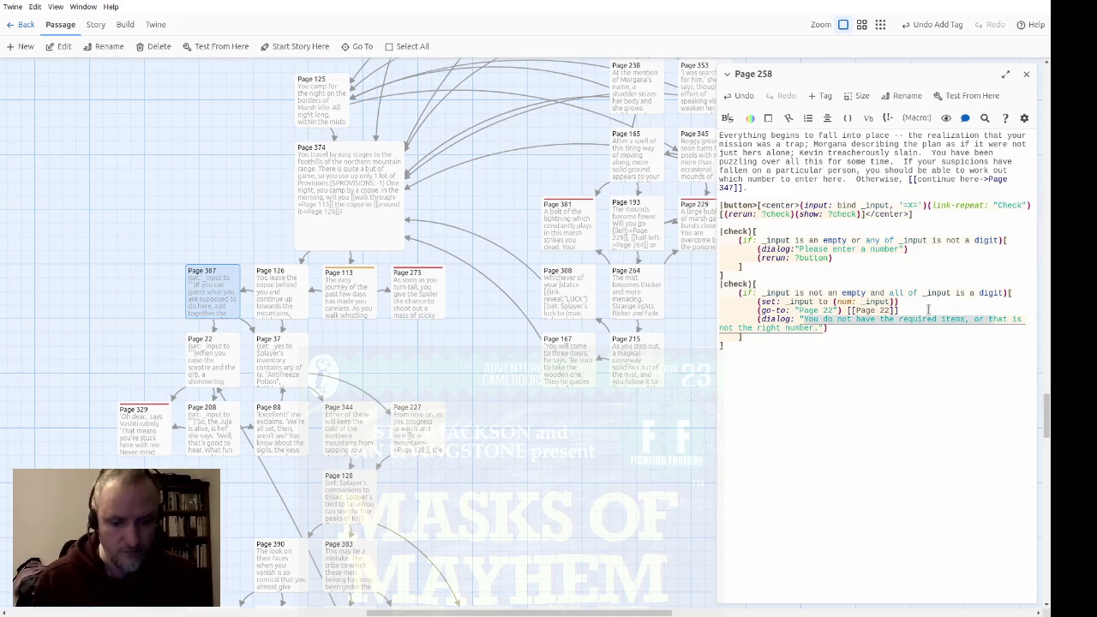
{"action": "type", "text": "That is"}
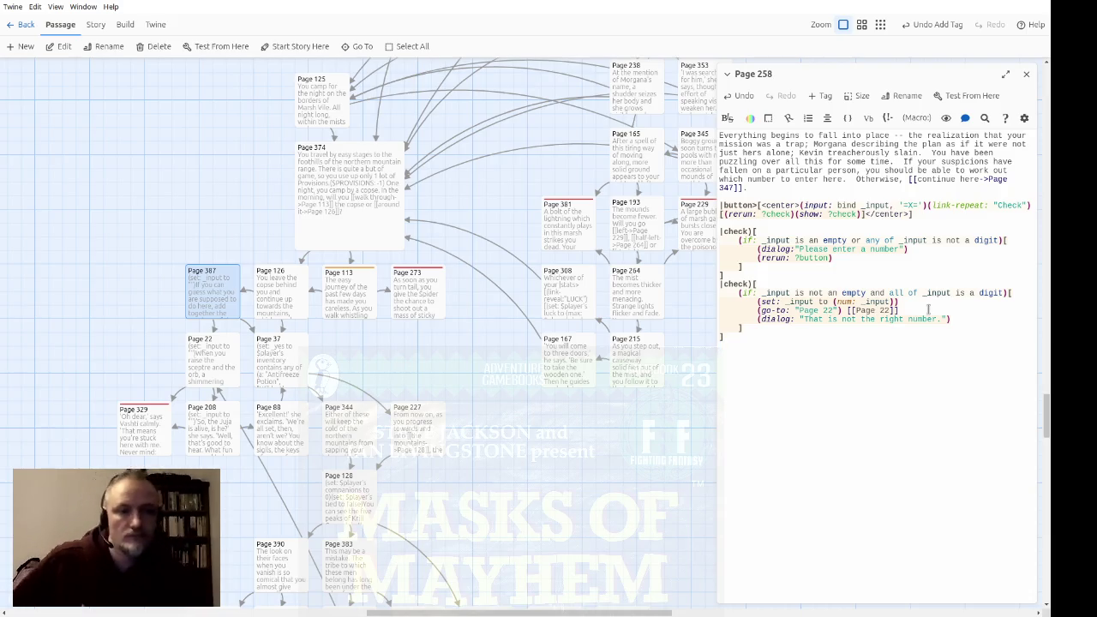
{"action": "key", "text": "ctrl+z"}
{"action": "key", "text": "ctrl+z"}
{"action": "key", "text": "ctrl+z"}
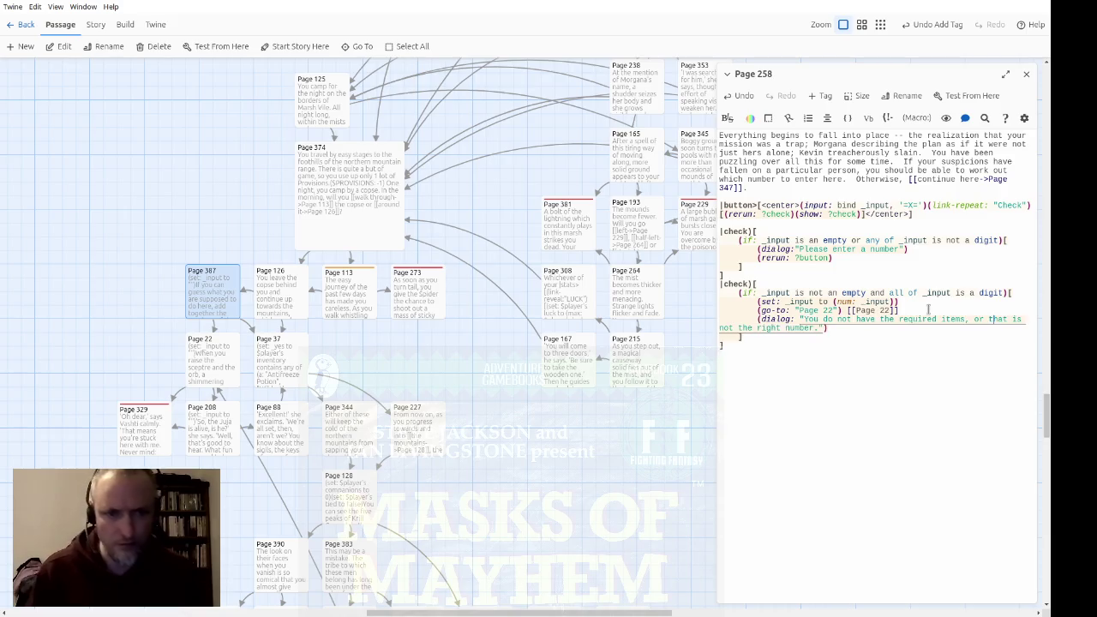
{"action": "key", "text": "ctrl+z"}
{"action": "key", "text": "ctrl+z"}
{"action": "key", "text": "ctrl+z"}
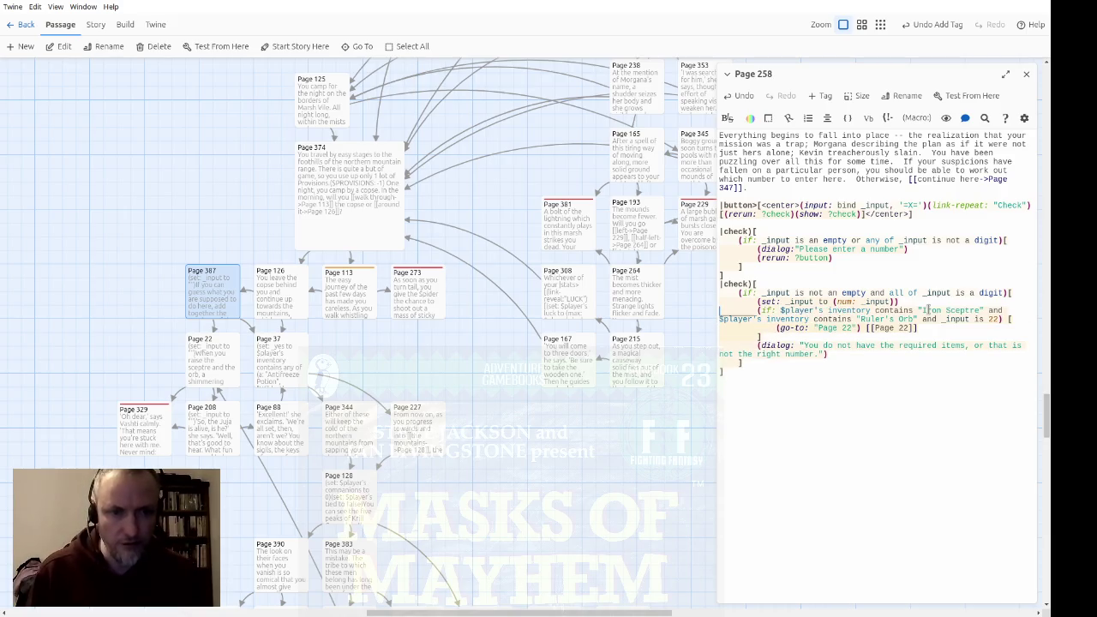
{"action": "left_click", "coordinate": [927, 309]}
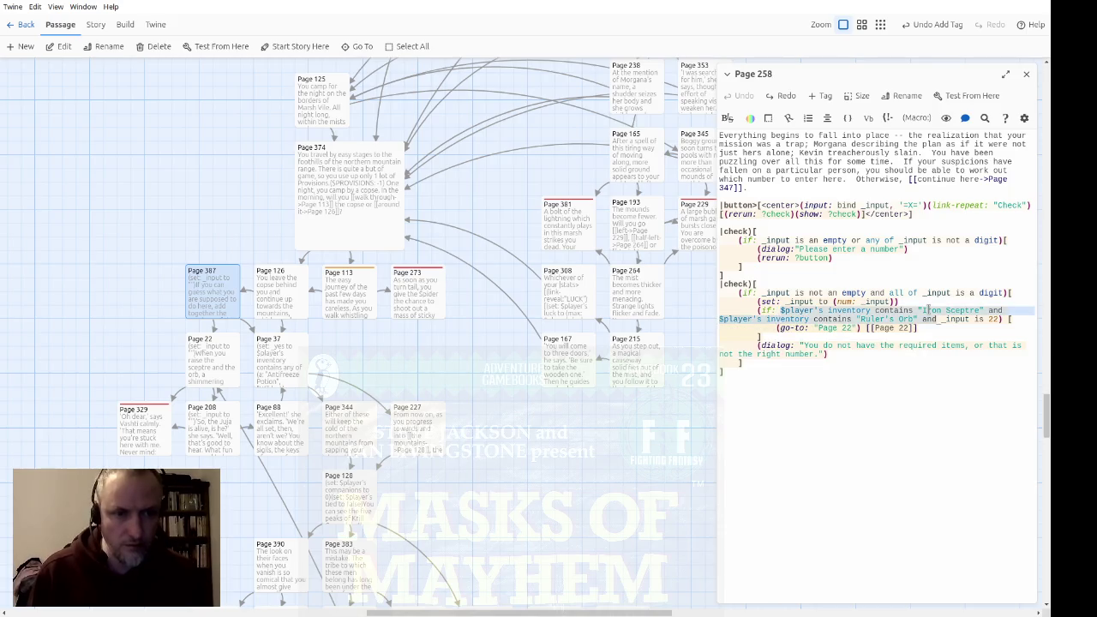
{"action": "key", "text": "ctrl+shift+z"}
{"action": "key", "text": "ctrl+shift+z"}
{"action": "key", "text": "ctrl+shift+z"}
{"action": "key", "text": "ctrl+shift+z"}
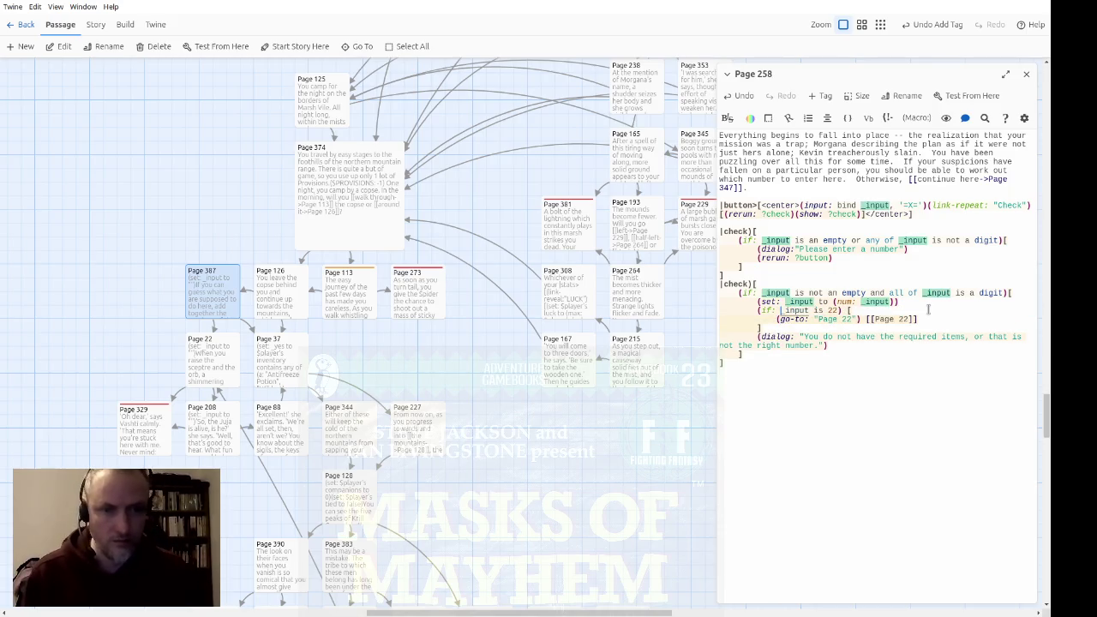
Change the check, go-to and link to number 40 / Page 40, then begin an (else: branch
{"action": "key", "text": "BackSpace"}
{"action": "key", "text": "BackSpace"}
{"action": "type", "text": "40"}
{"action": "key", "text": "BackSpace"}
{"action": "key", "text": "Delete"}
{"action": "type", "text": "40"}
{"action": "key", "text": "End"}
{"action": "key", "text": "Left"}
{"action": "key", "text": "Left"}
{"action": "key", "text": "BackSpace"}
{"action": "key", "text": "BackSpace"}
{"action": "type", "text": "40"}
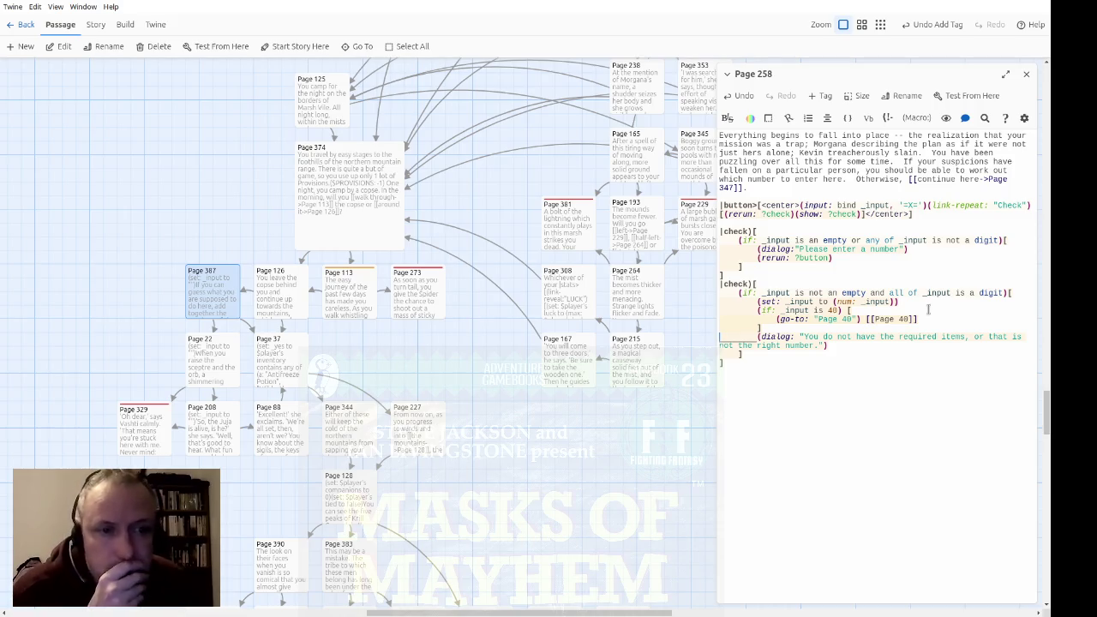
{"action": "key", "text": "Up"}
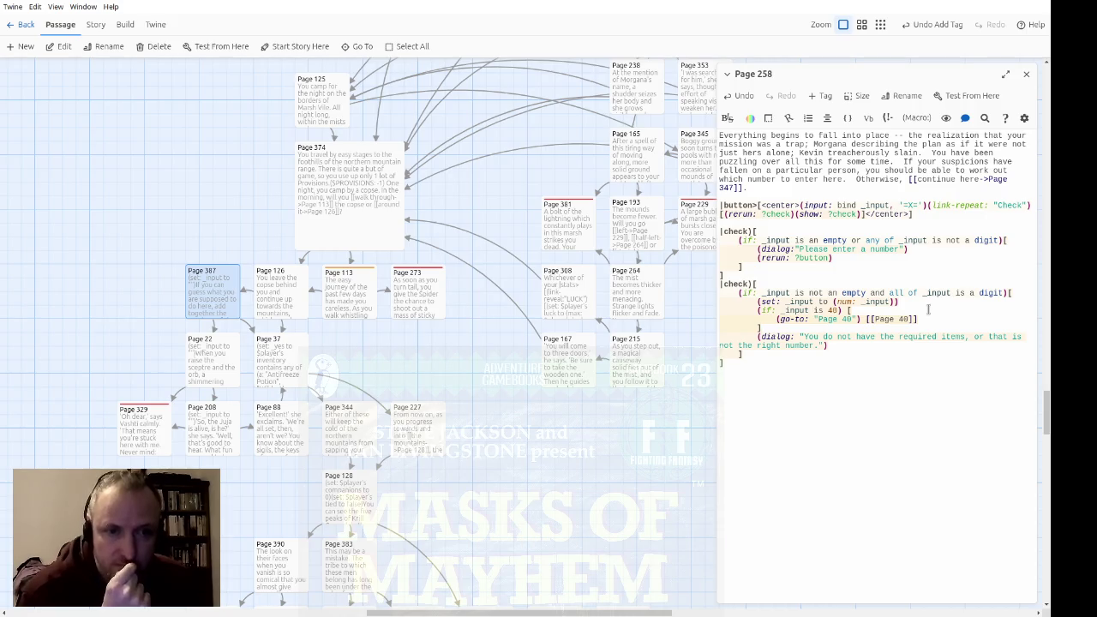
{"action": "type", "text": "(else:"}
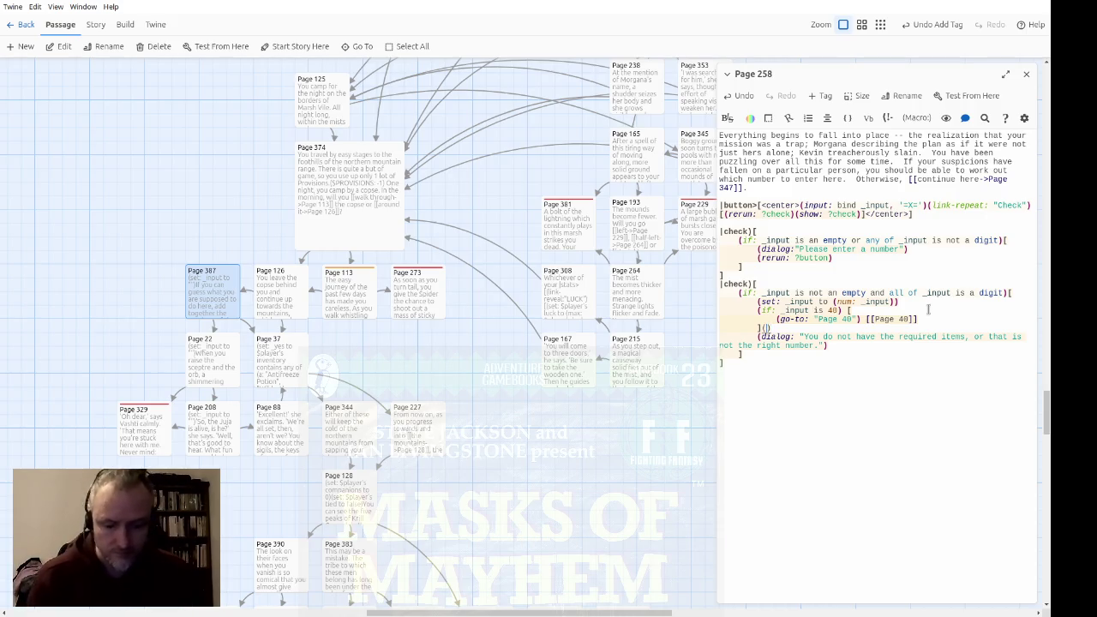
{"action": "key", "text": "BackSpace"}
{"action": "key", "text": "BackSpace"}
Add an (else-if: _input is 49)[ branch with a new empty hook
{"action": "type", "text": "-if: "}
{"action": "type", "text": "_input is "}
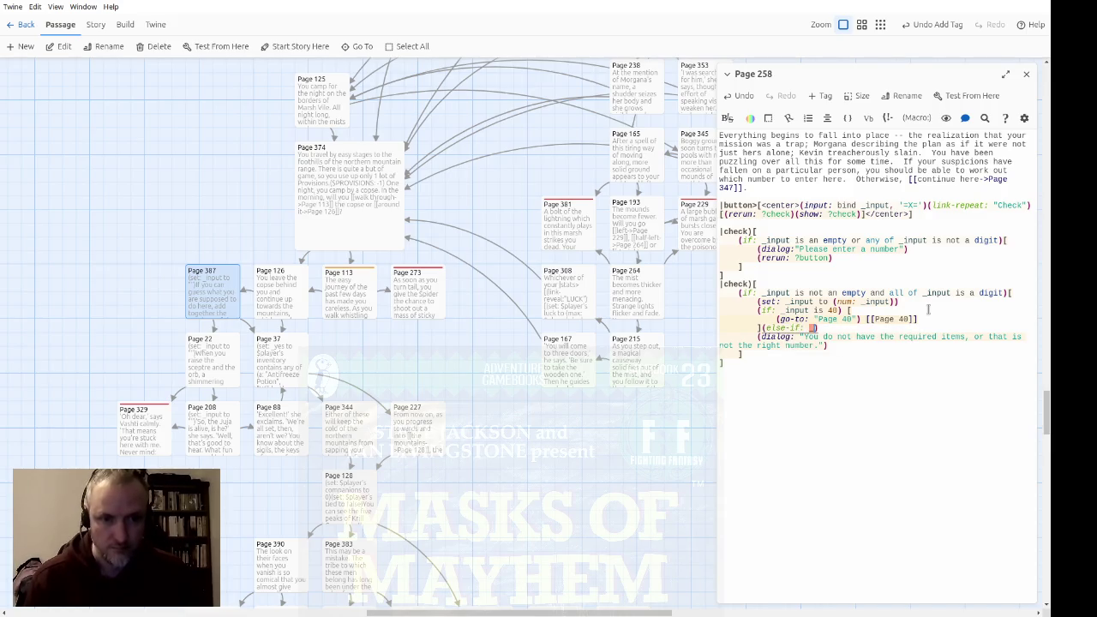
{"action": "type", "text": "49)["}
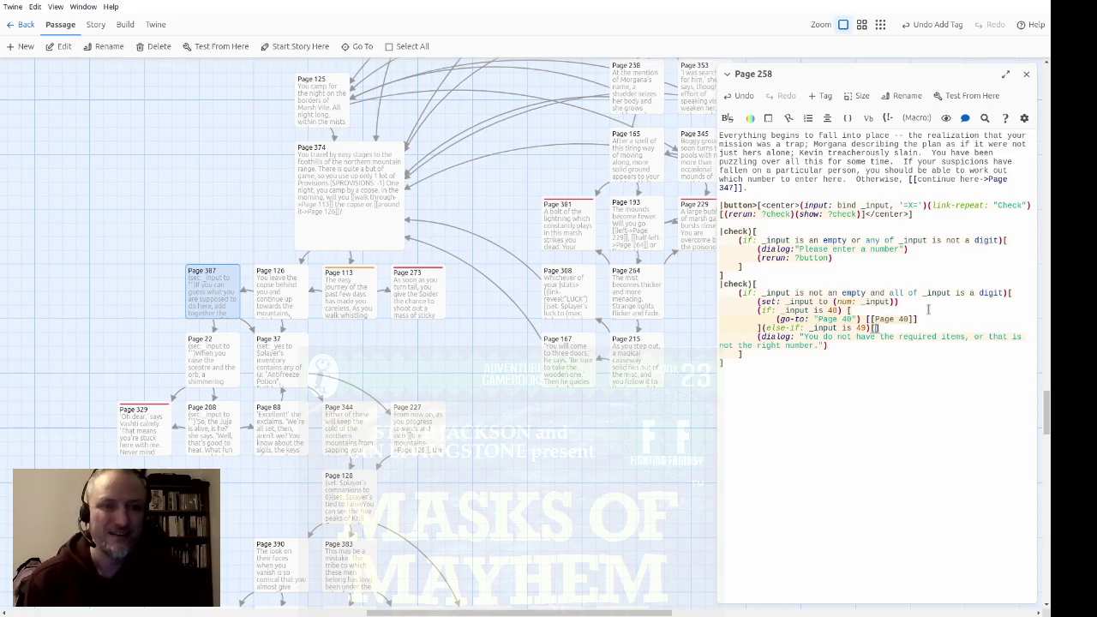
{"action": "key", "text": "Return"}
{"action": "key", "text": "Return"}
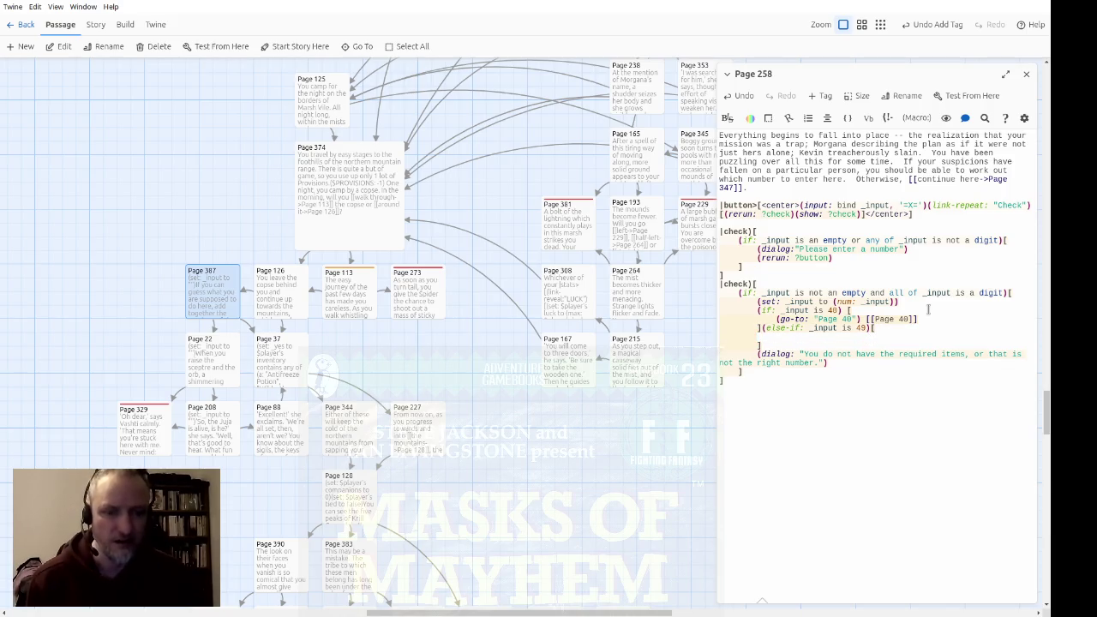
{"action": "type", "text": "Ifor T"}
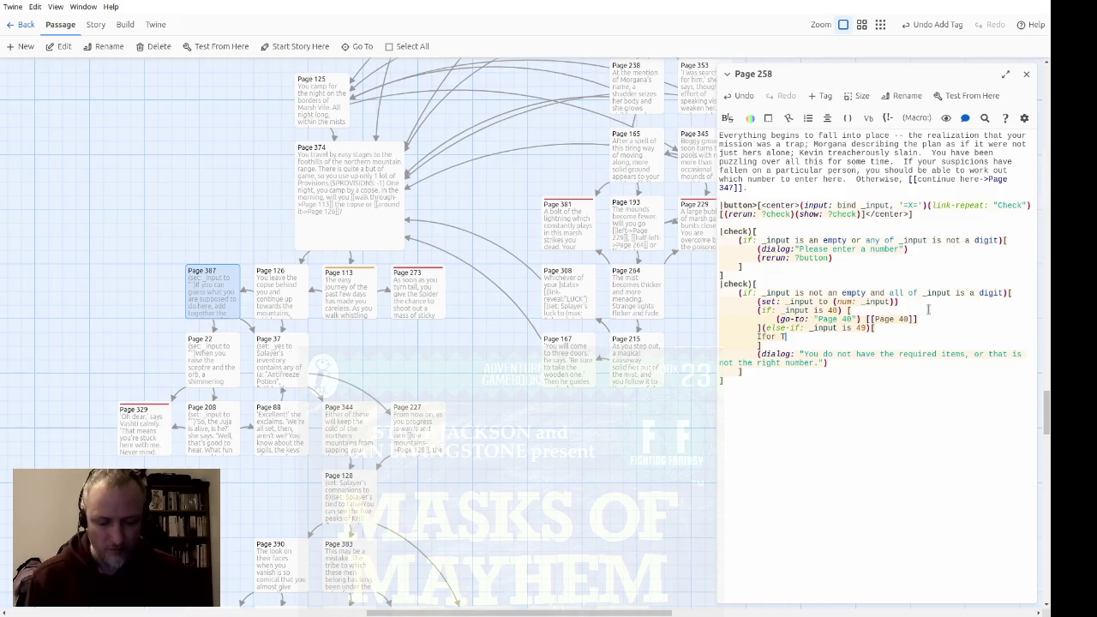
{"action": "type", "text": "ynin"}
{"action": "key", "text": "ctrl+shift+Left"}
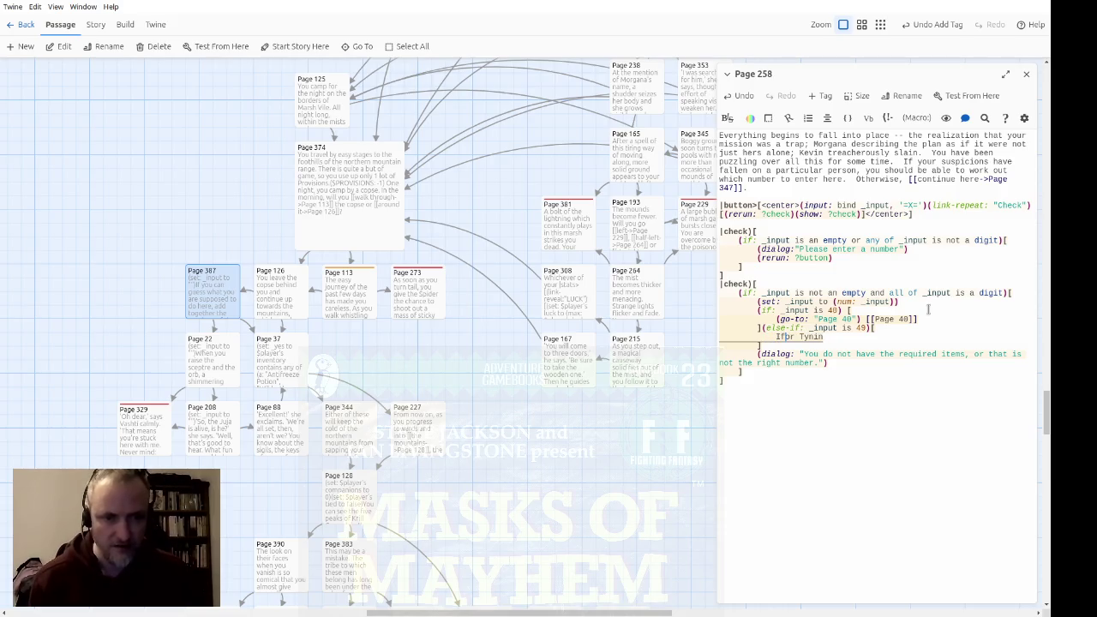
{"action": "key", "text": "shift+Right"}
{"action": "key", "text": "shift+Right"}
{"action": "key", "text": "shift+Right"}
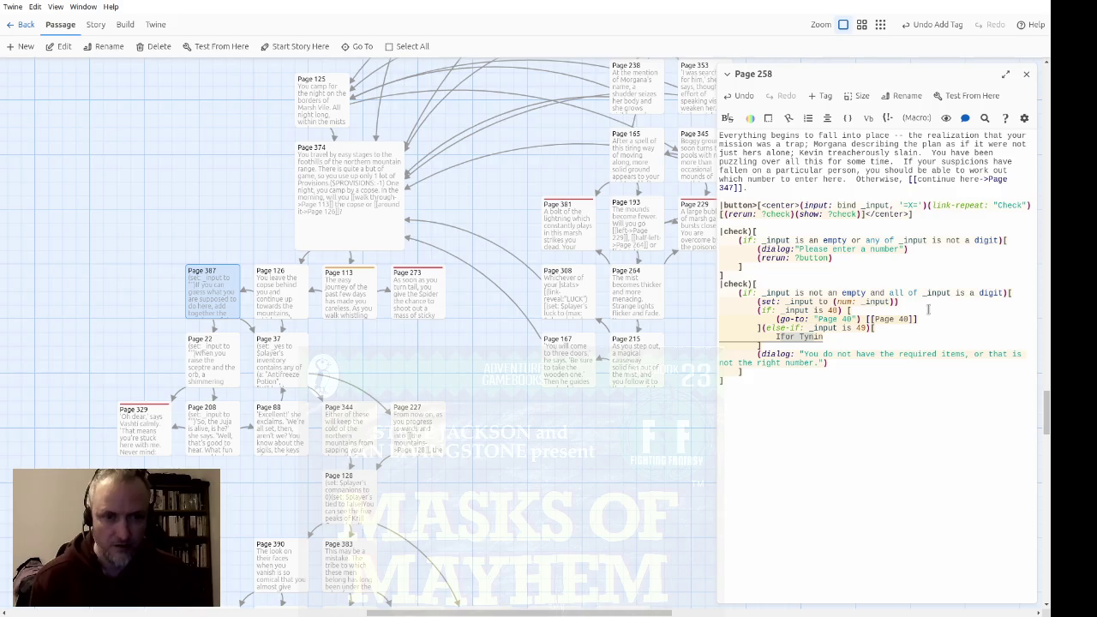
{"action": "key", "text": "BackSpace"}
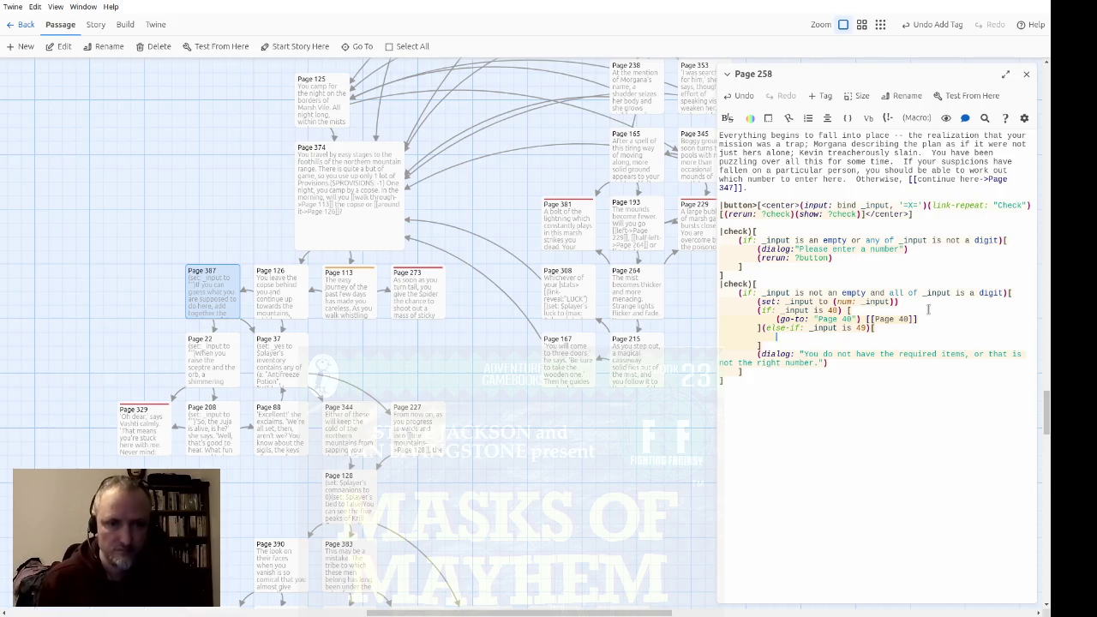
Copy the dialog into the 49 branch with the message 'Yes, that's close enough...'
{"action": "key", "text": "Down"}
{"action": "key", "text": "Down"}
{"action": "key", "text": "shift+End"}
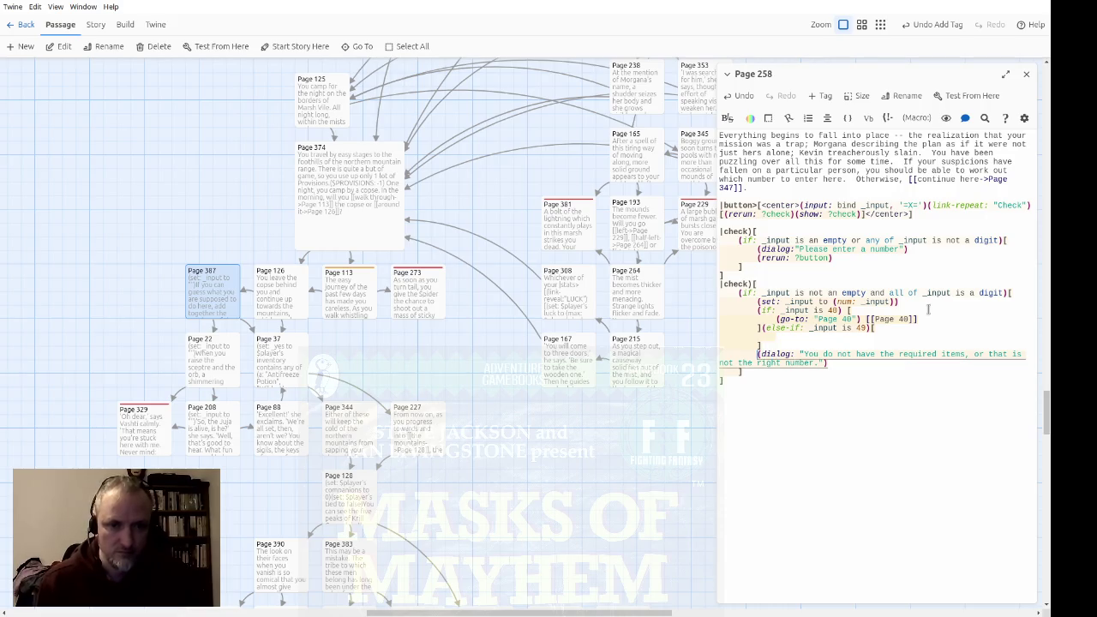
{"action": "key", "text": "ctrl+c"}
{"action": "key", "text": "Up"}
{"action": "key", "text": "Up"}
{"action": "key", "text": "ctrl+v"}
{"action": "key", "text": "Up"}
{"action": "key", "text": "shift+Down"}
{"action": "key", "text": "shift+Right"}
{"action": "key", "text": "shift+Right"}
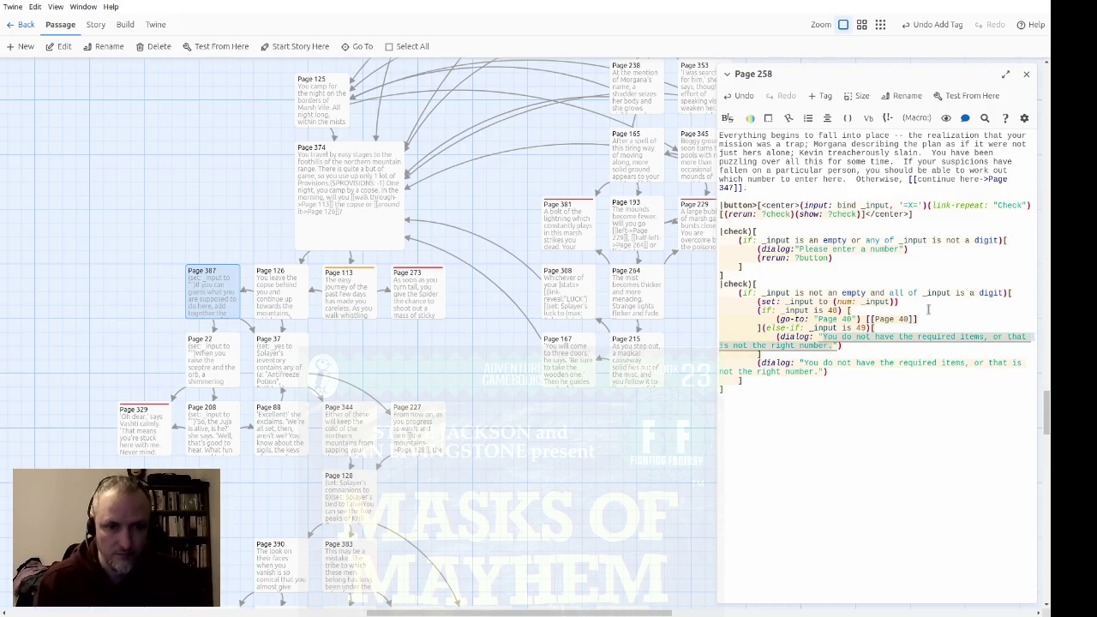
{"action": "type", "text": "Yes, that's c"}
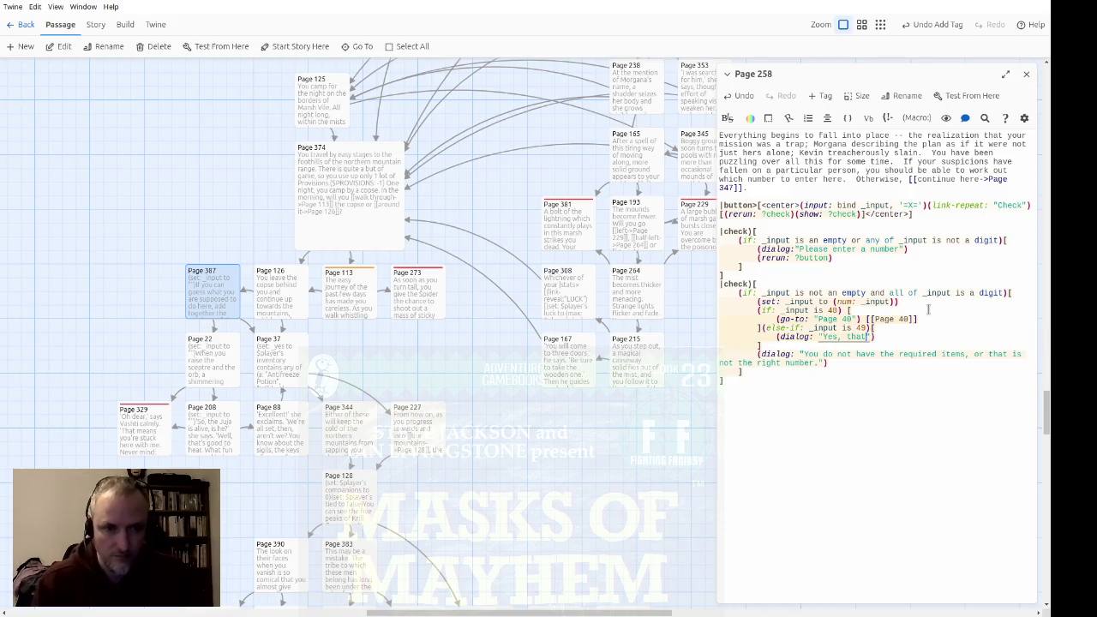
{"action": "type", "text": "lose enough."}
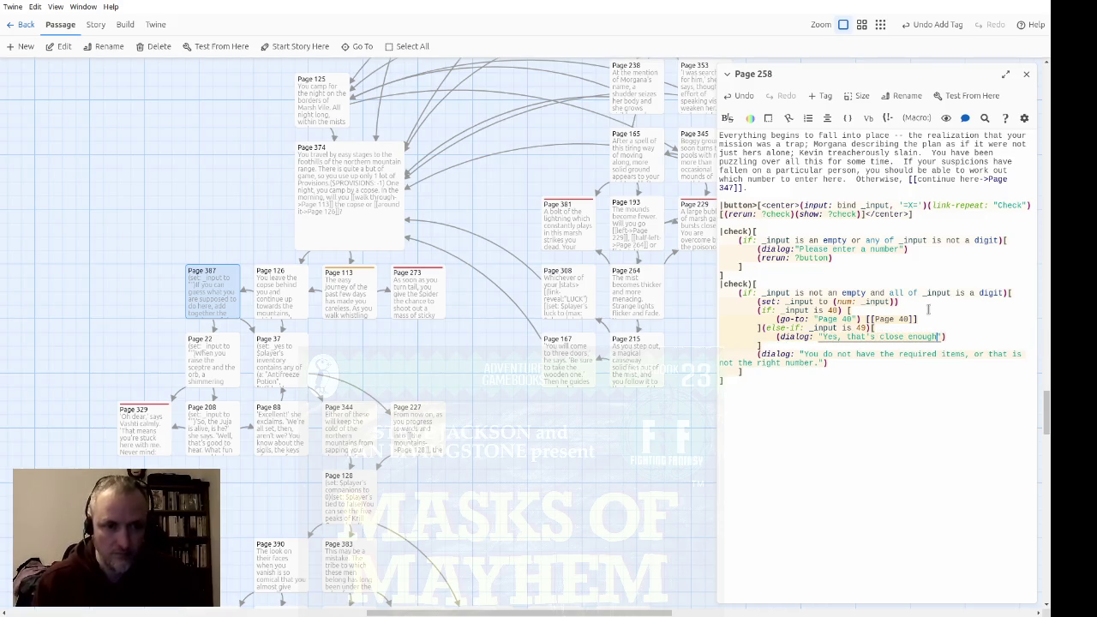
{"action": "type", "text": ".."}
Copy the Page 40 go-to into the 49 branch, dropping the extra Page 40 link
{"action": "key", "text": "Home"}
{"action": "key", "text": "Up"}
{"action": "key", "text": "shift+Up"}
{"action": "key", "text": "ctrl+c"}
{"action": "key", "text": "Down"}
{"action": "key", "text": "Down"}
{"action": "key", "text": "Down"}
{"action": "key", "text": "ctrl+v"}
{"action": "key", "text": "ctrl+Right"}
{"action": "key", "text": "ctrl+Right"}
{"action": "key", "text": "ctrl+Right"}
{"action": "key", "text": "shift+End"}
{"action": "key", "text": "BackSpace"}
{"action": "key", "text": "Down"}
{"action": "key", "text": "Down"}
{"action": "key", "text": "Down"}
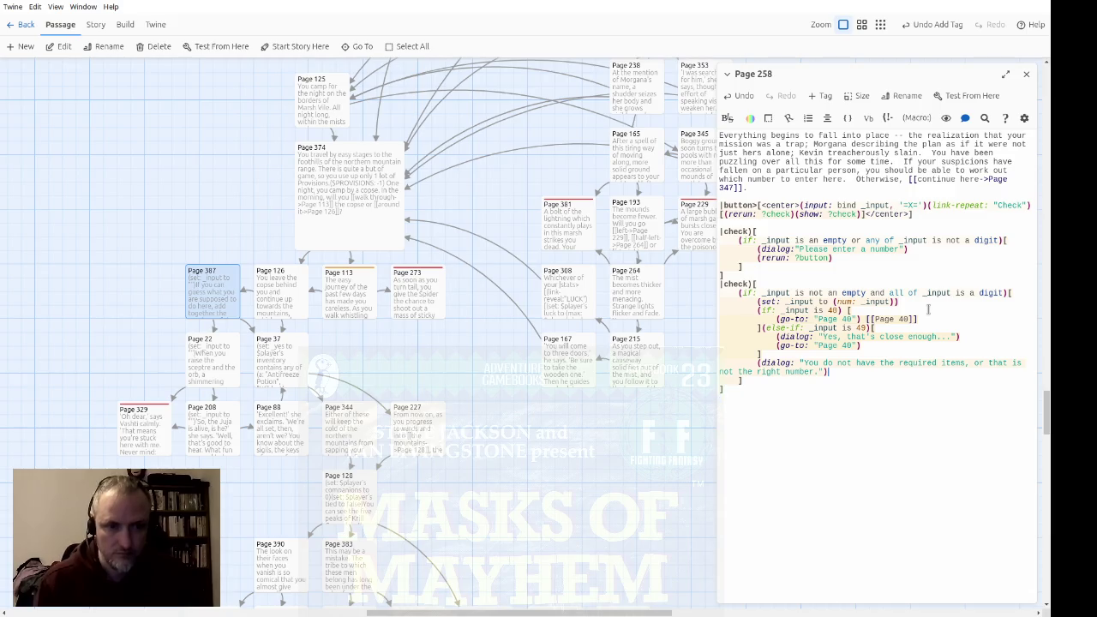
Shorten the wrong-number message to 'That is not the right number.' and add 'Try again, or continue'
{"action": "key", "text": "Up"}
{"action": "key", "text": "Up"}
{"action": "key", "text": "ctrl+shift+Left"}
{"action": "key", "text": "ctrl+shift+Left"}
{"action": "key", "text": "ctrl+shift+Left"}
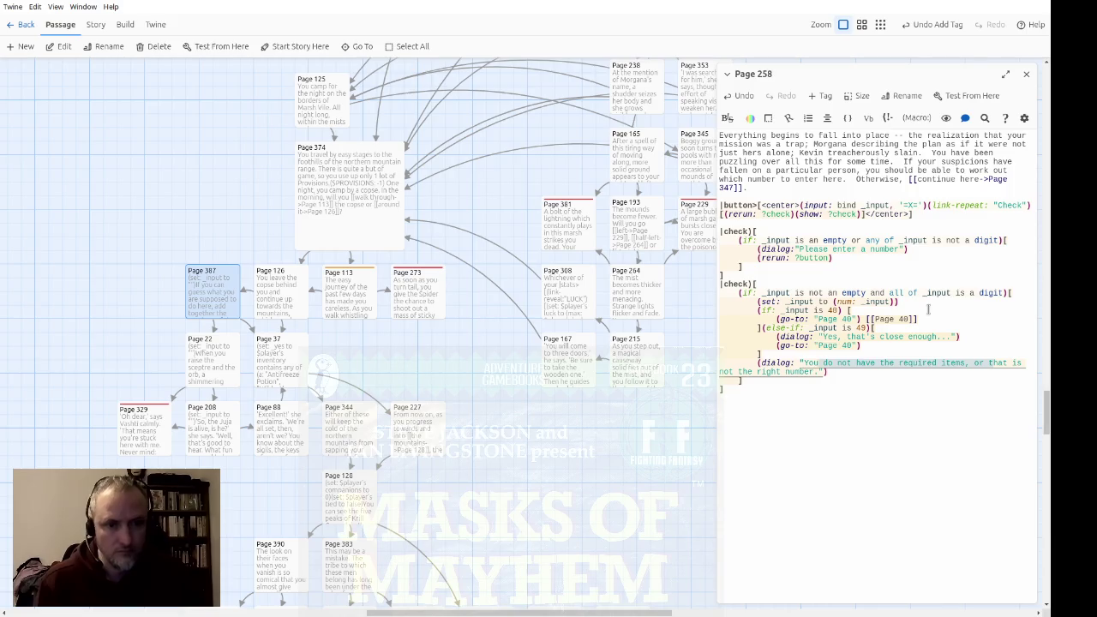
{"action": "key", "text": "BackSpace"}
{"action": "key", "text": "Delete"}
{"action": "type", "text": "T"}
{"action": "key", "text": "End"}
{"action": "key", "text": "Left"}
{"action": "key", "text": "Left"}
{"action": "type", "text": "Try again, or continue"}
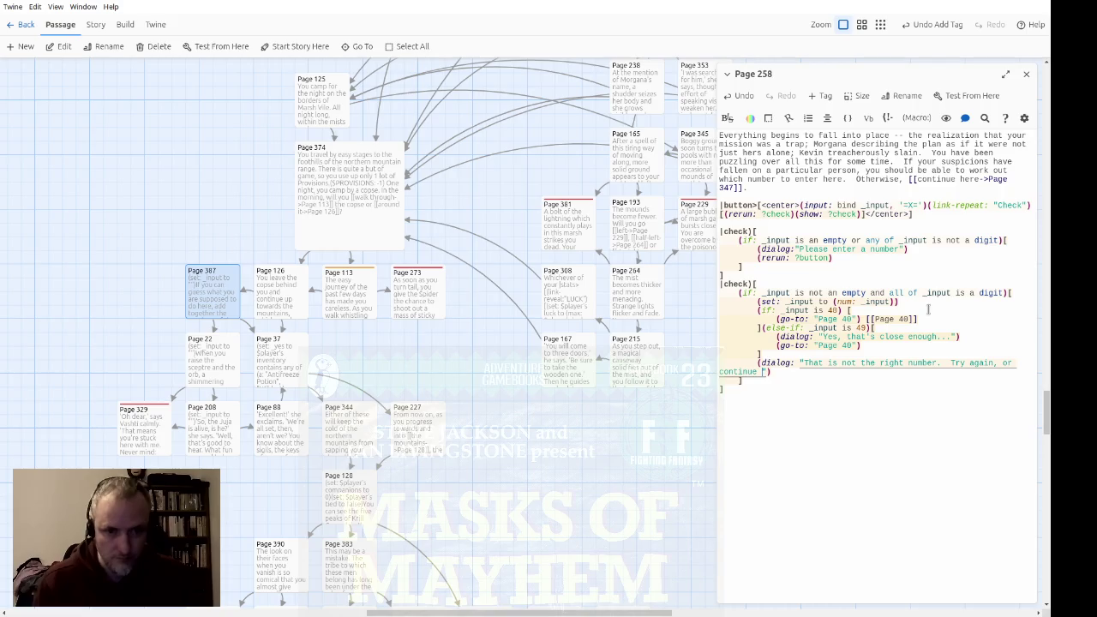
Change Page 258's wrong-number message to end with a hooked 'meet your destiny' link to Page 347
{"action": "key", "text": "BackSpace"}
{"action": "key", "text": "BackSpace"}
{"action": "key", "text": "BackSpace"}
{"action": "key", "text": "BackSpace"}
{"action": "key", "text": "BackSpace"}
{"action": "key", "text": "BackSpace"}
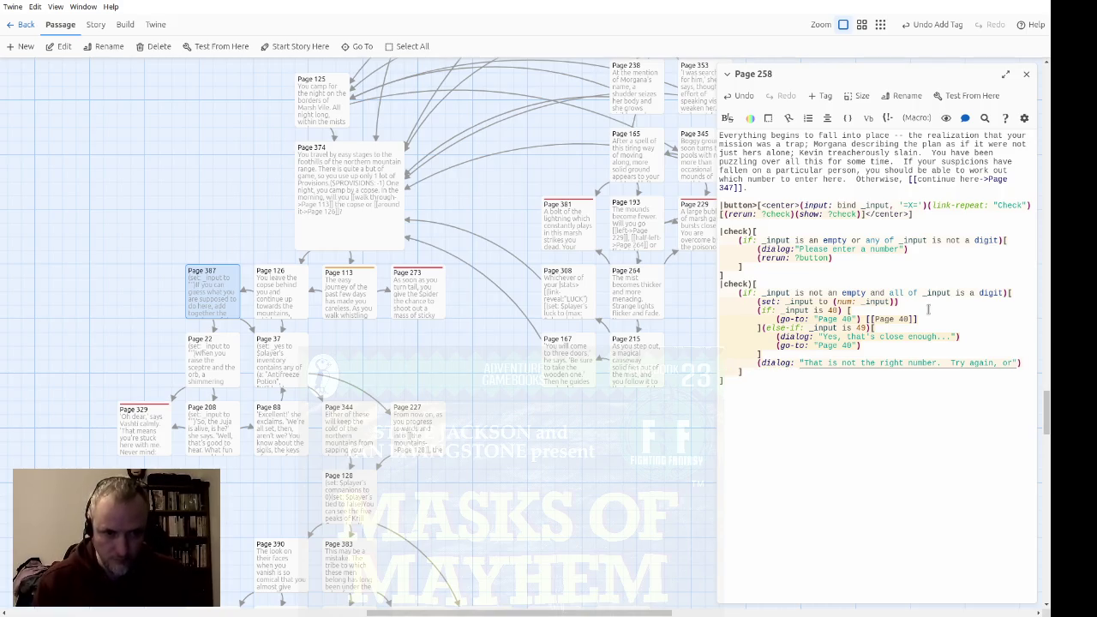
{"action": "type", "text": "meet you"}
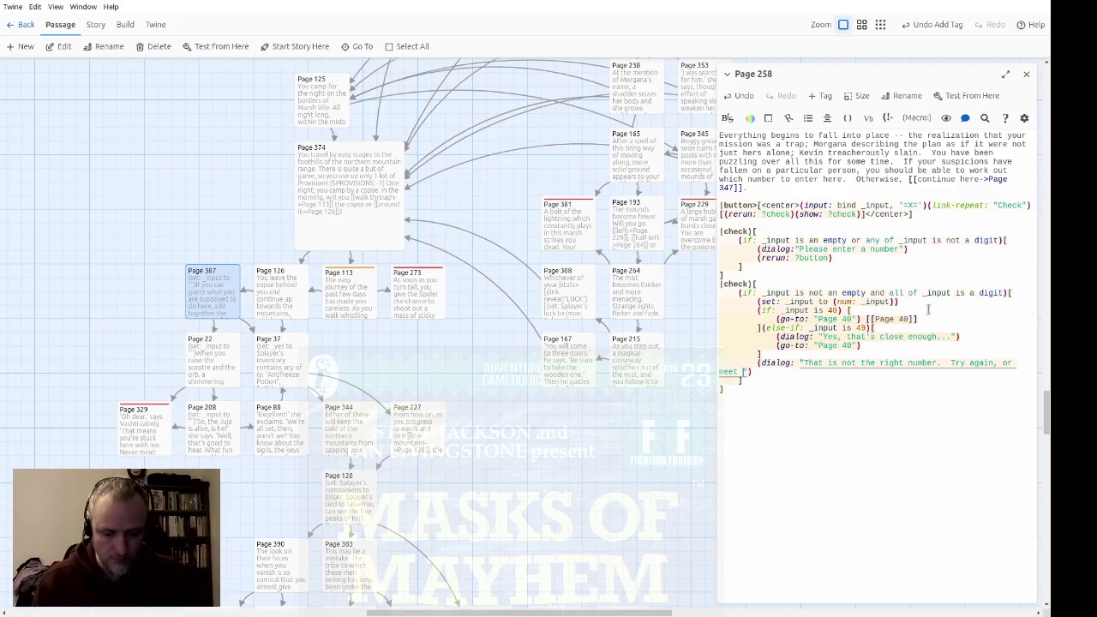
{"action": "type", "text": "r destiny.."}
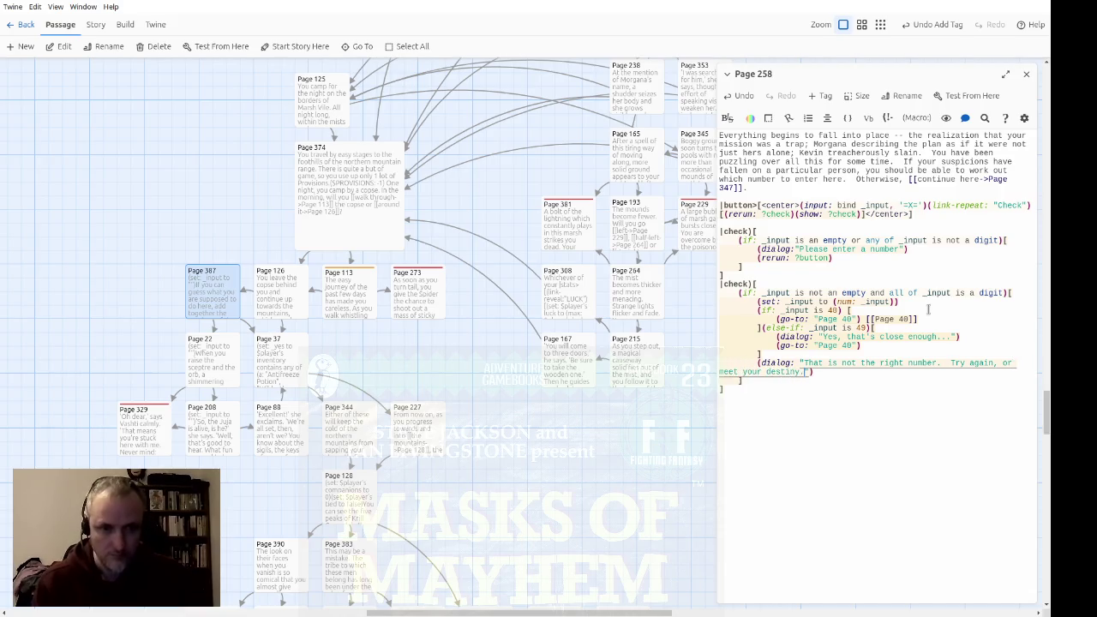
{"action": "type", "text": "."}
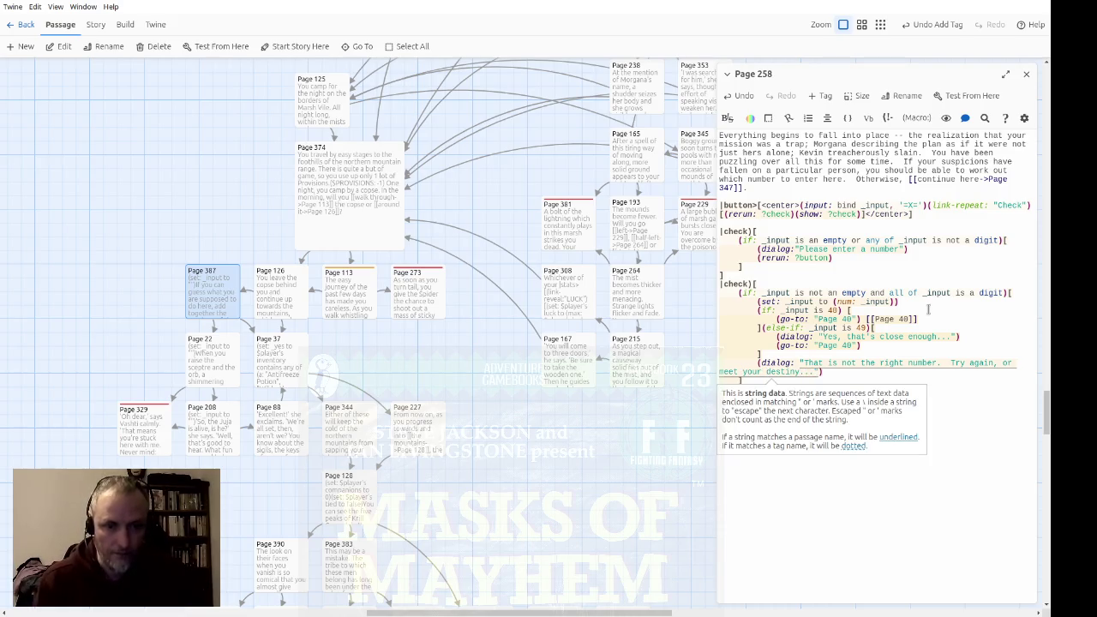
{"action": "key", "text": "Up"}
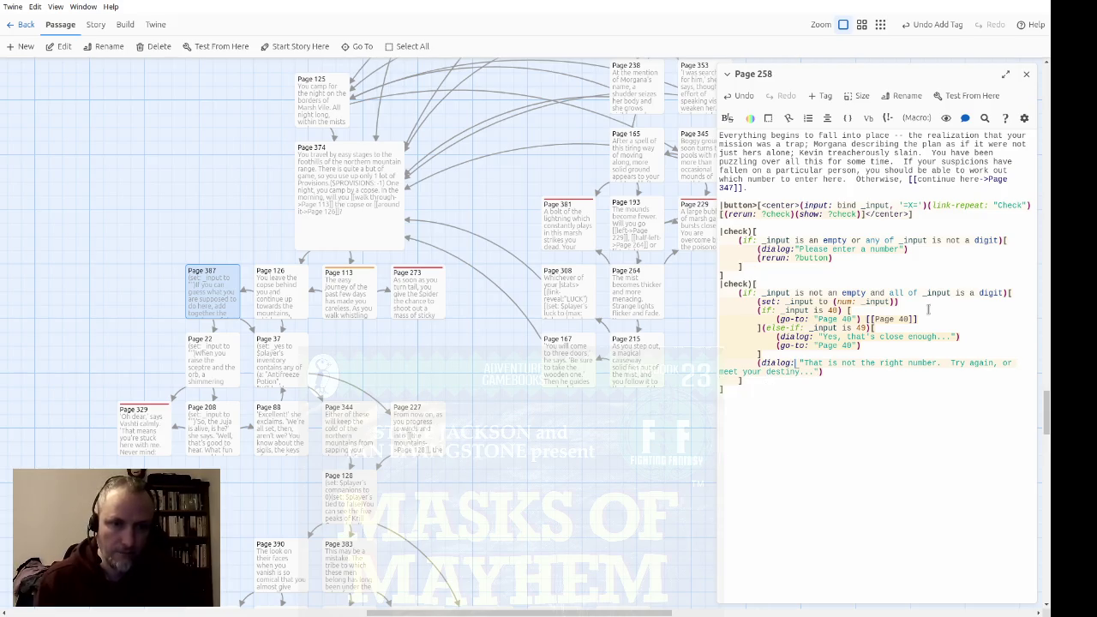
{"action": "key", "text": "BackSpace"}
{"action": "type", "text": "["}
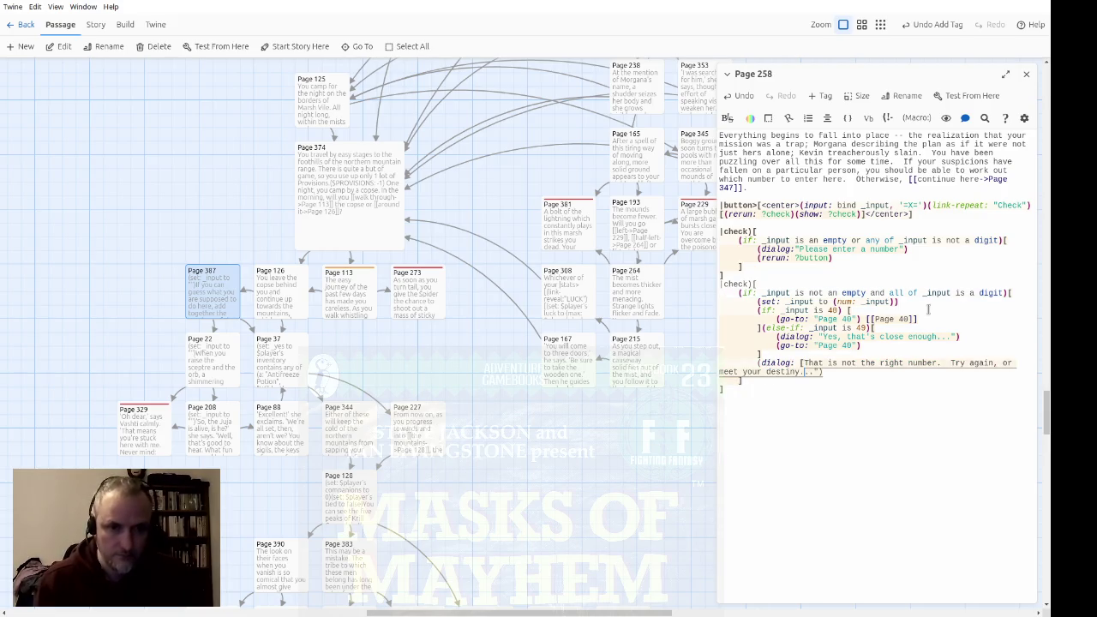
{"action": "type", "text": "]"}
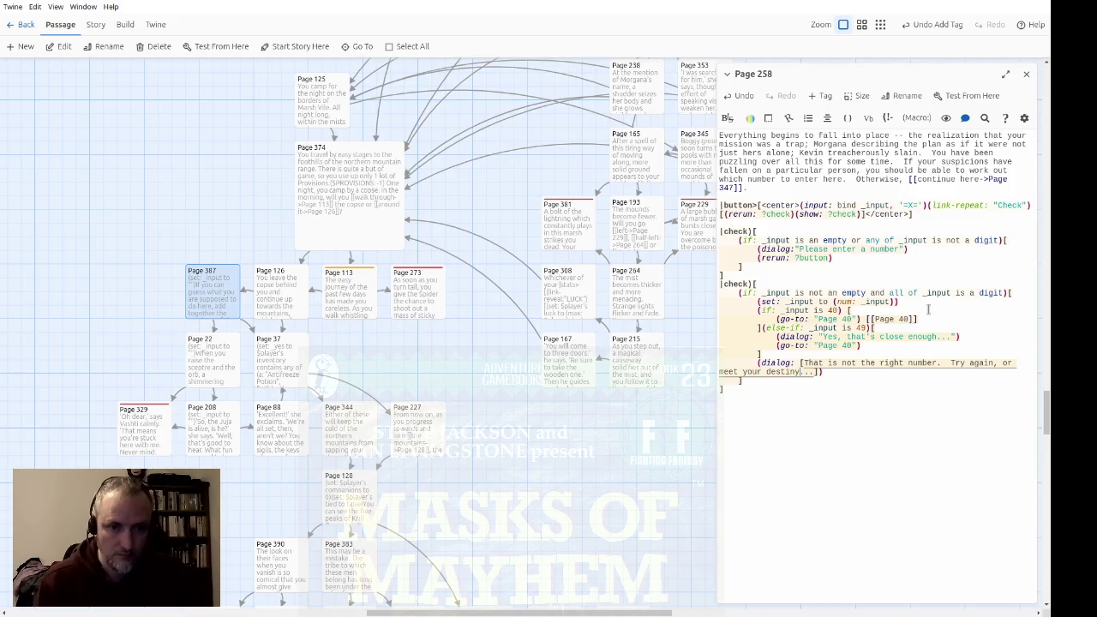
{"action": "type", "text": "[["}
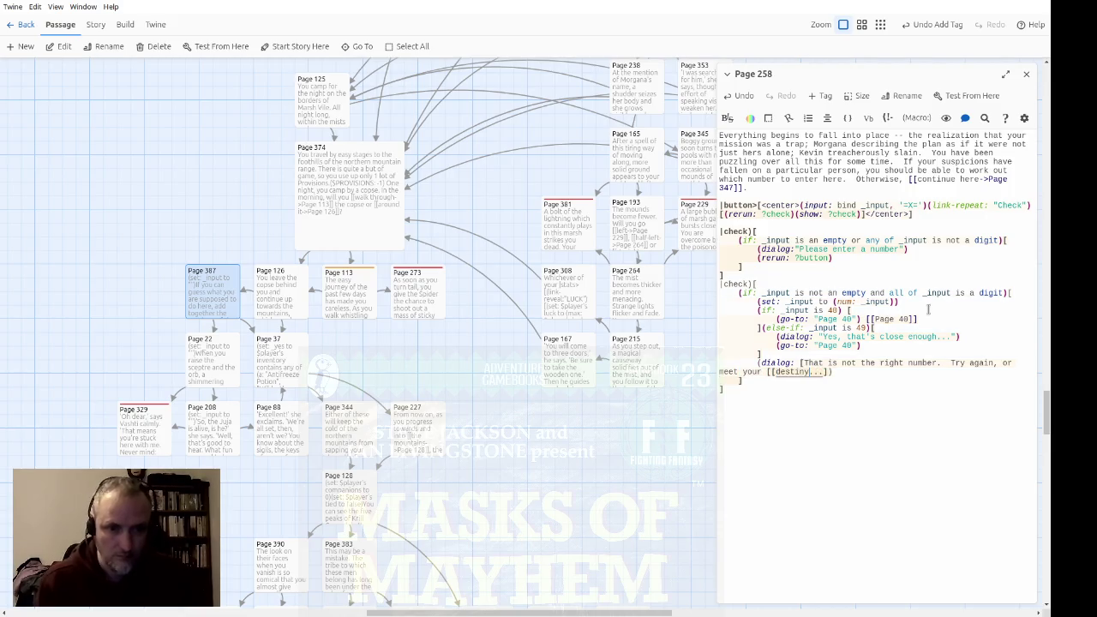
{"action": "key", "text": "BackSpace"}
{"action": "key", "text": "BackSpace"}
{"action": "key", "text": "BackSpace"}
{"action": "type", "text": "->Page "}
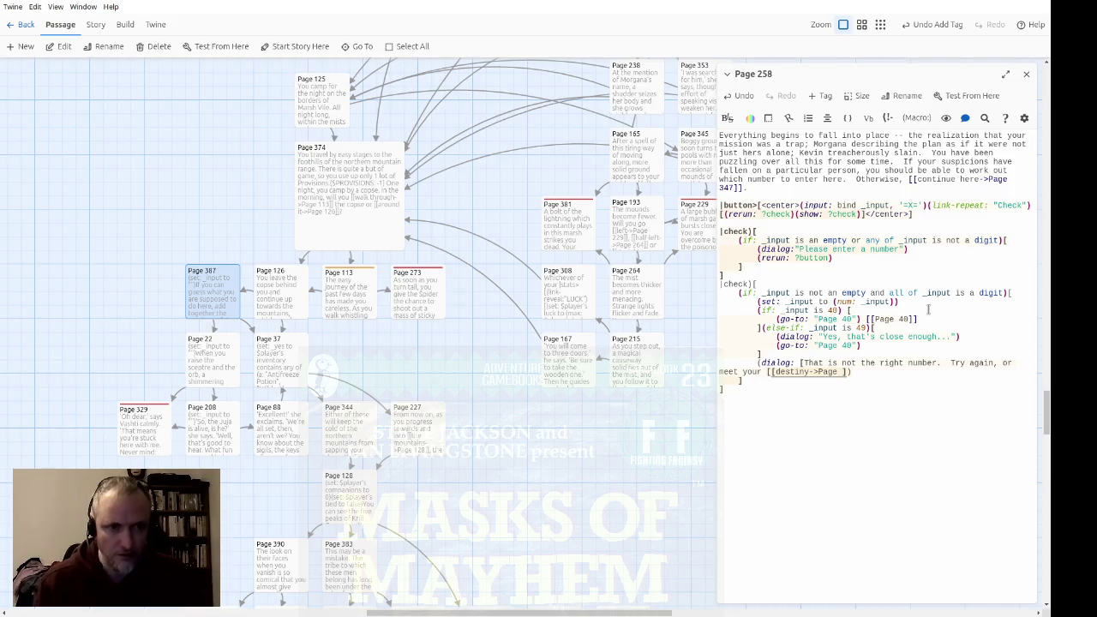
{"action": "type", "text": "347]].]"}
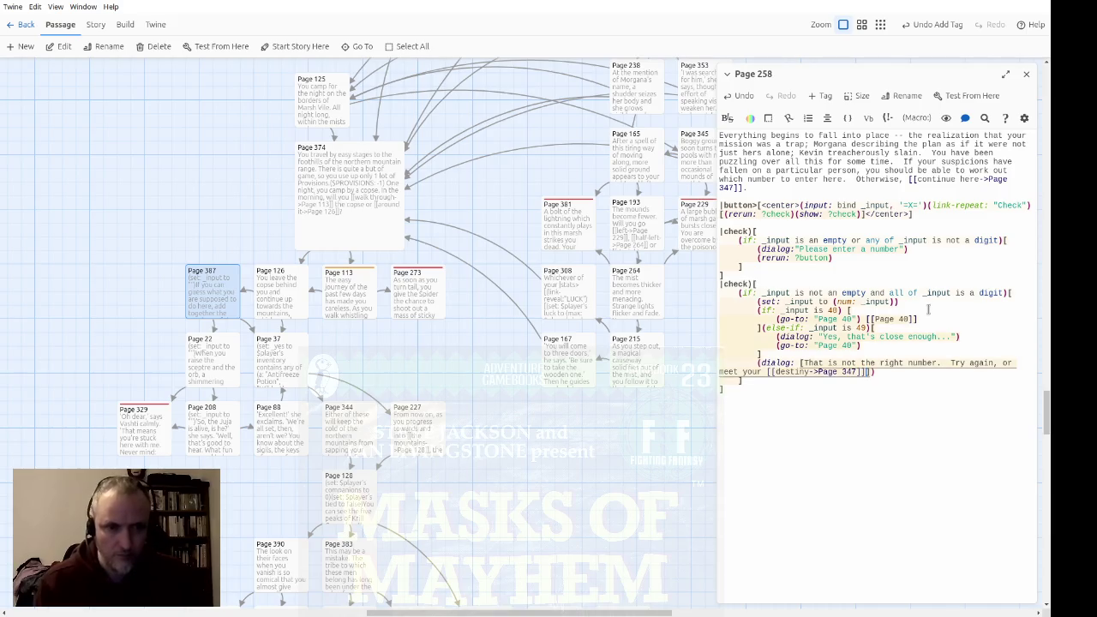
{"action": "type", "text": ")"}
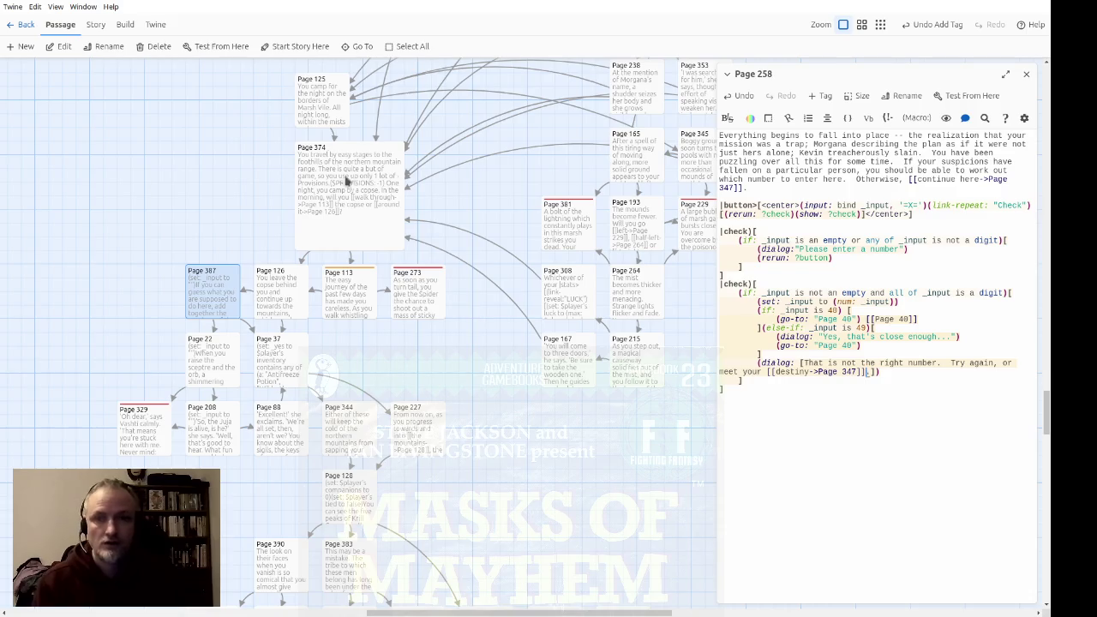
{"action": "scroll", "coordinate": [512, 287], "scroll_direction": "down", "scroll_amount": 5}
{"action": "scroll", "coordinate": [507, 270], "scroll_direction": "up", "scroll_amount": 10}
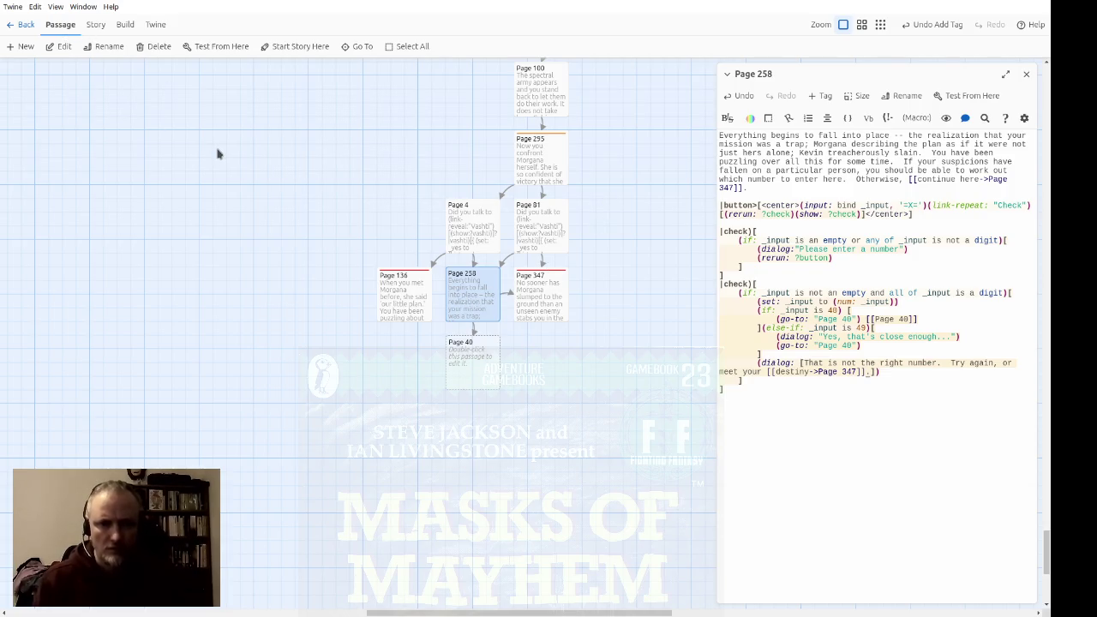
{"action": "key", "text": "Up"}
{"action": "key", "text": "Up"}
{"action": "key", "text": "Up"}
{"action": "key", "text": "Down"}
{"action": "key", "text": "Down"}
{"action": "key", "text": "Down"}
{"action": "key", "text": "ctrl+Right"}
{"action": "key", "text": "ctrl+Right"}
{"action": "key", "text": "ctrl+Right"}
{"action": "key", "text": "End"}
{"action": "key", "text": "Down"}
{"action": "key", "text": "Home"}
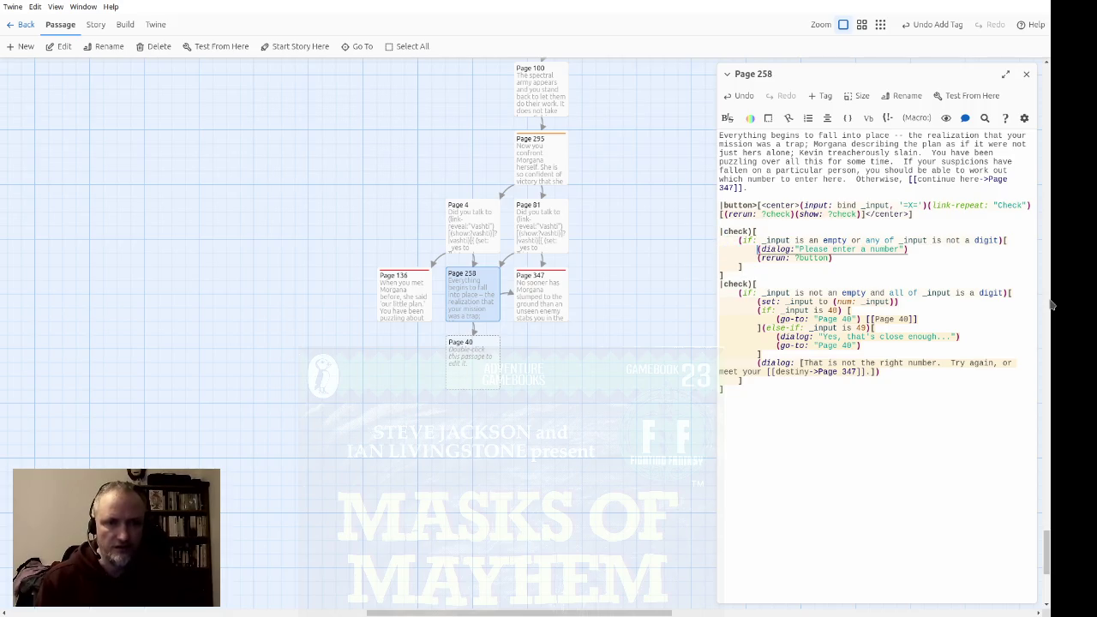
{"action": "key", "text": "Down"}
{"action": "key", "text": "Down"}
{"action": "key", "text": "Down"}
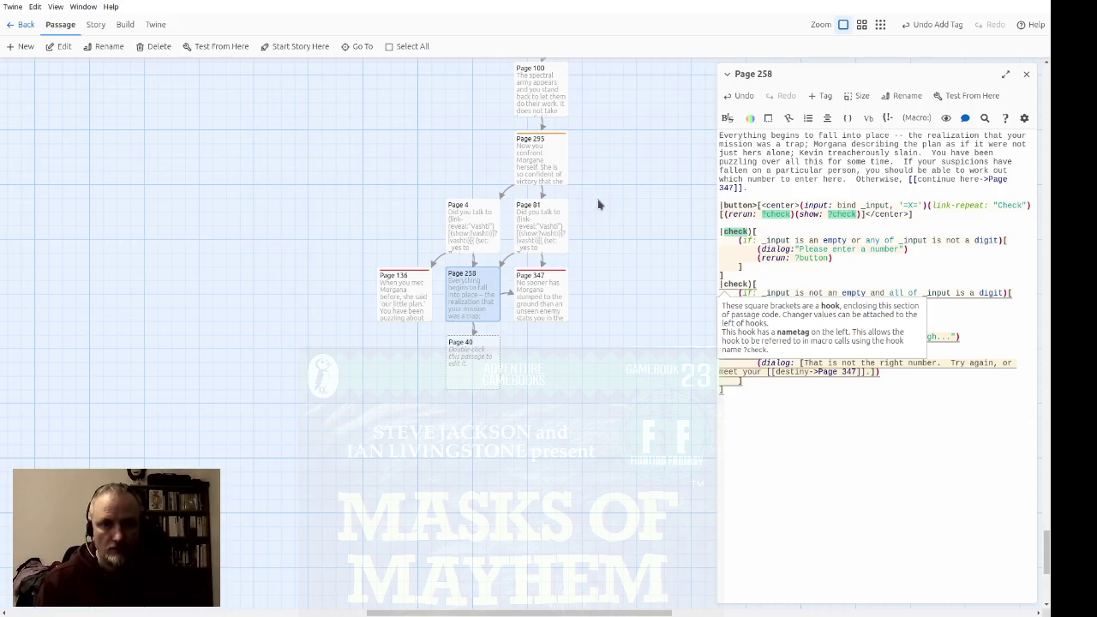
{"action": "left_click", "coordinate": [825, 273]}
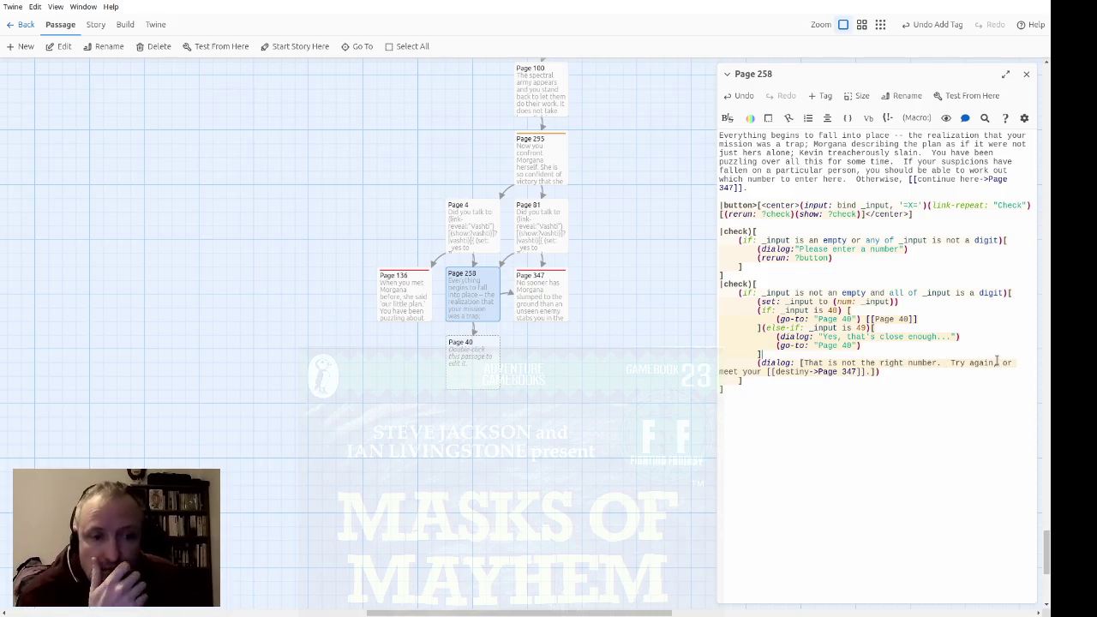
{"action": "key", "text": "Up"}
{"action": "key", "text": "Up"}
{"action": "key", "text": "Up"}
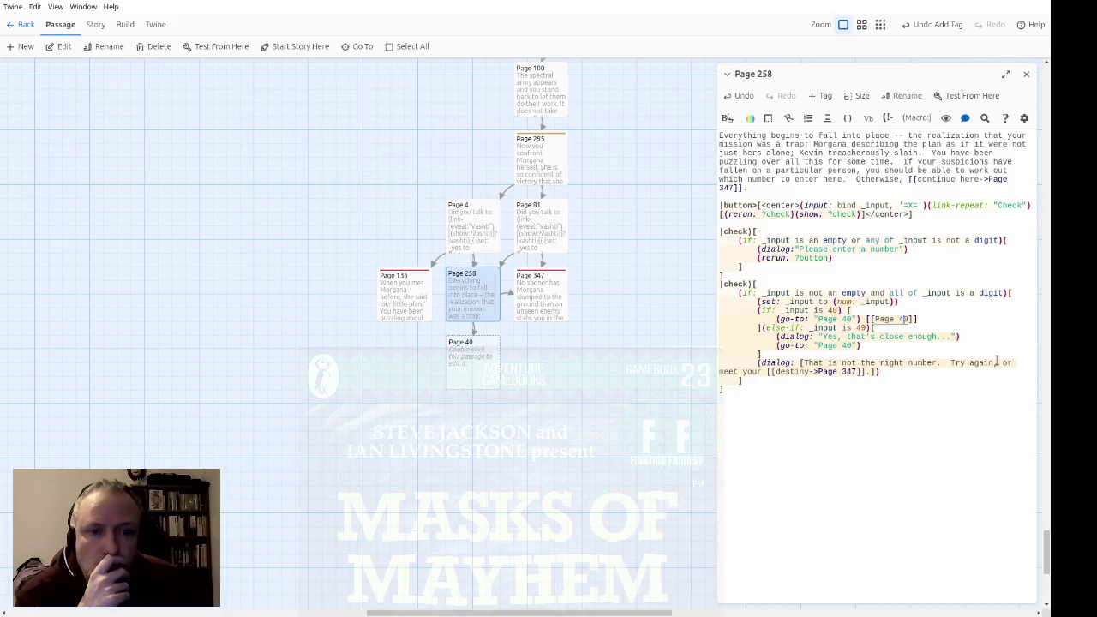
{"action": "key", "text": "shift+Home"}
{"action": "key", "text": "Up"}
{"action": "key", "text": "Up"}
{"action": "key", "text": "Up"}
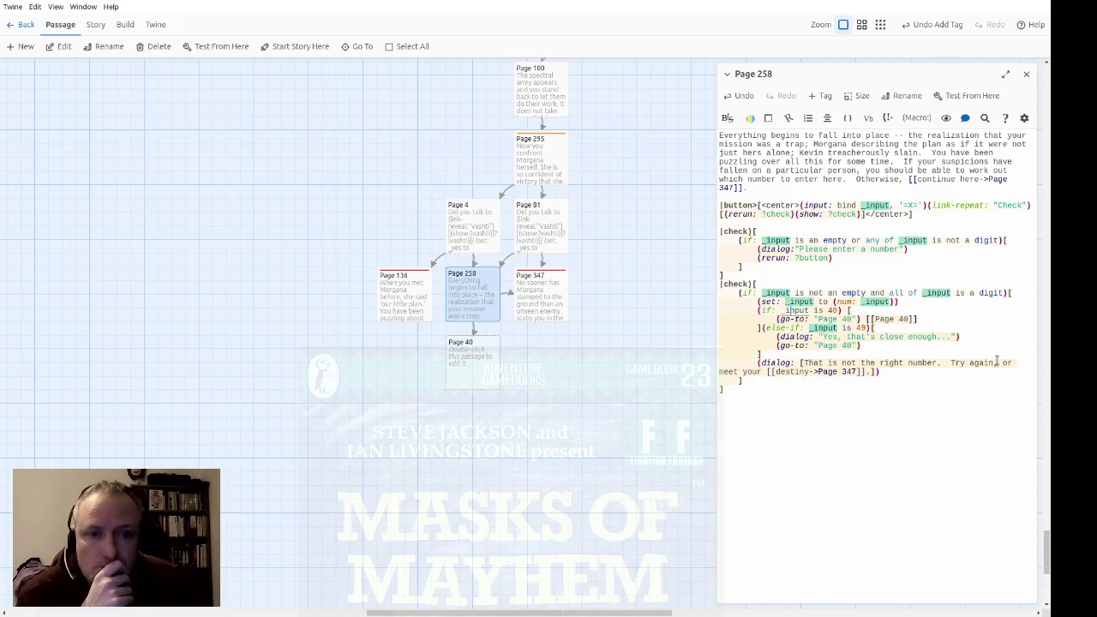
{"action": "key", "text": "Up"}
{"action": "key", "text": "Up"}
{"action": "key", "text": "Up"}
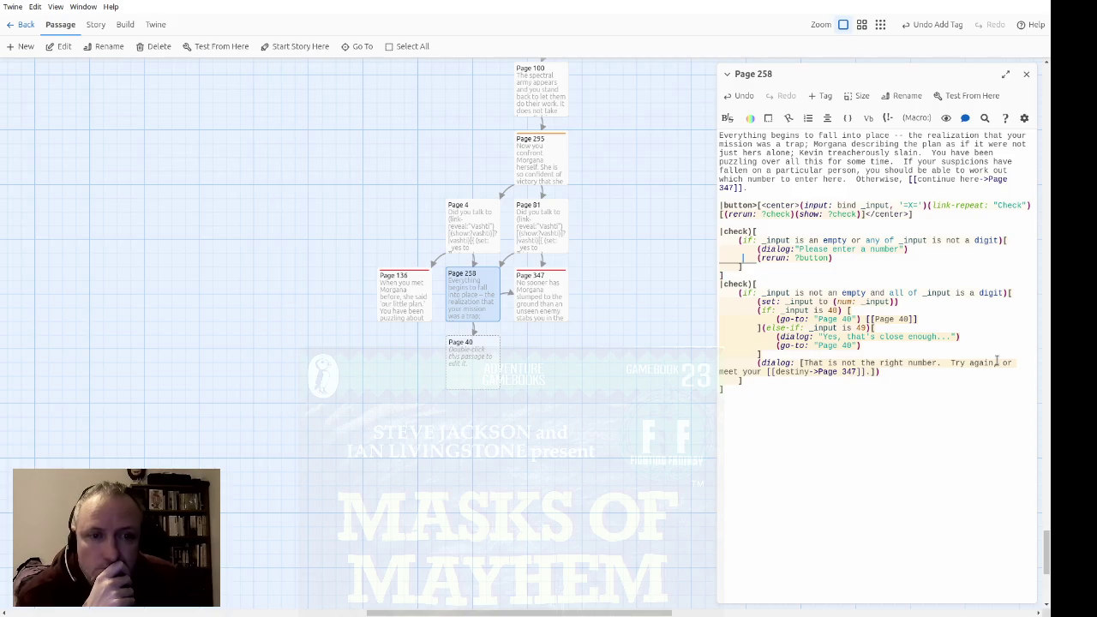
{"action": "key", "text": "Right"}
{"action": "key", "text": "Right"}
{"action": "key", "text": "Right"}
{"action": "key", "text": "Right"}
{"action": "key", "text": "Right"}
{"action": "key", "text": "Right"}
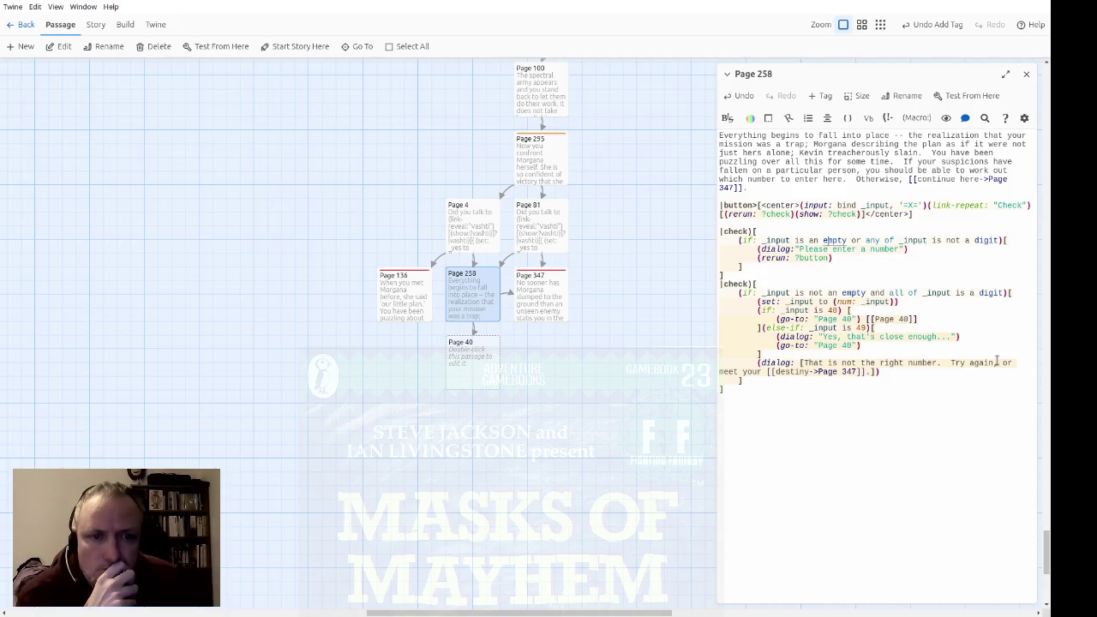
{"action": "key", "text": "Down"}
{"action": "key", "text": "Down"}
{"action": "key", "text": "Down"}
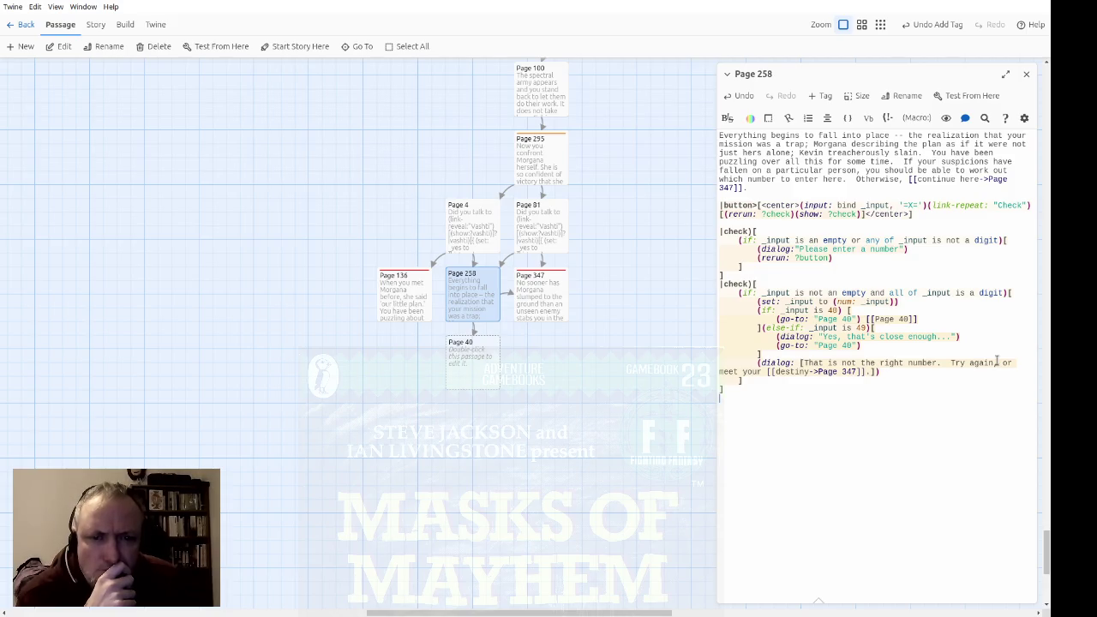
{"action": "key", "text": "Up"}
{"action": "key", "text": "Up"}
{"action": "key", "text": "Up"}
{"action": "key", "text": "Right"}
{"action": "key", "text": "Right"}
{"action": "key", "text": "Right"}
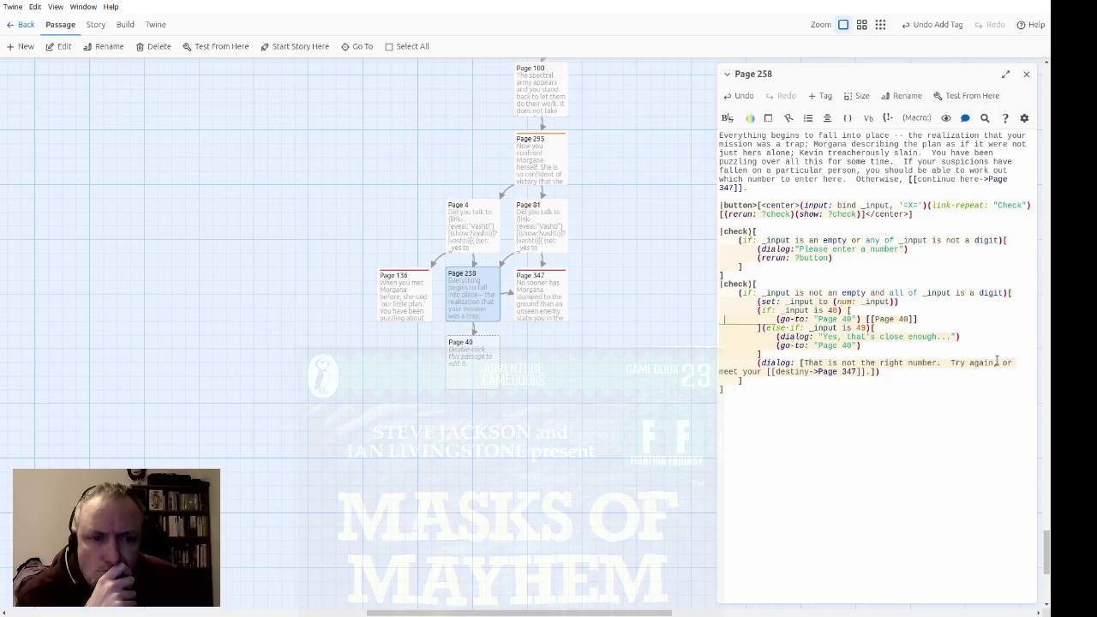
{"action": "key", "text": "shift+Right"}
{"action": "key", "text": "shift+Right"}
{"action": "key", "text": "ctrl+Home"}
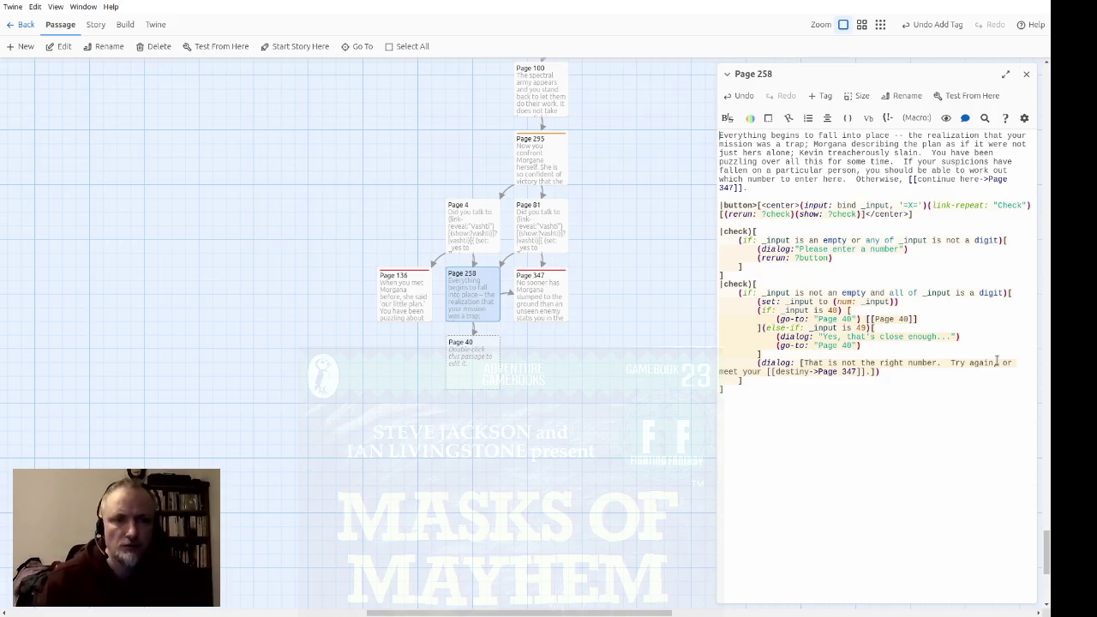
{"action": "type", "text": "("}
{"action": "type", "text": "set: _in"}
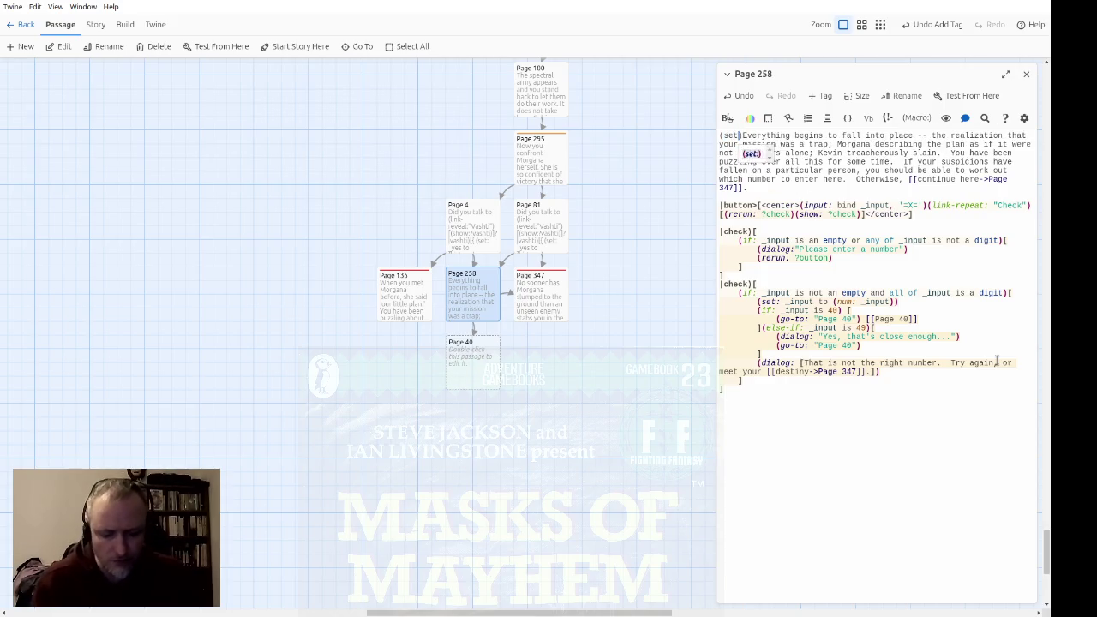
Begin Page 258's text with (set: _input to "") before 'Everything begins to fall into place'
{"action": "type", "text": "o \"\""}
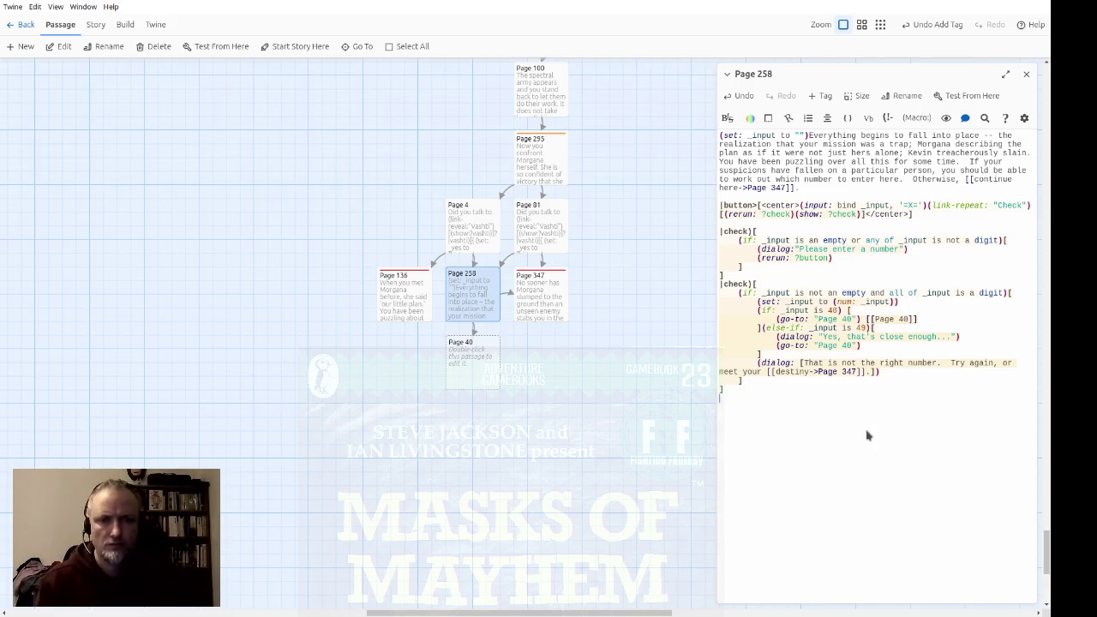
Copy Page 295's combat setup code and paste it into Page 40 after 'As'
{"action": "double_click", "coordinate": [463, 362]}
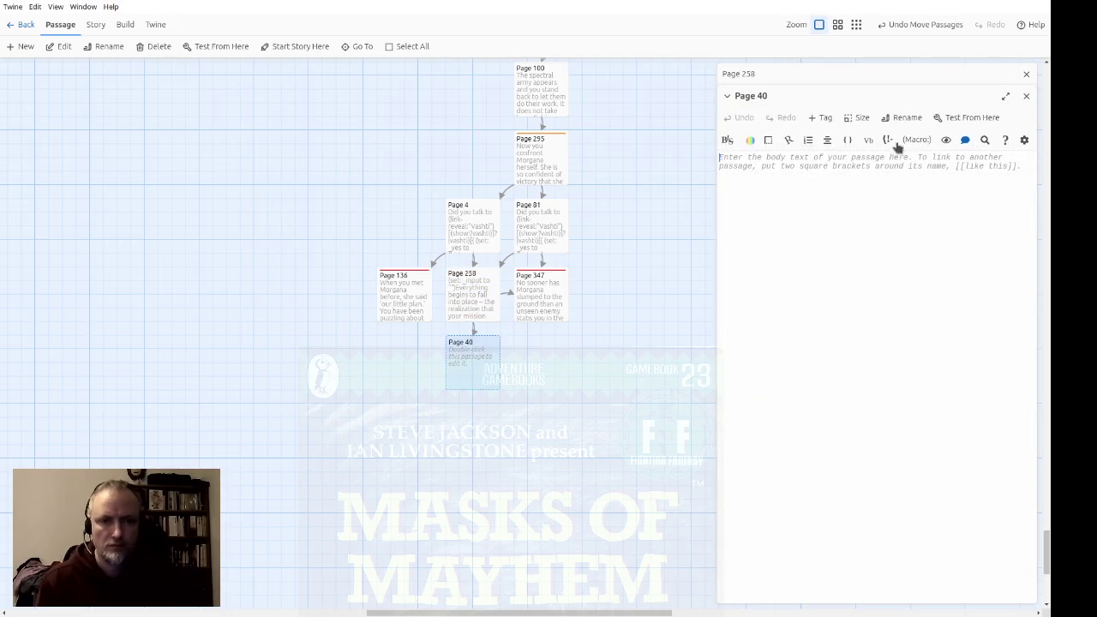
{"action": "left_click", "coordinate": [1026, 74]}
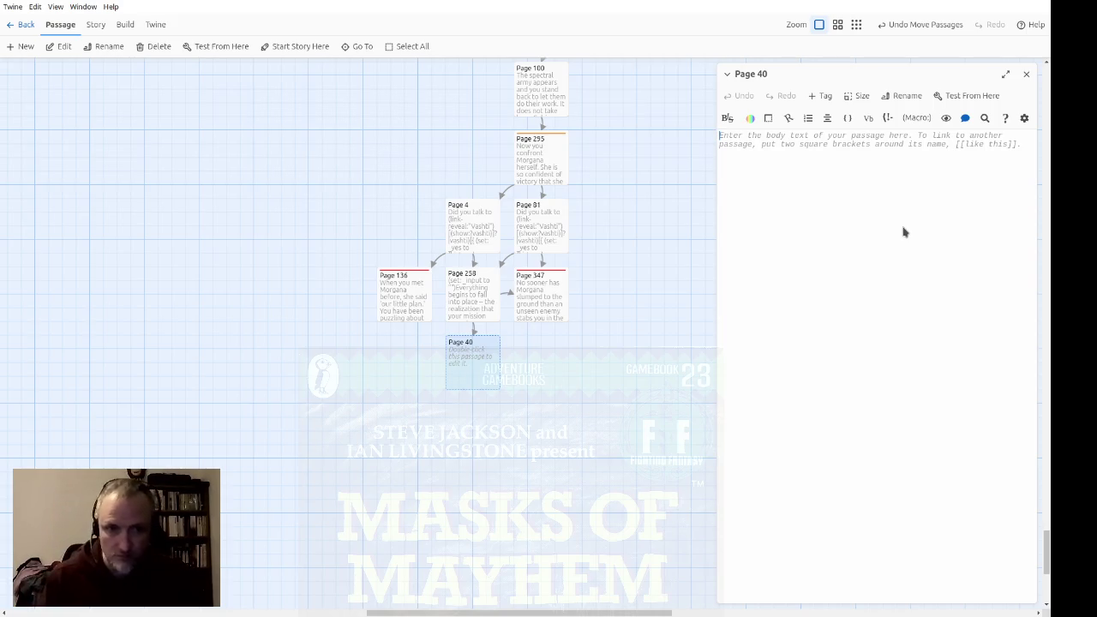
{"action": "type", "text": "As"}
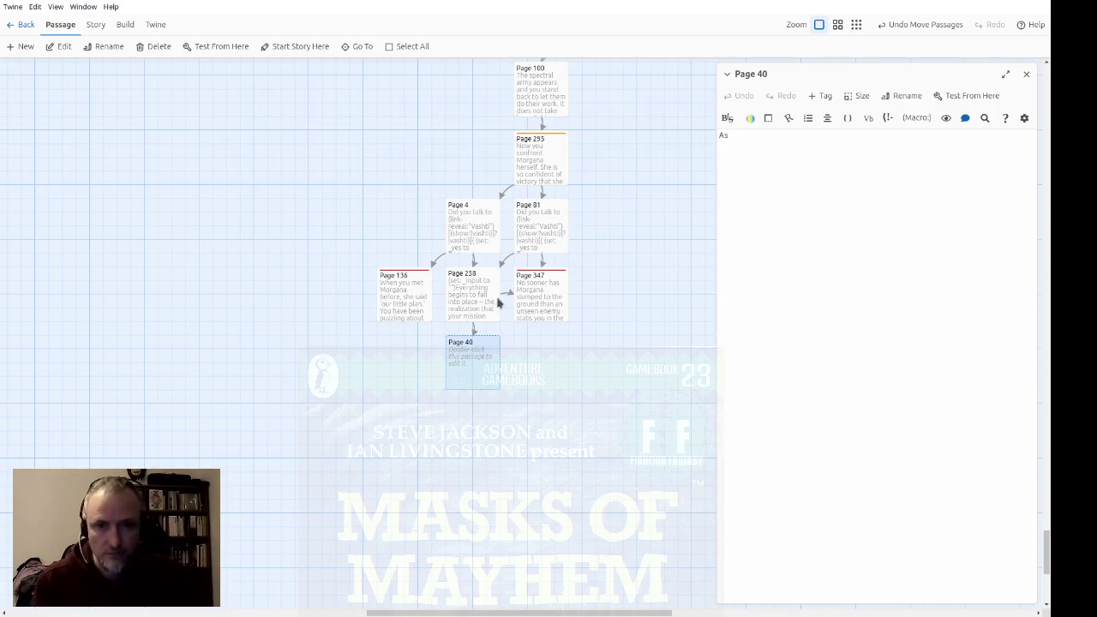
{"action": "left_click", "coordinate": [828, 95]}
{"action": "left_click", "coordinate": [784, 203]}
{"action": "left_click", "coordinate": [756, 271]}
{"action": "mouse_move", "coordinate": [756, 271]}
{"action": "left_mouse_down"}
{"action": "mouse_move", "coordinate": [784, 312]}
{"action": "mouse_move", "coordinate": [921, 339]}
{"action": "mouse_move", "coordinate": [917, 356]}
{"action": "mouse_move", "coordinate": [950, 365]}
{"action": "mouse_move", "coordinate": [876, 374]}
{"action": "mouse_move", "coordinate": [886, 398]}
{"action": "left_mouse_up"}
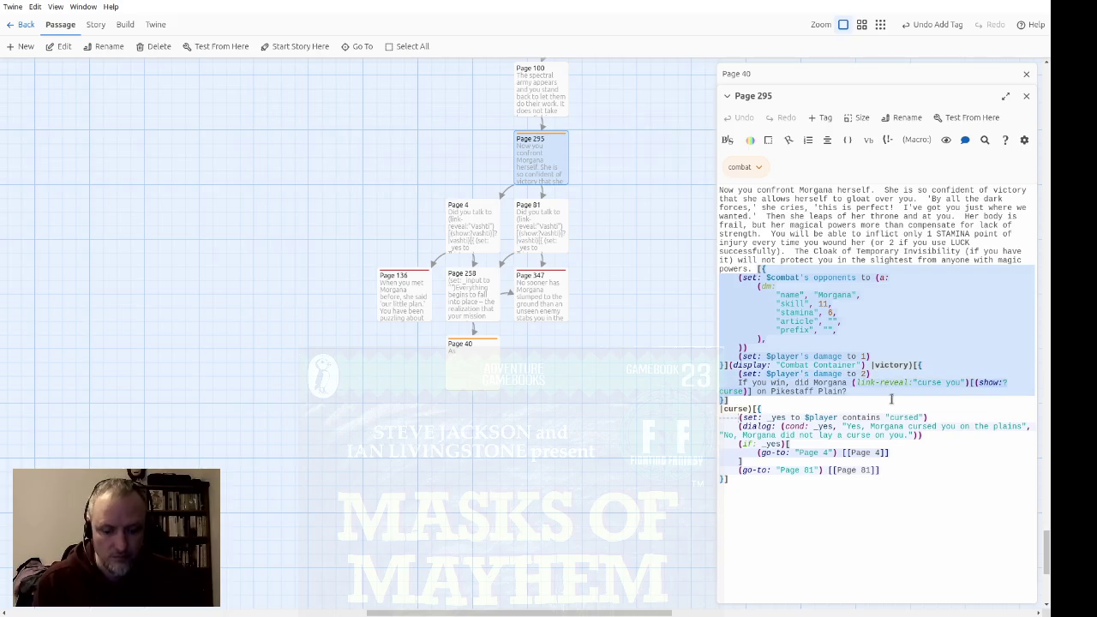
{"action": "left_click", "coordinate": [1026, 96]}
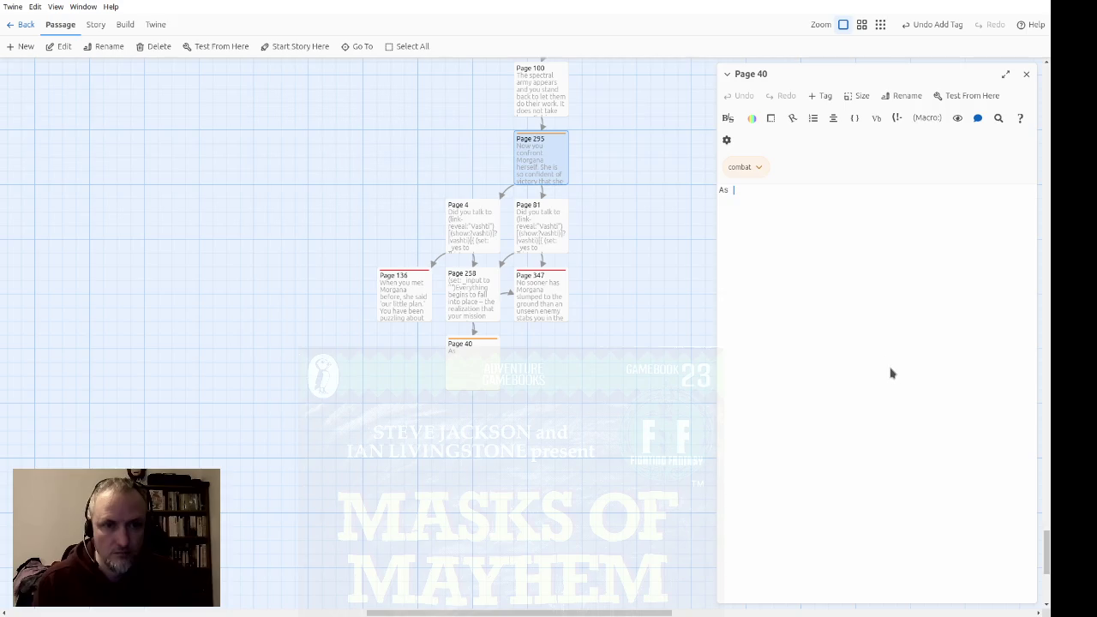
{"action": "left_click", "coordinate": [891, 374]}
{"action": "key", "text": "ctrl+v"}
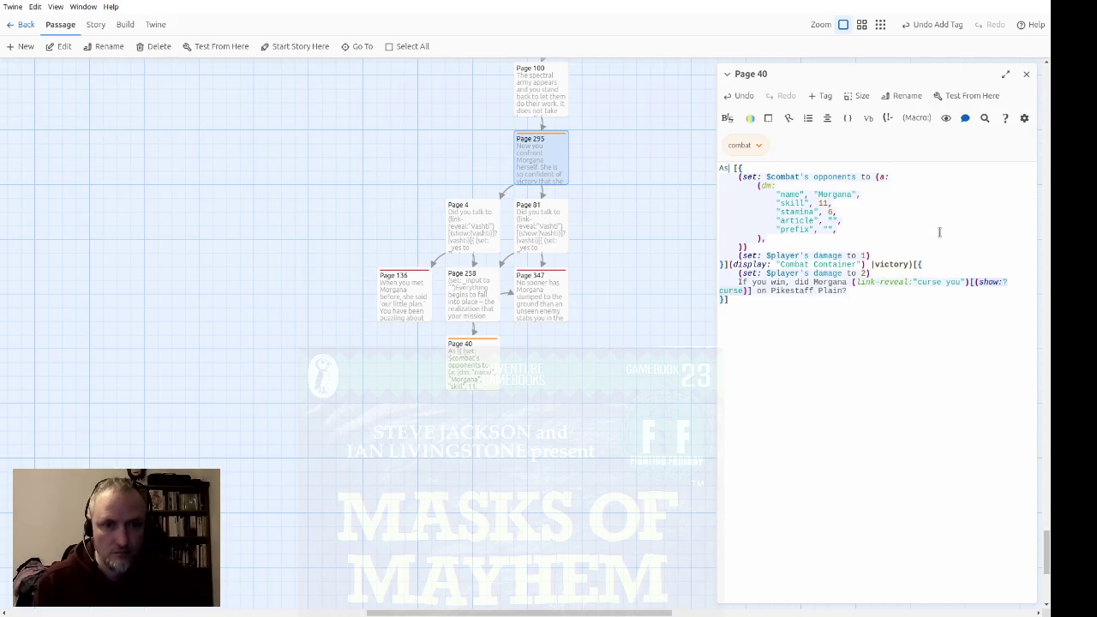
Write Page 40's opening: the sorceress falls and The Traitor lunges at you with a dagger
{"action": "key", "text": "Left"}
{"action": "key", "text": "Left"}
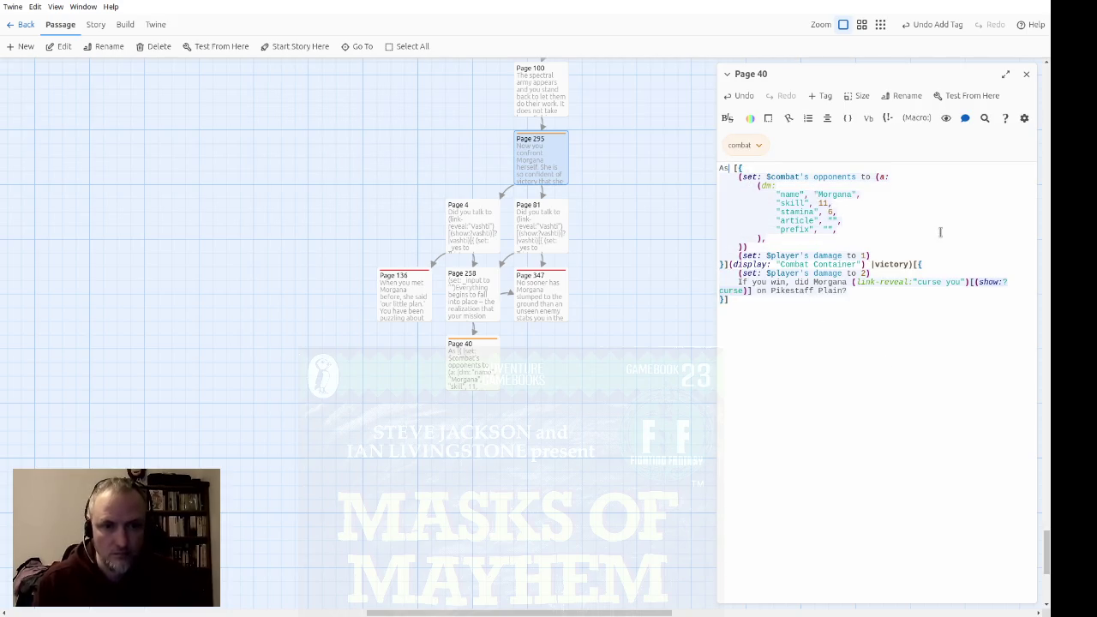
{"action": "key", "text": "Delete"}
{"action": "key", "text": "Return"}
{"action": "key", "text": "Return"}
{"action": "type", "text": "d"}
{"action": "type", "text": "oon as "}
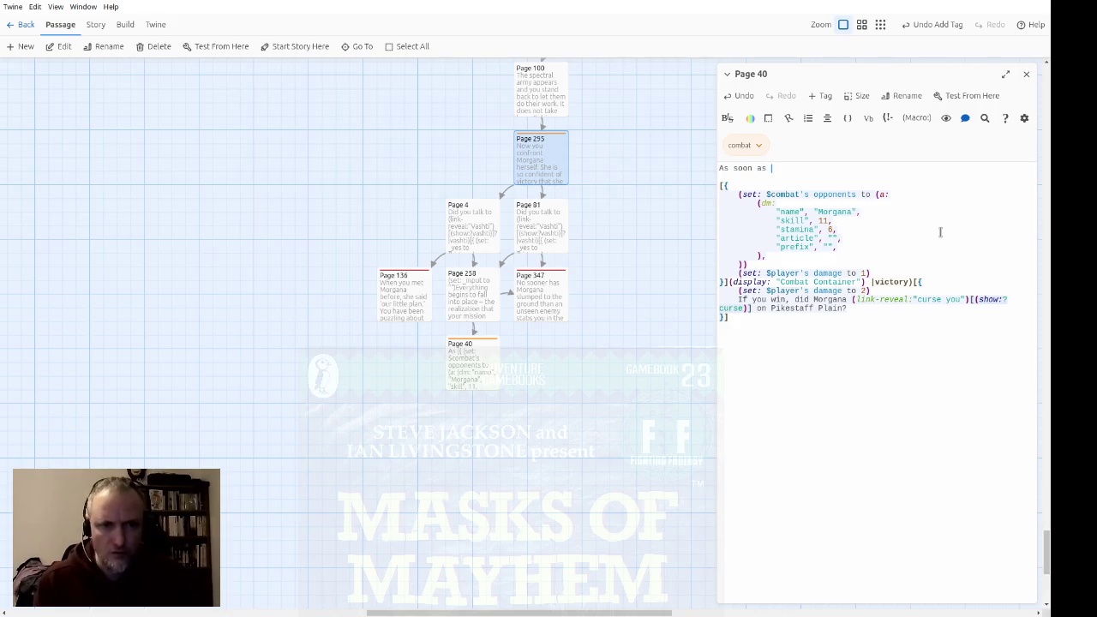
{"action": "type", "text": "the sorceress"}
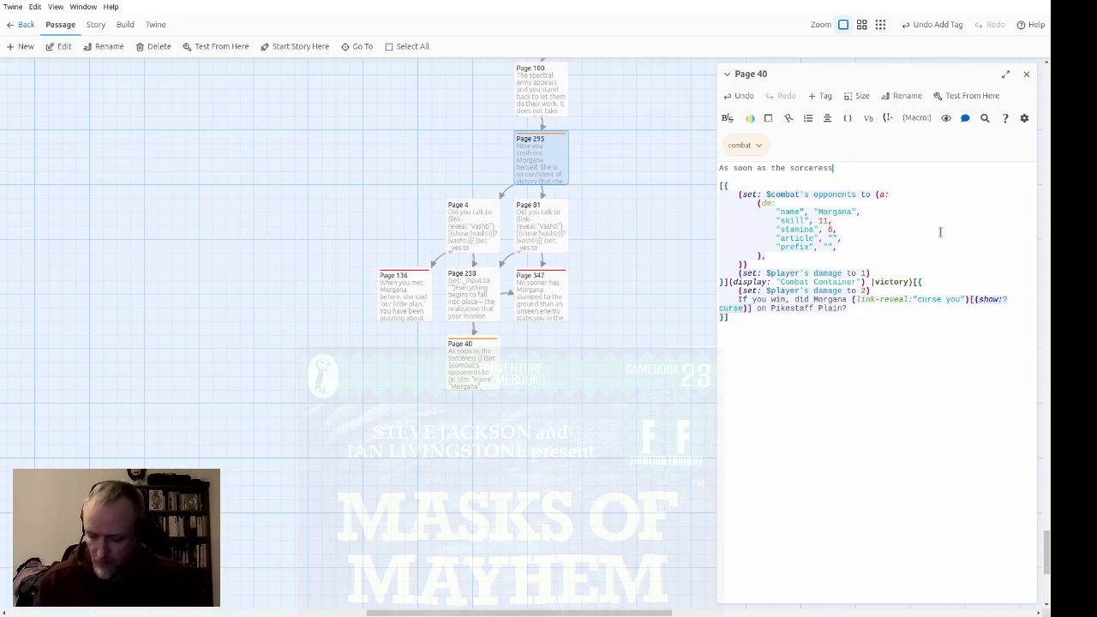
{"action": "type", "text": " ha"}
{"action": "type", "text": "s slum"}
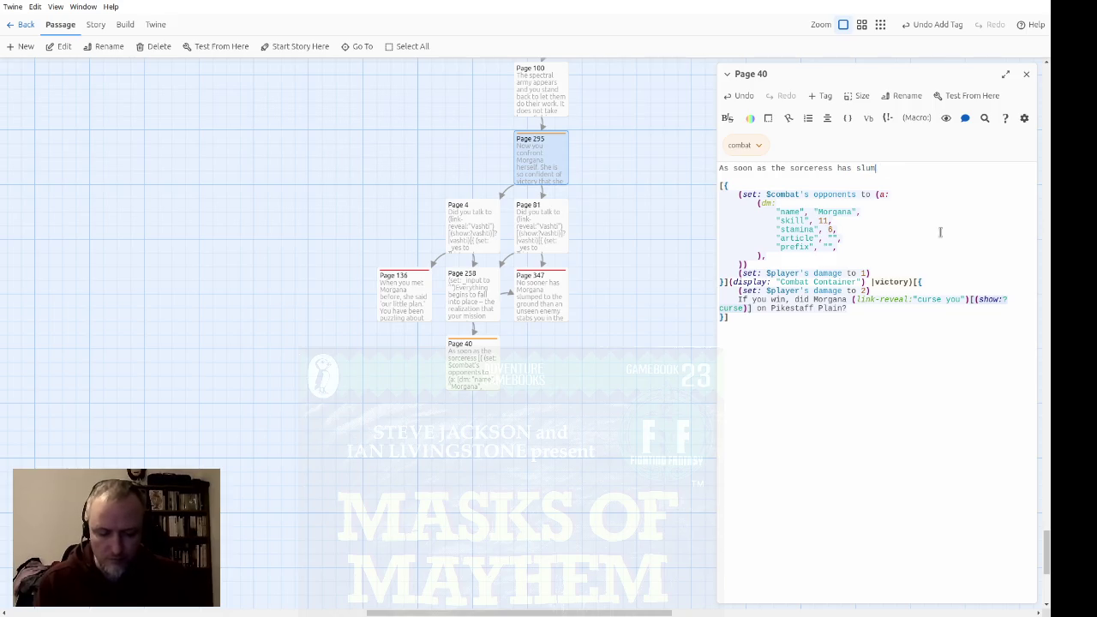
{"action": "type", "text": "ped to the gr"}
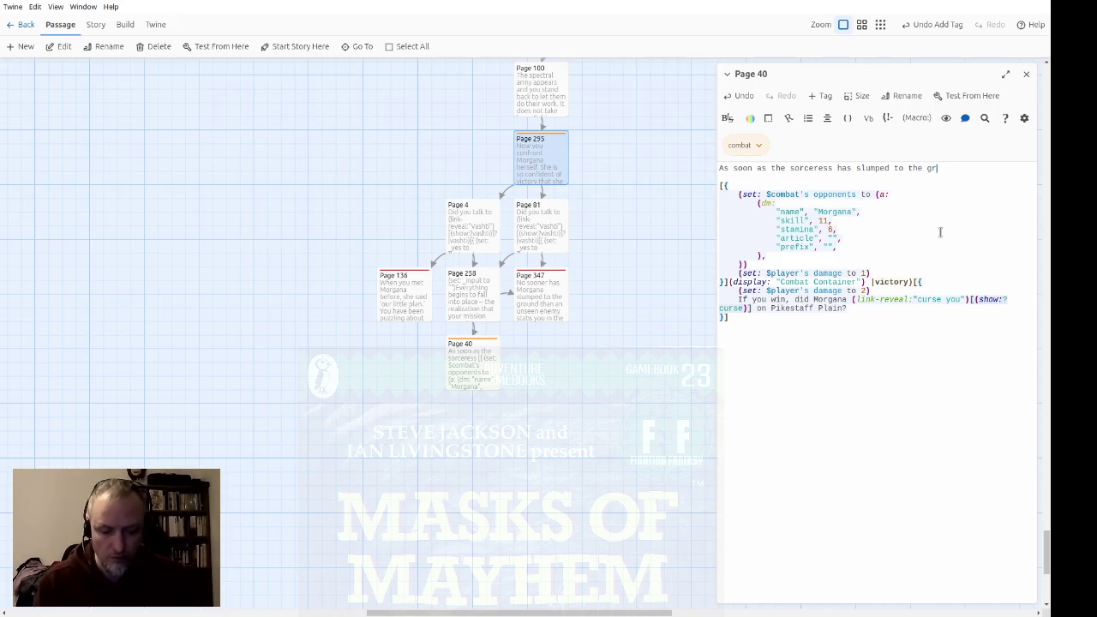
{"action": "type", "text": "ound yo"}
{"action": "type", "text": "u whirl "}
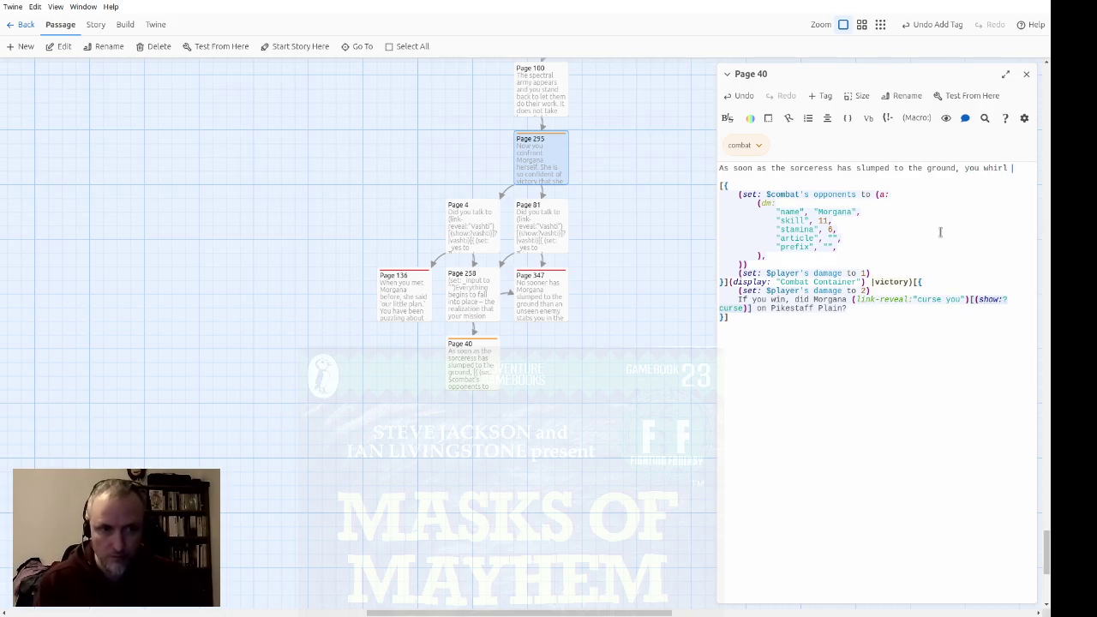
{"action": "type", "text": "around nd f"}
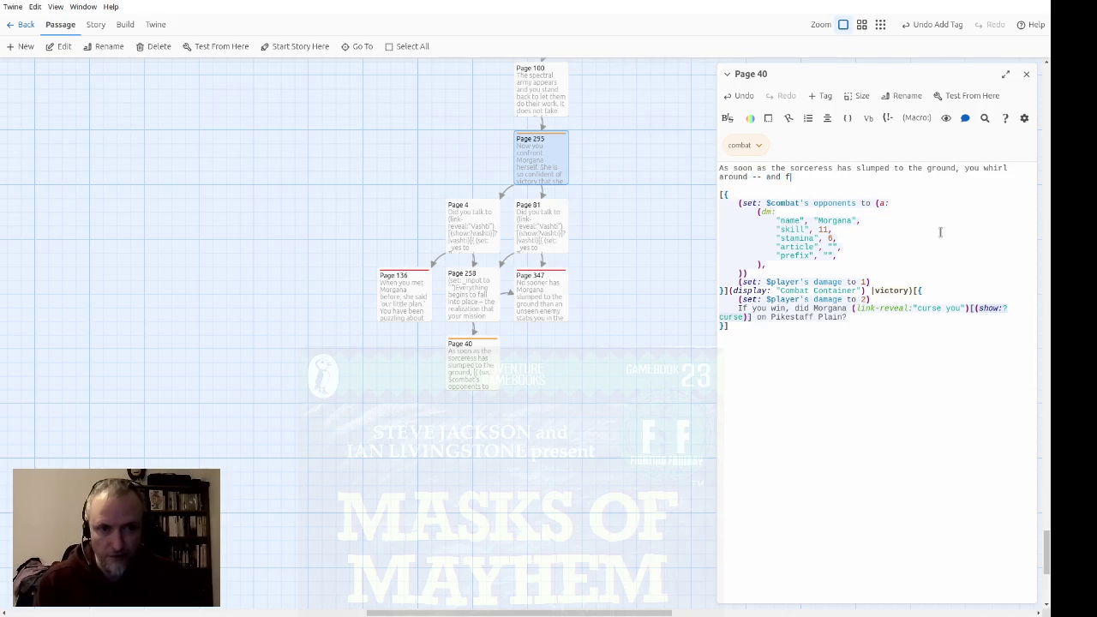
{"action": "type", "text": "ind jus"}
{"action": "type", "text": "t who you expected,"}
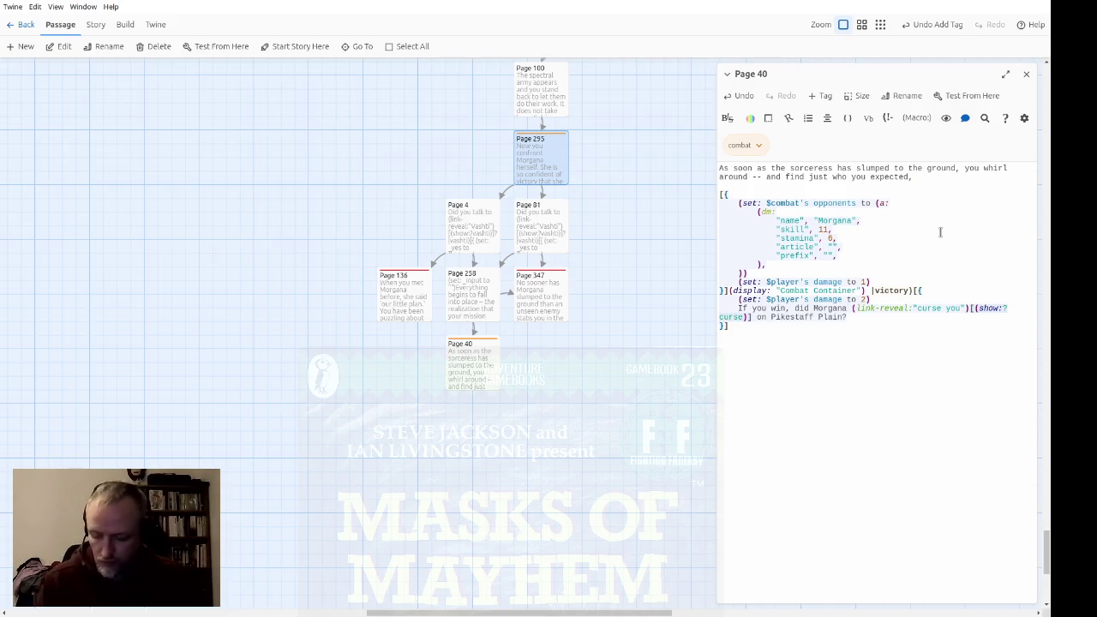
{"action": "type", "text": "with his dag"}
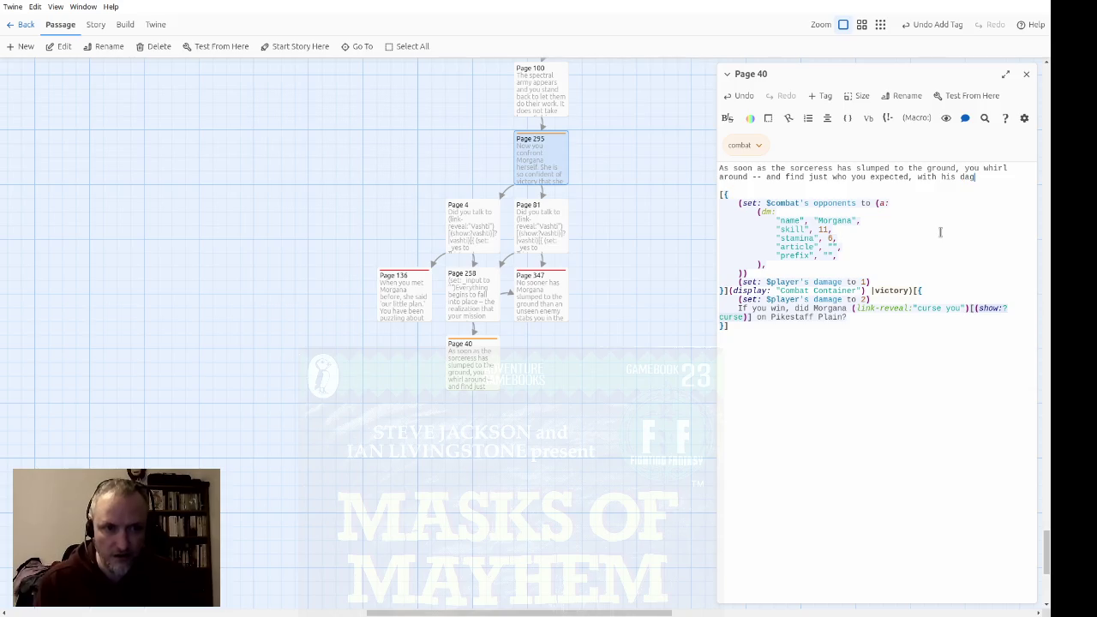
{"action": "type", "text": "ger rais"}
{"action": "type", "text": "ed to "}
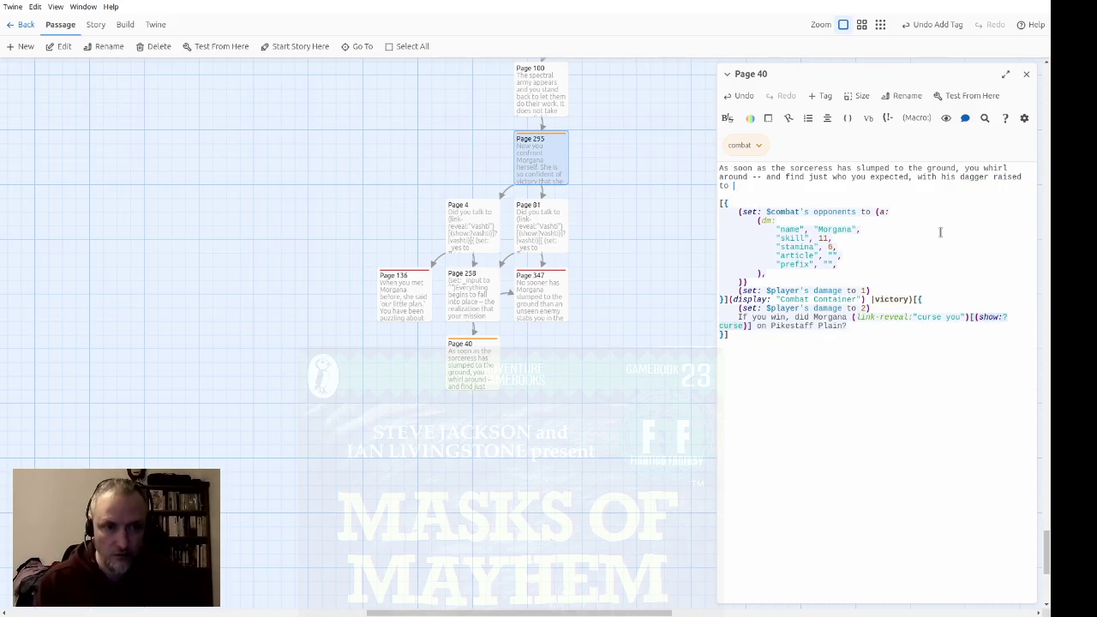
{"action": "type", "text": "strike yothe back. "}
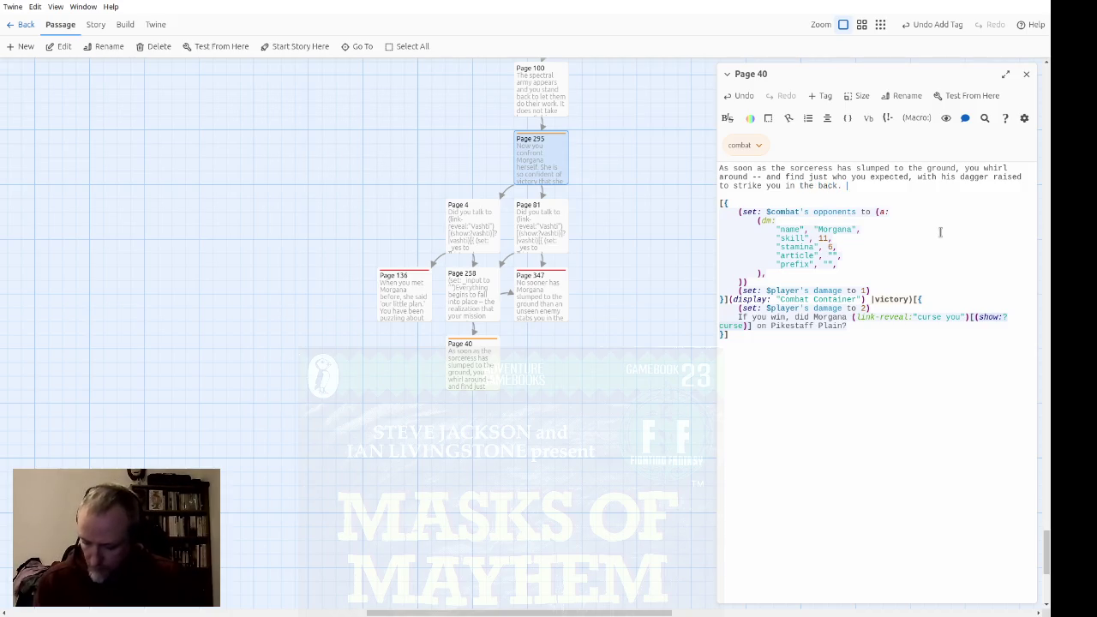
{"action": "type", "text": " He cur"}
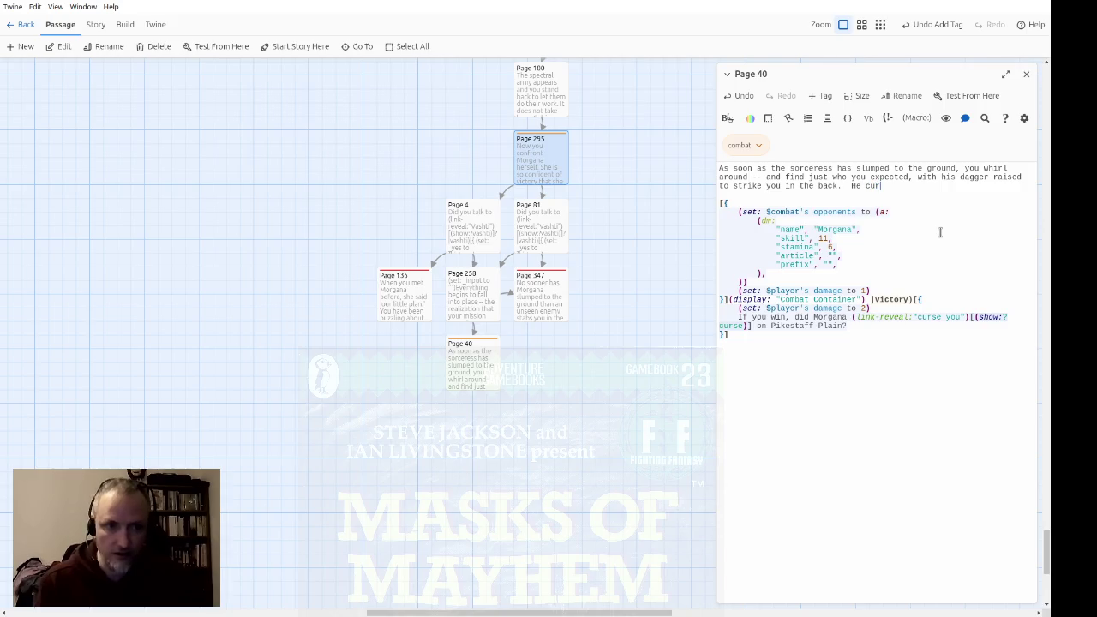
{"action": "type", "text": "ses you foour cleverness,"}
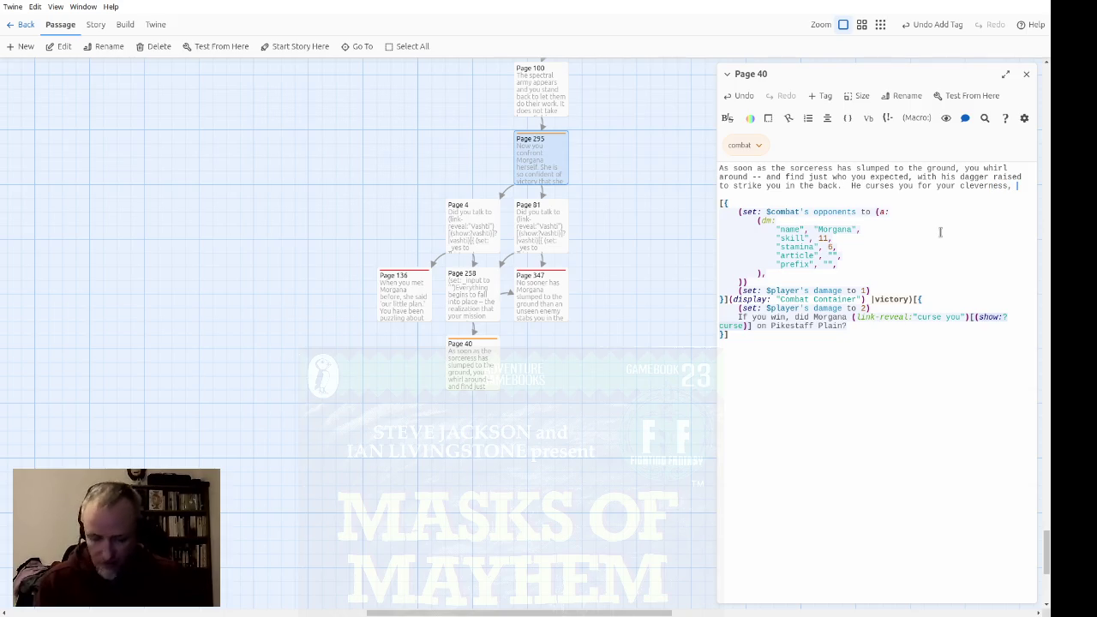
{"action": "type", "text": "lunges at you."}
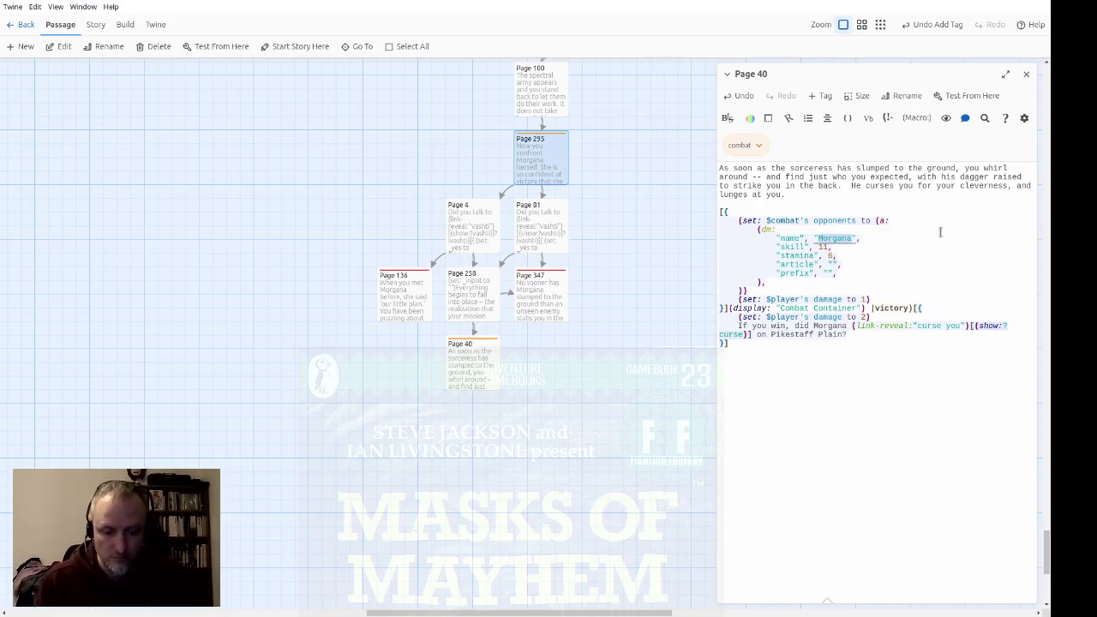
{"action": "type", "text": "The Trai"}
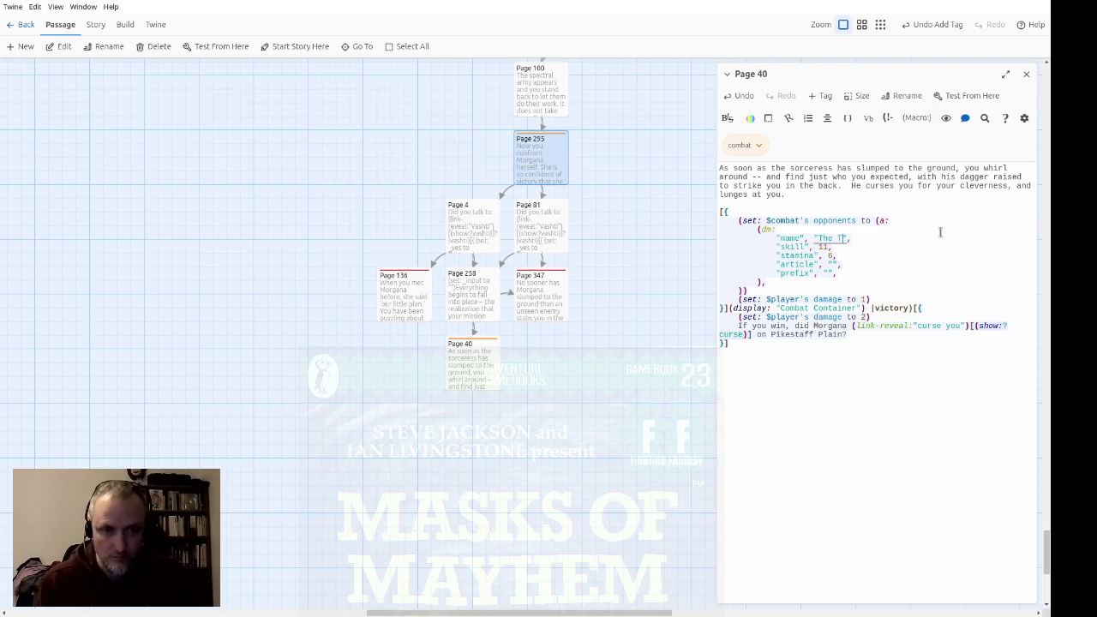
{"action": "type", "text": "tor"}
Make Page 40's opponent The Traitor with skill 8 and stamina 10
{"action": "key", "text": "Home"}
{"action": "key", "text": "Down"}
{"action": "key", "text": "Down"}
{"action": "key", "text": "Down"}
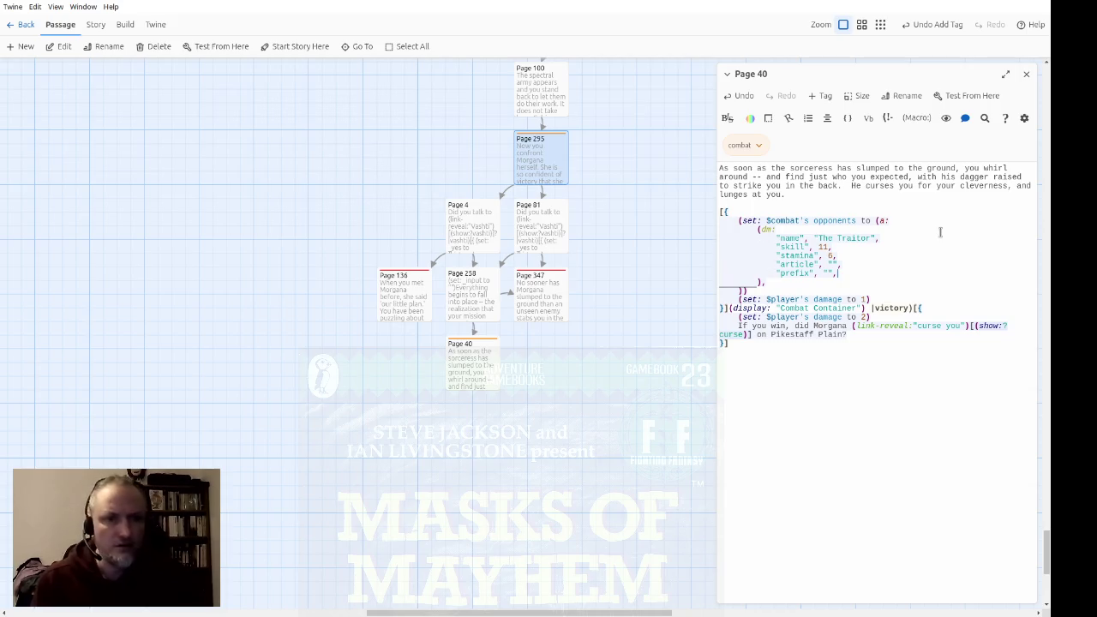
{"action": "key", "text": "BackSpace"}
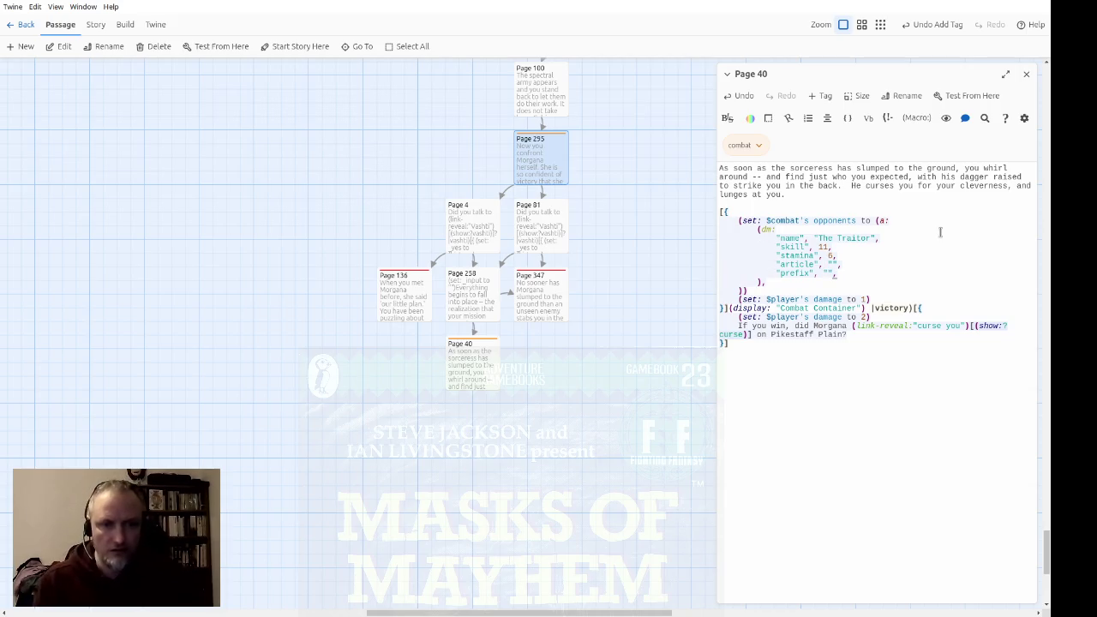
{"action": "key", "text": "Up"}
{"action": "key", "text": "Up"}
{"action": "key", "text": "Up"}
{"action": "key", "text": "Home"}
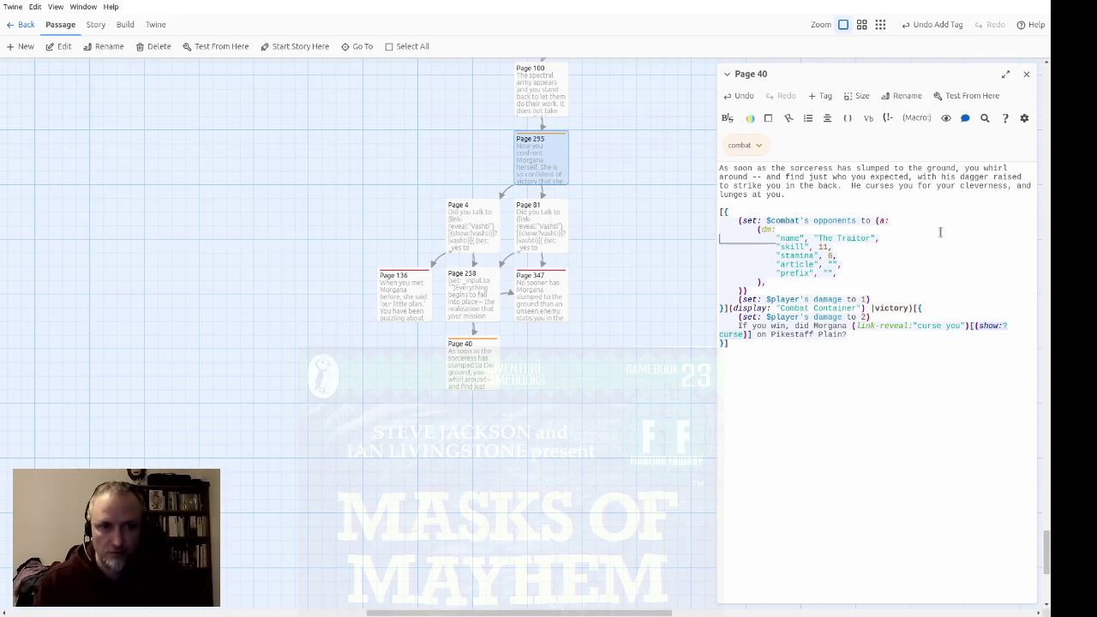
{"action": "key", "text": "Down"}
{"action": "key", "text": "Down"}
{"action": "key", "text": "Down"}
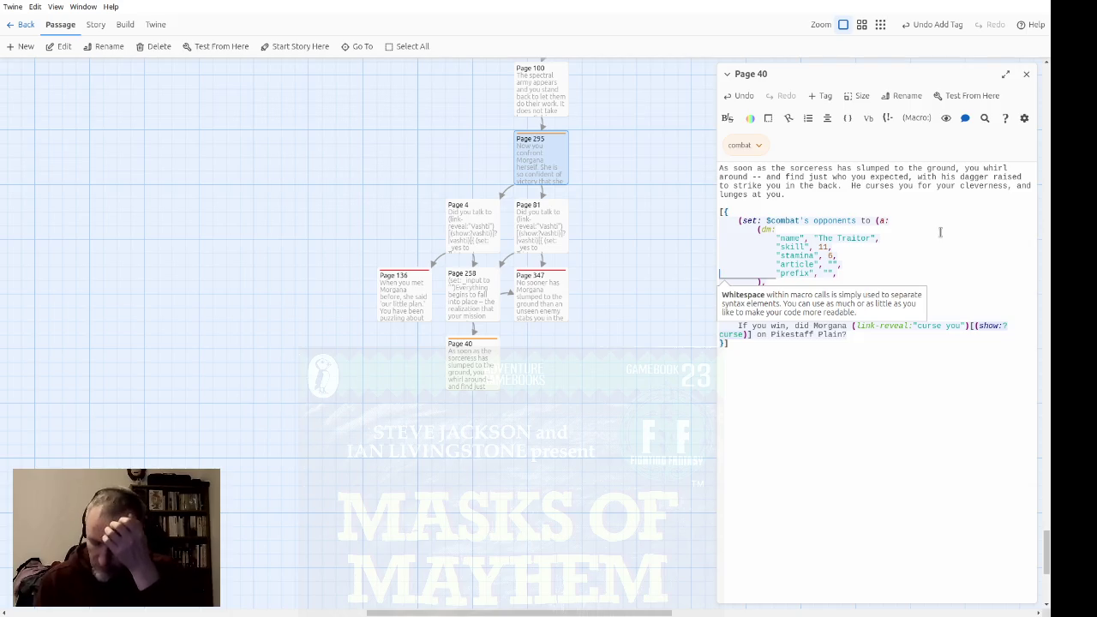
{"action": "key", "text": "Up"}
{"action": "key", "text": "Up"}
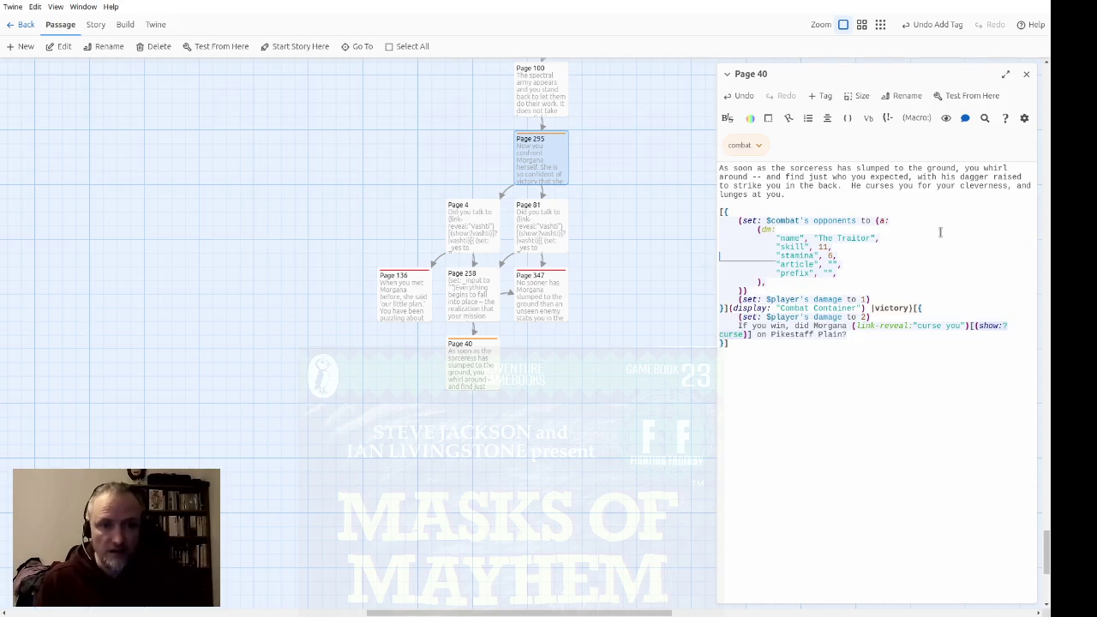
{"action": "key", "text": "BackSpace"}
{"action": "key", "text": "BackSpace"}
{"action": "key", "text": "BackSpace"}
{"action": "type", "text": "8,"}
{"action": "key", "text": "BackSpace"}
{"action": "type", "text": "10"}
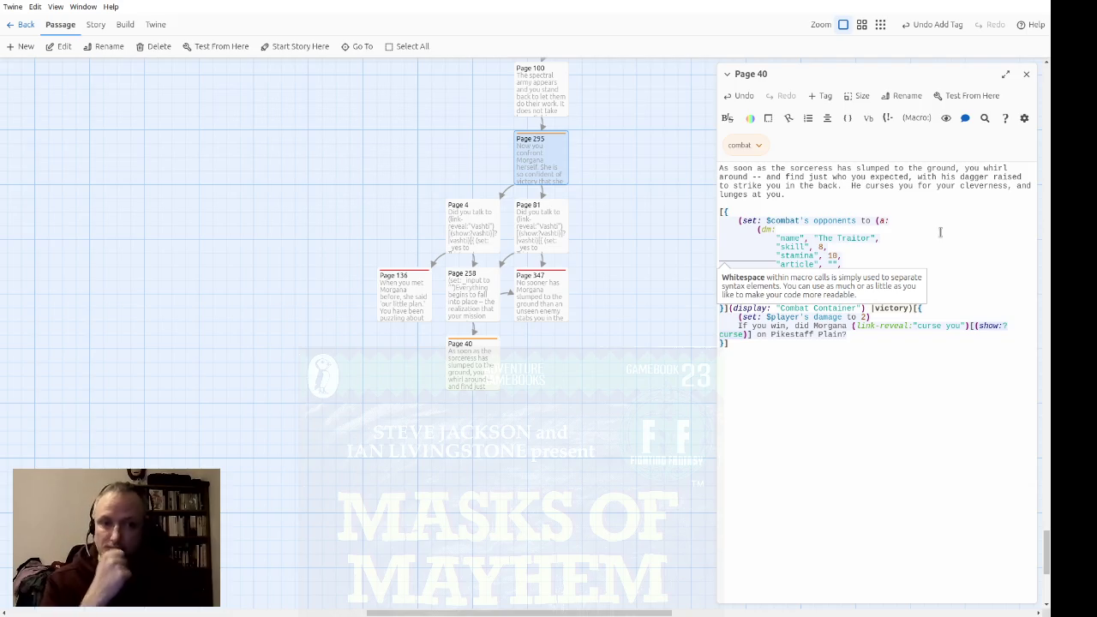
Delete both player-damage lines (damage 1 and damage 2) from Page 40's combat code
{"action": "key", "text": "Up"}
{"action": "key", "text": "Up"}
{"action": "key", "text": "Up"}
{"action": "key", "text": "Down"}
{"action": "key", "text": "Down"}
{"action": "key", "text": "Down"}
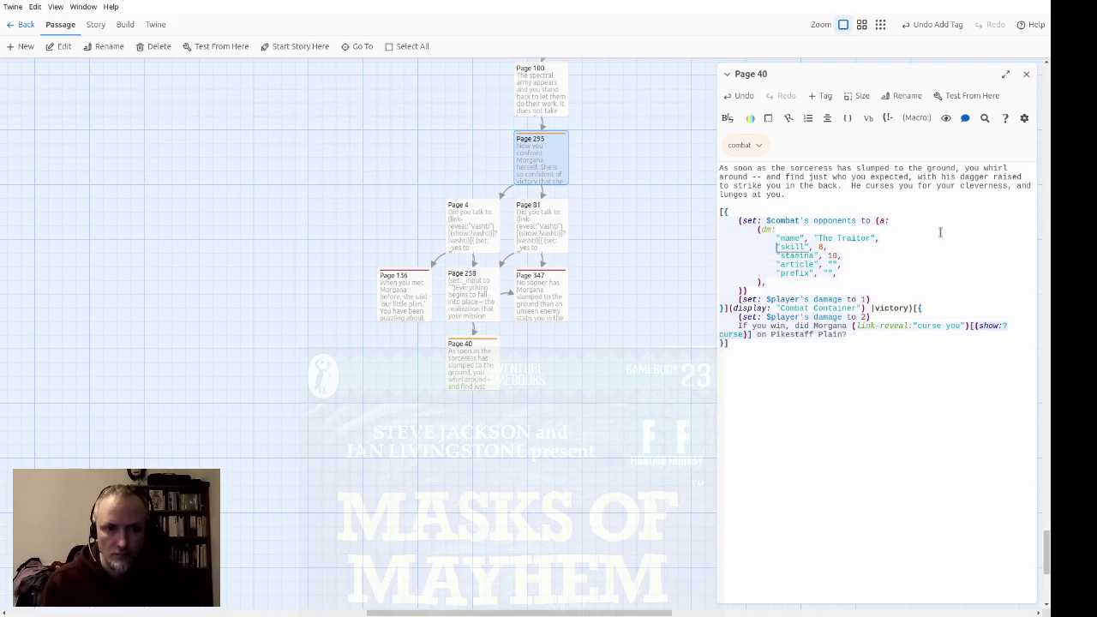
{"action": "key", "text": "Down"}
{"action": "key", "text": "Down"}
{"action": "key", "text": "Down"}
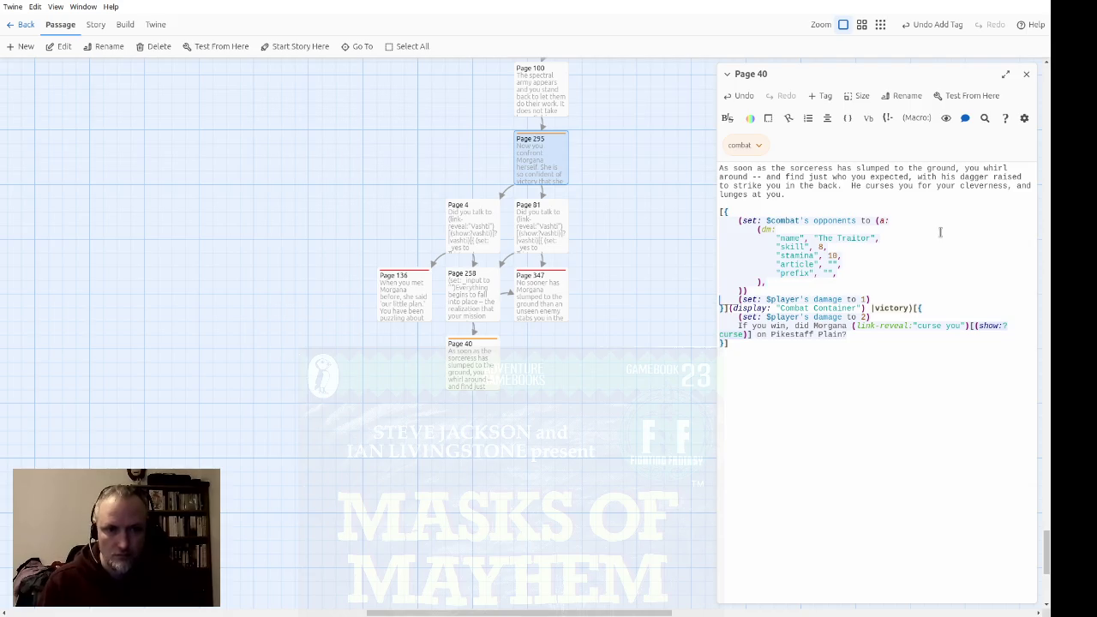
{"action": "key", "text": "shift+Down"}
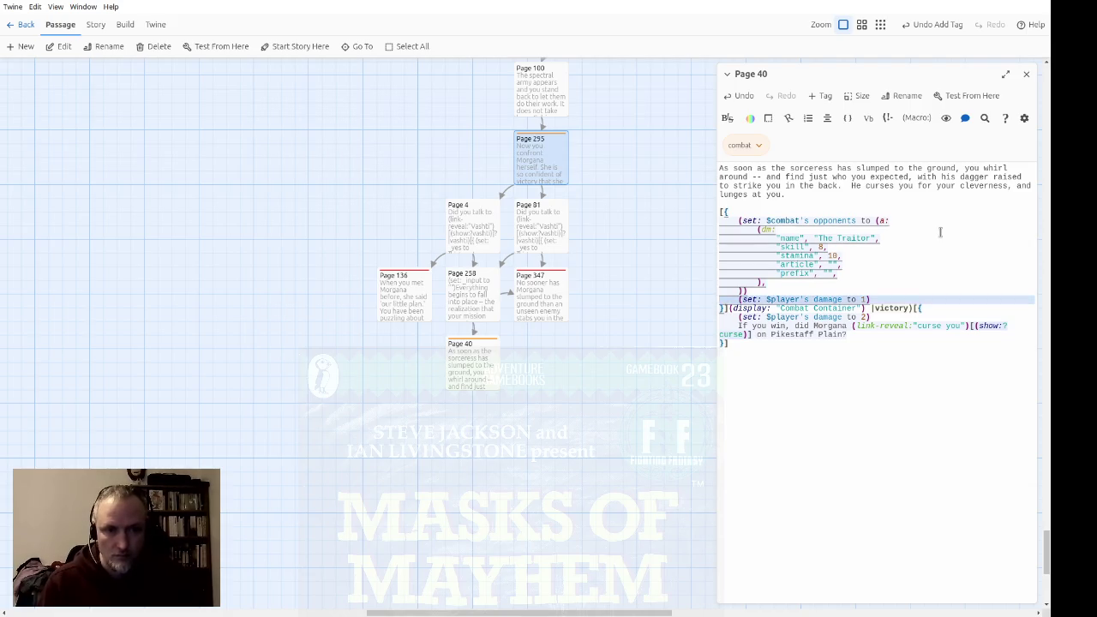
{"action": "key", "text": "Delete"}
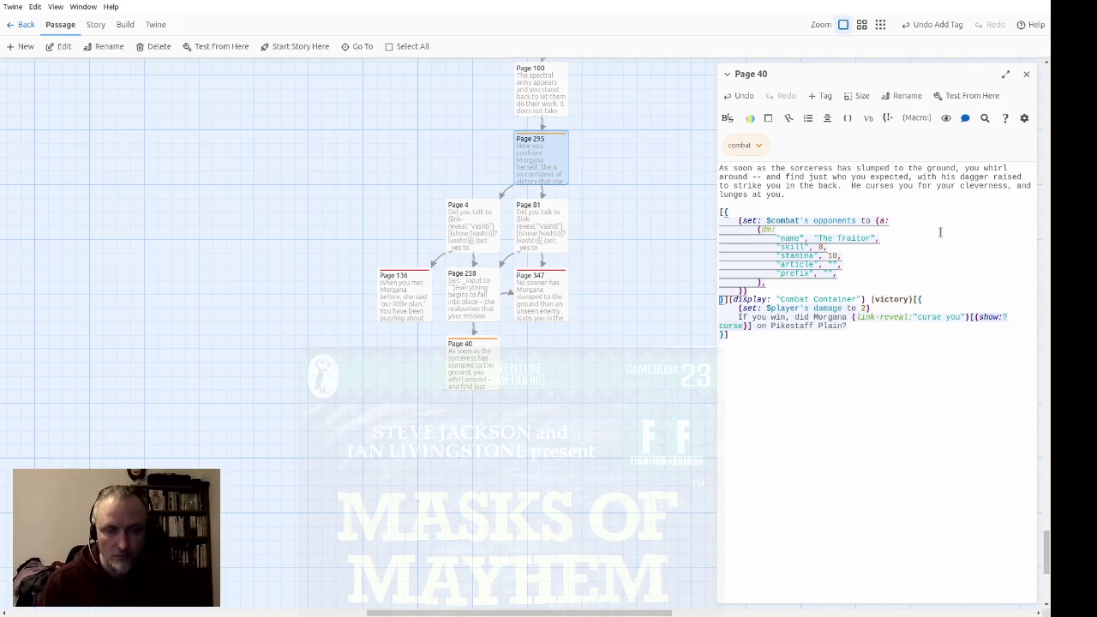
{"action": "key", "text": "shift+Down"}
{"action": "key", "text": "Delete"}
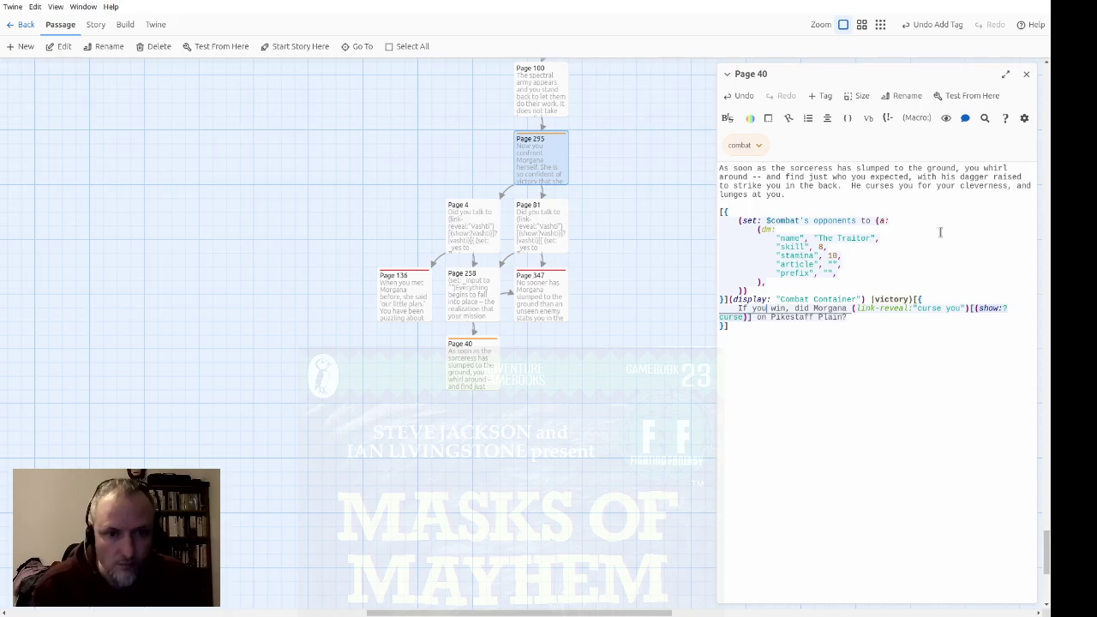
{"action": "key", "text": "shift+End"}
Replace Page 40's win question with a 'turn to <b>400</b>' link creating a new Page 400
{"action": "key", "text": "Delete"}
{"action": "type", "text": "continue to"}
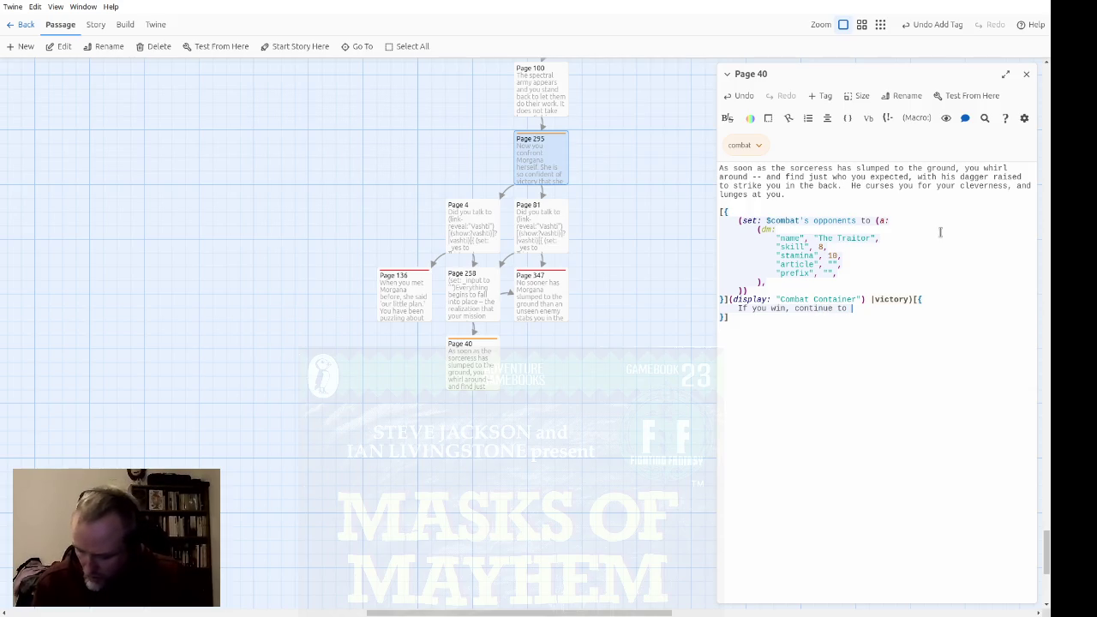
{"action": "key", "text": "BackSpace"}
{"action": "key", "text": "BackSpace"}
{"action": "key", "text": "BackSpace"}
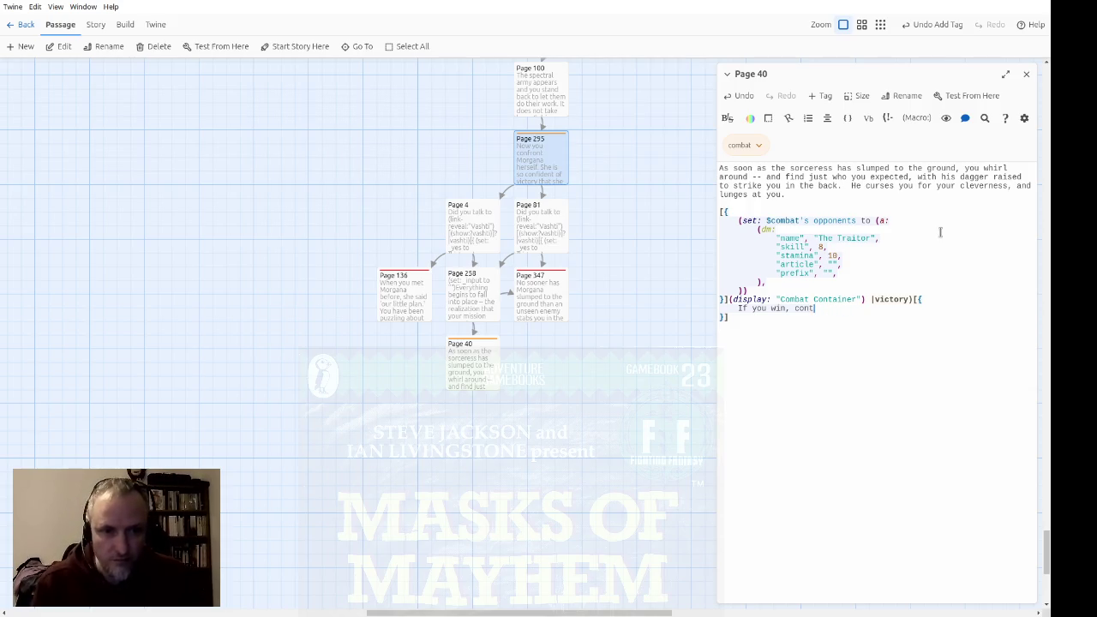
{"action": "type", "text": "turn t"}
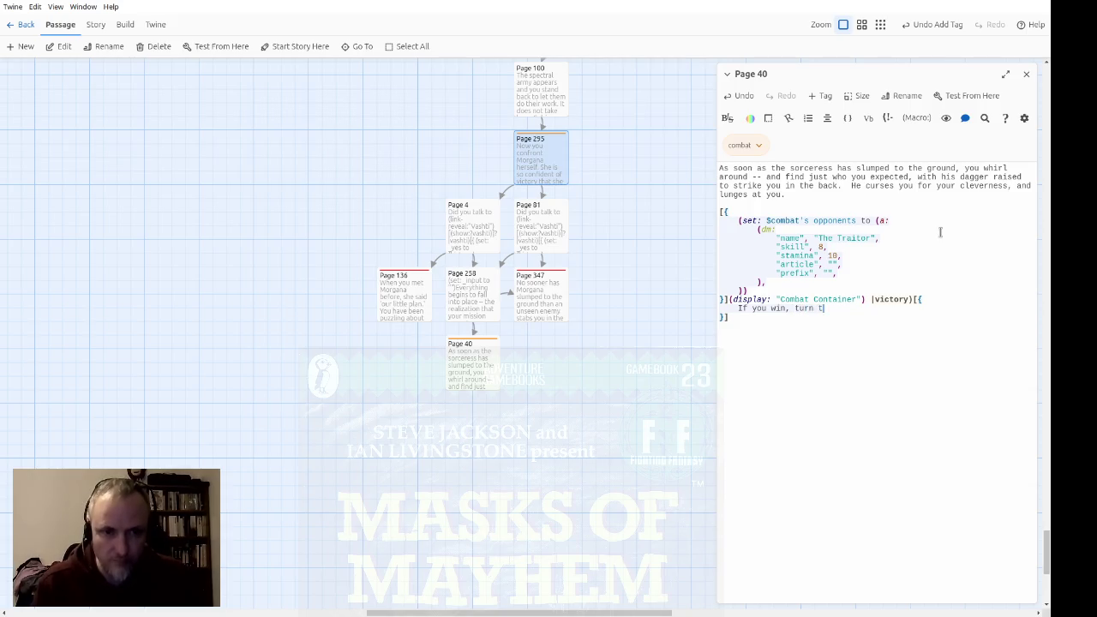
{"action": "type", "text": "o <b>400</b>"}
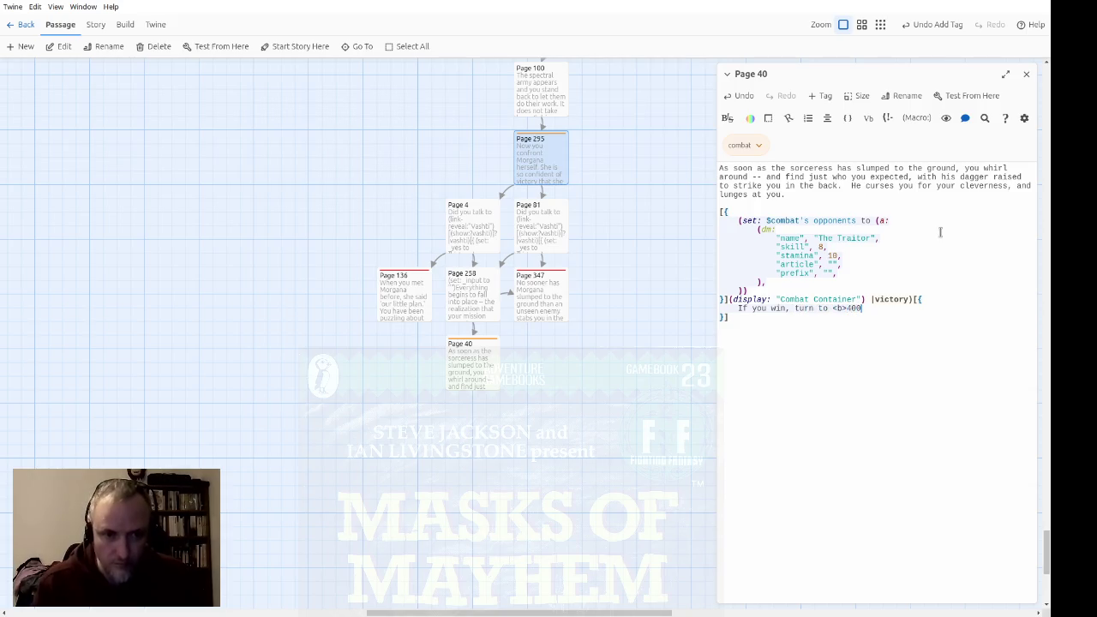
{"action": "key", "text": "Left"}
{"action": "key", "text": "Left"}
{"action": "key", "text": "Left"}
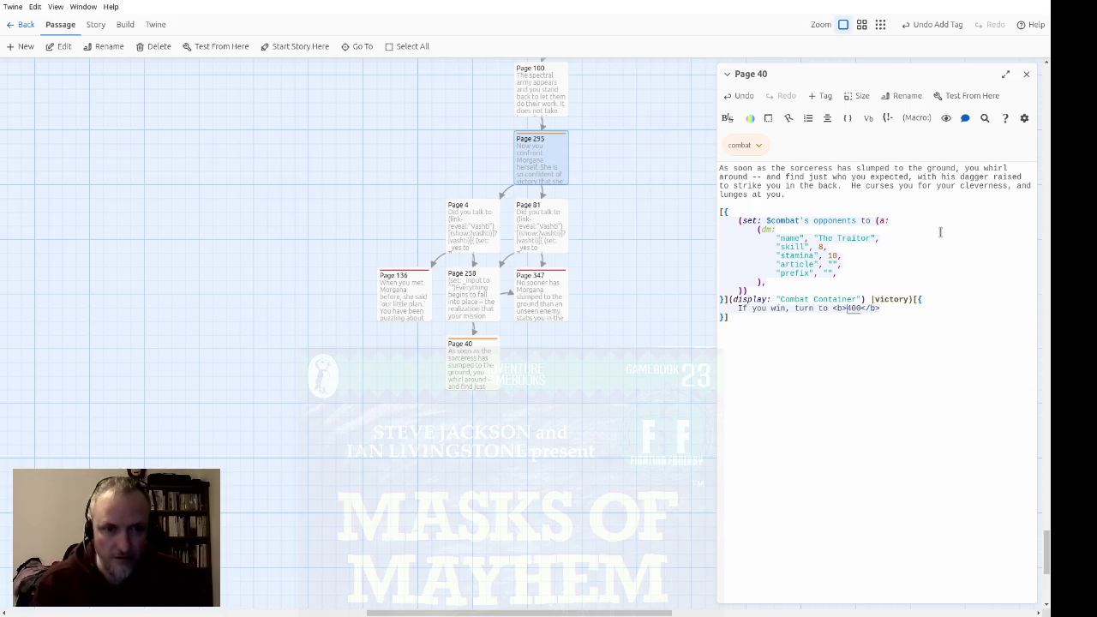
{"action": "type", "text": "[["}
{"action": "key", "text": "End"}
{"action": "type", "text": "age 400]]"}
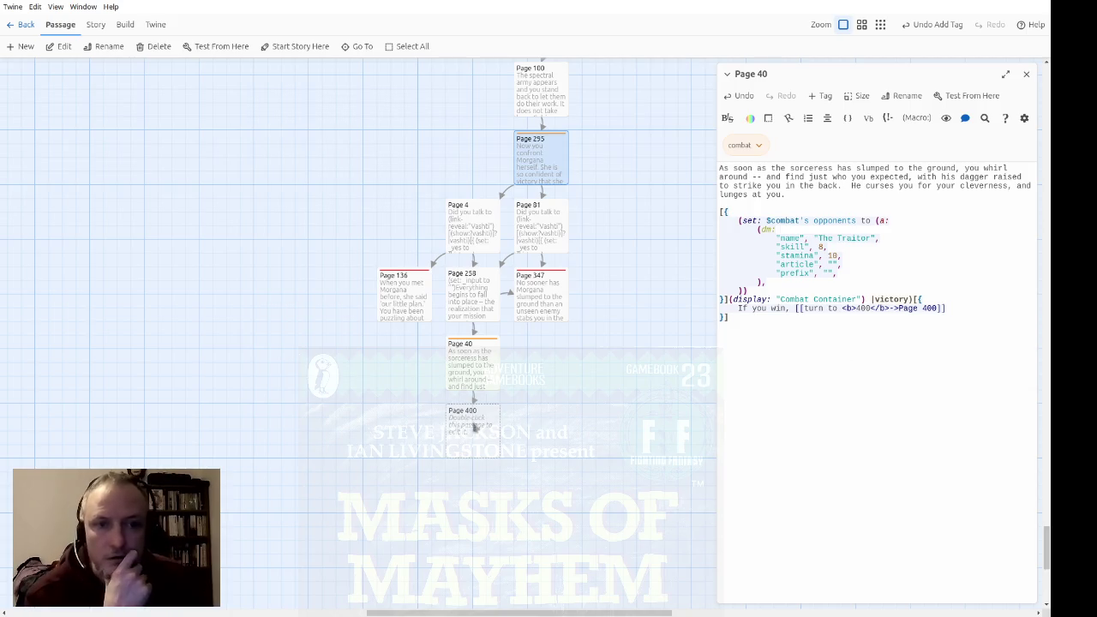
{"action": "double_click", "coordinate": [482, 426]}
Nudge the new Page 400 passage into place just below Page 40
{"action": "left_click", "coordinate": [858, 120]}
{"action": "left_click_drag", "start_coordinate": [540, 463], "coordinate": [494, 474]}
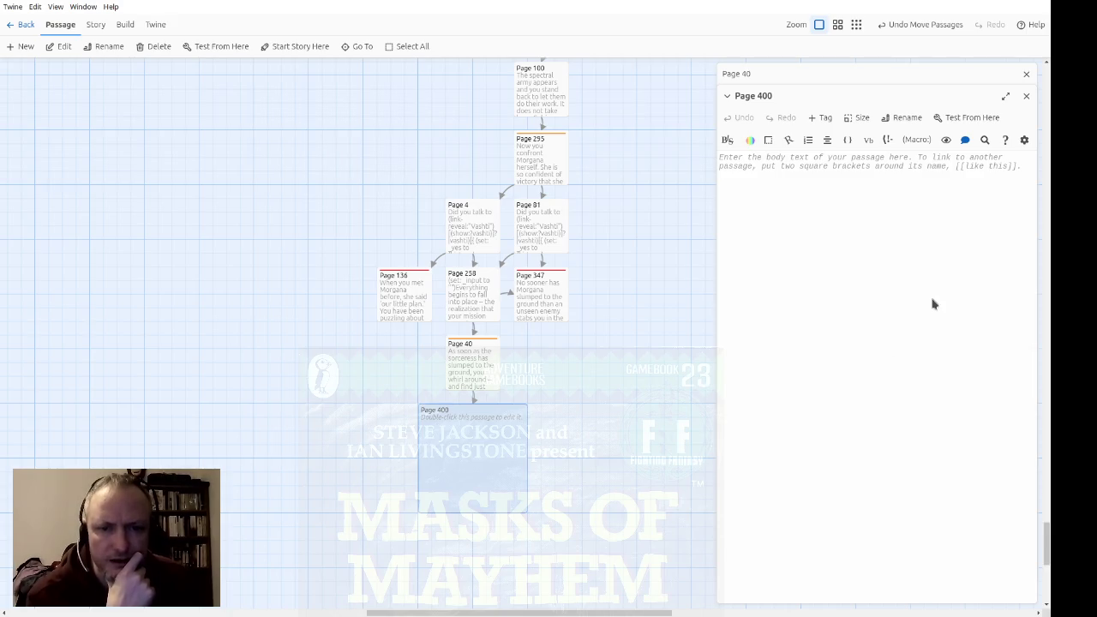
{"action": "left_click", "coordinate": [1026, 96]}
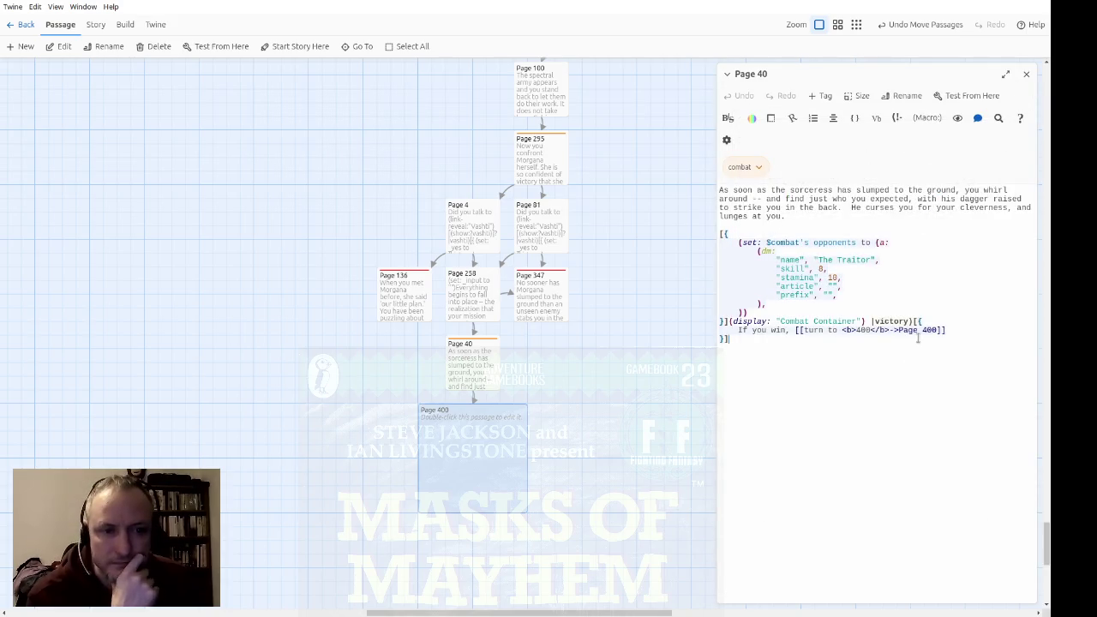
{"action": "left_click", "coordinate": [1026, 75]}
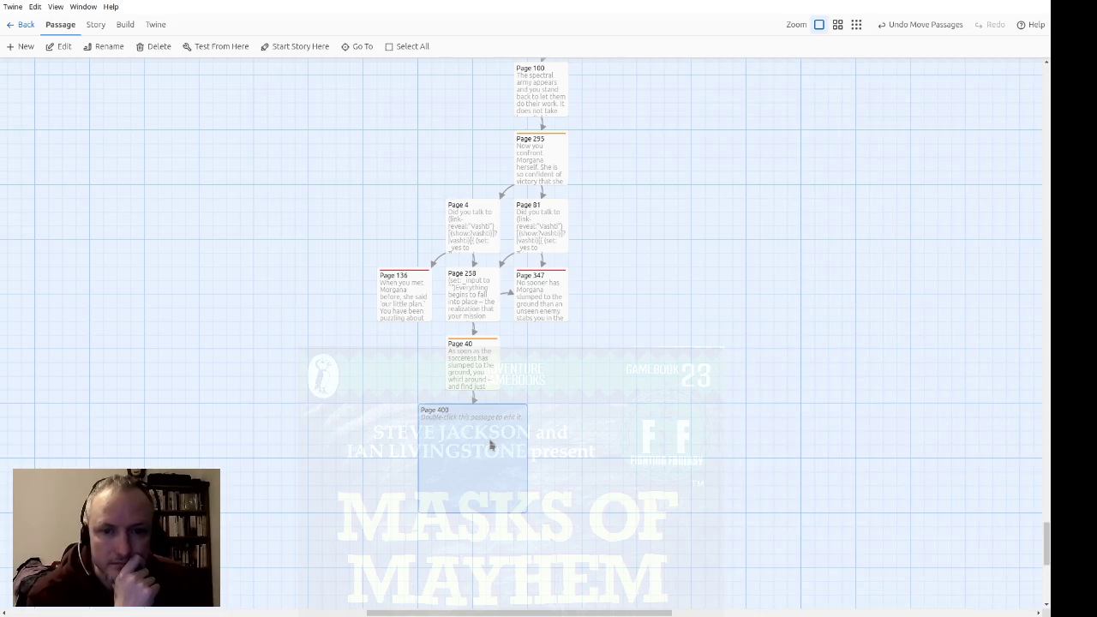
Write Page 400's 'Victory is yours!' ending, closing with ($dotdotdot:"lifetime")
{"action": "double_click", "coordinate": [490, 443]}
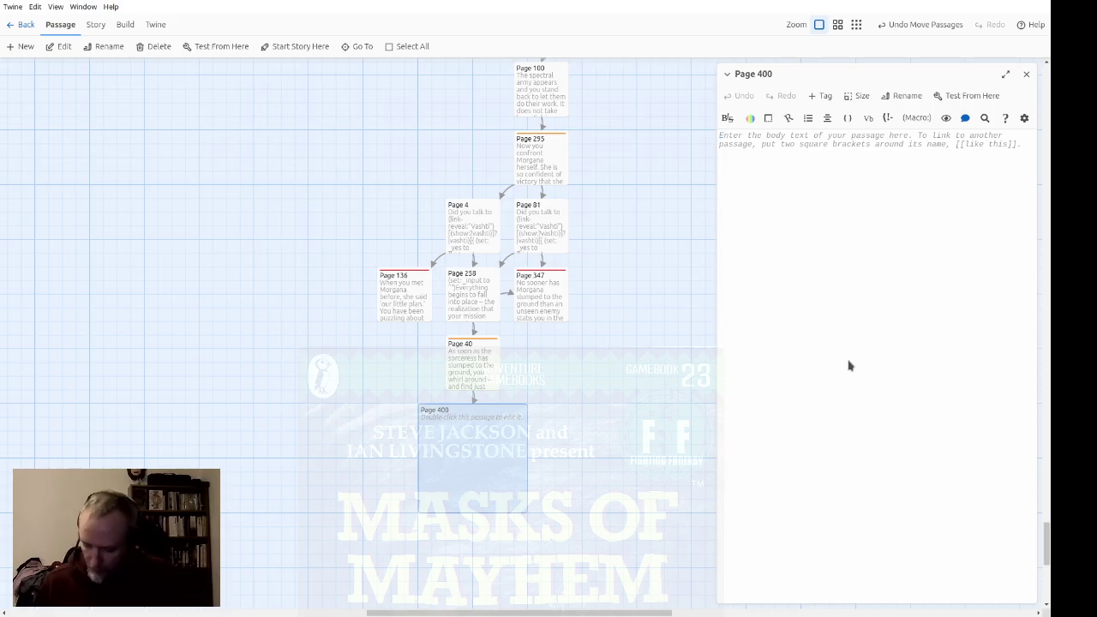
{"action": "type", "text": "Victory "}
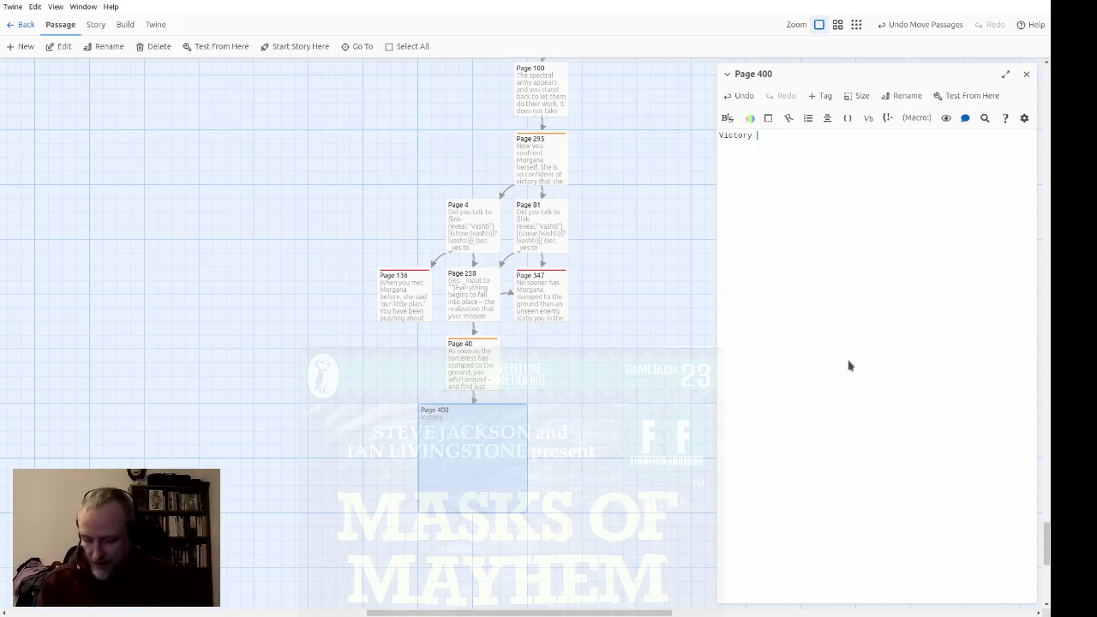
{"action": "type", "text": "is you"}
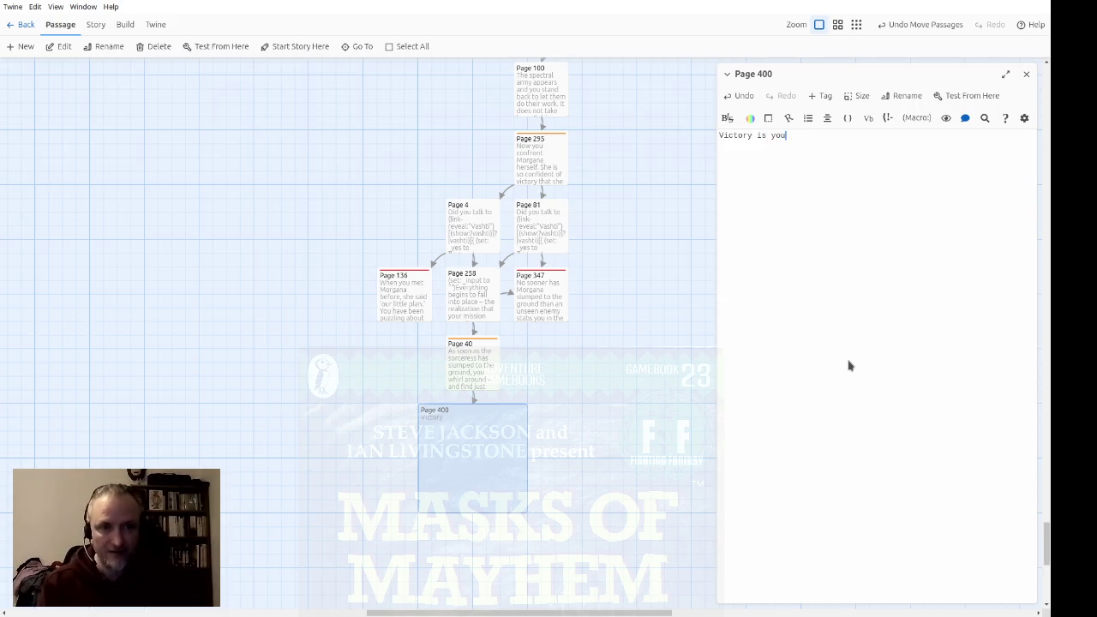
{"action": "type", "text": "rs"}
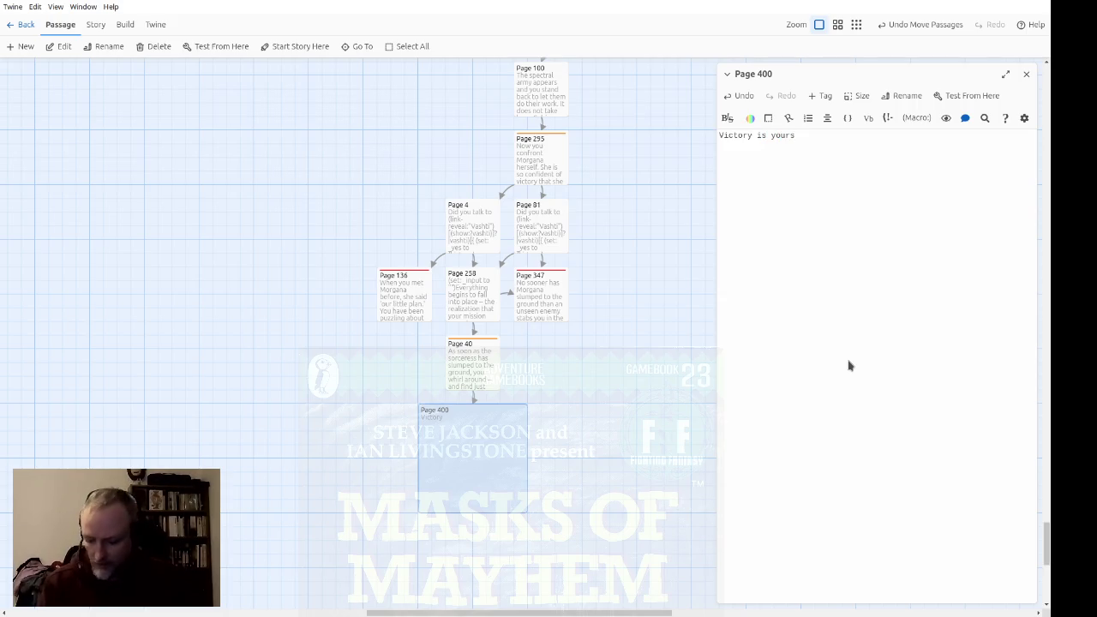
{"action": "type", "text": "!  The Masks of Mayhem"}
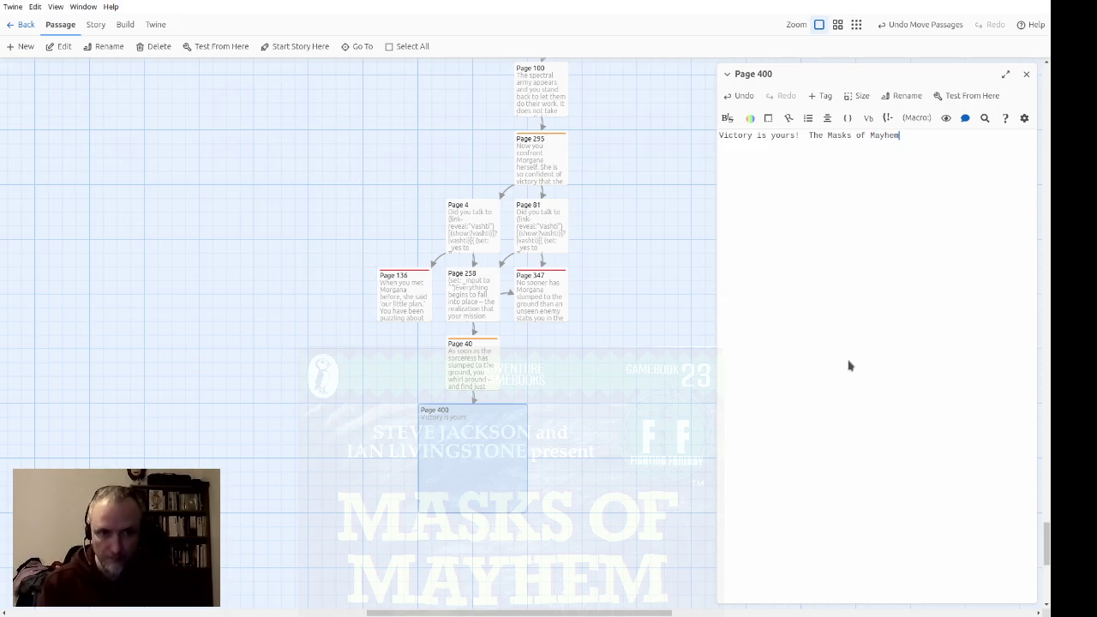
{"action": "type", "text": " w"}
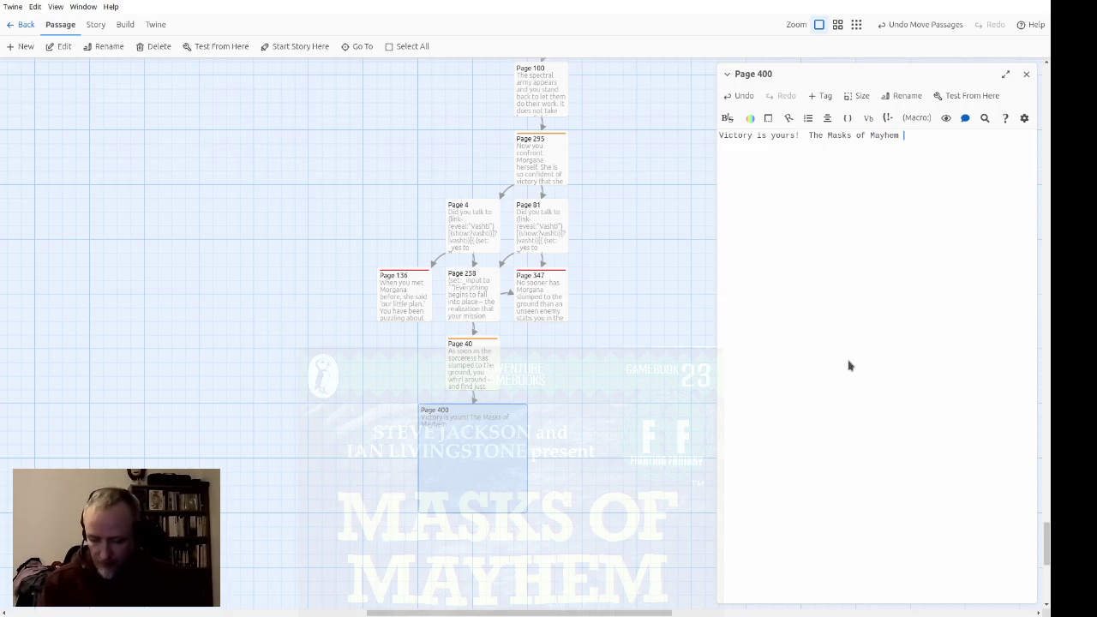
{"action": "type", "text": "ill not"}
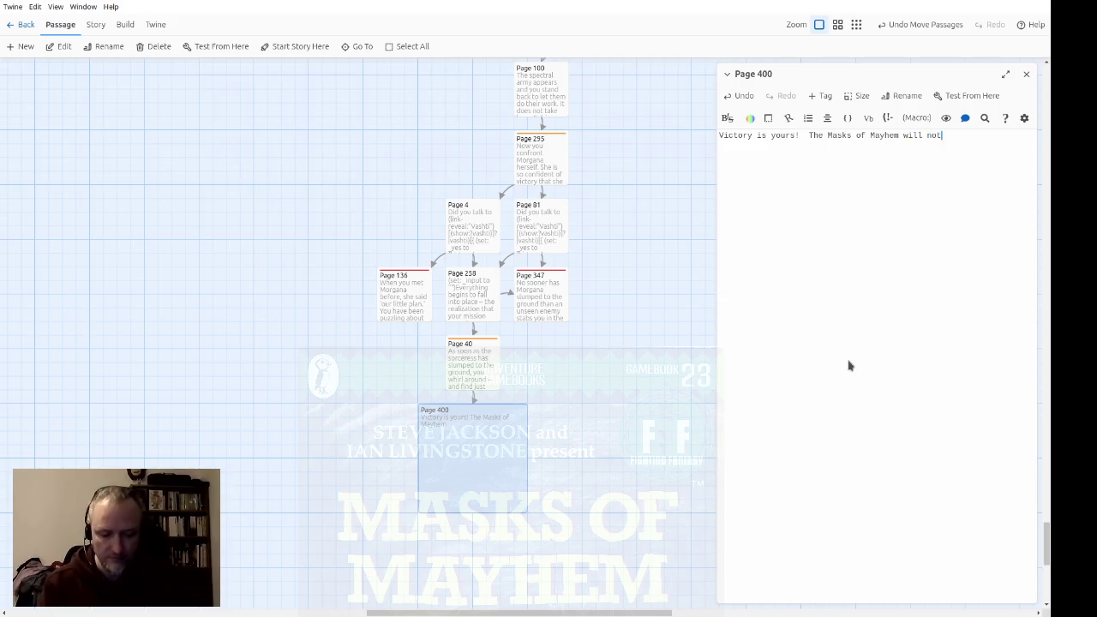
{"action": "type", "text": " be released "}
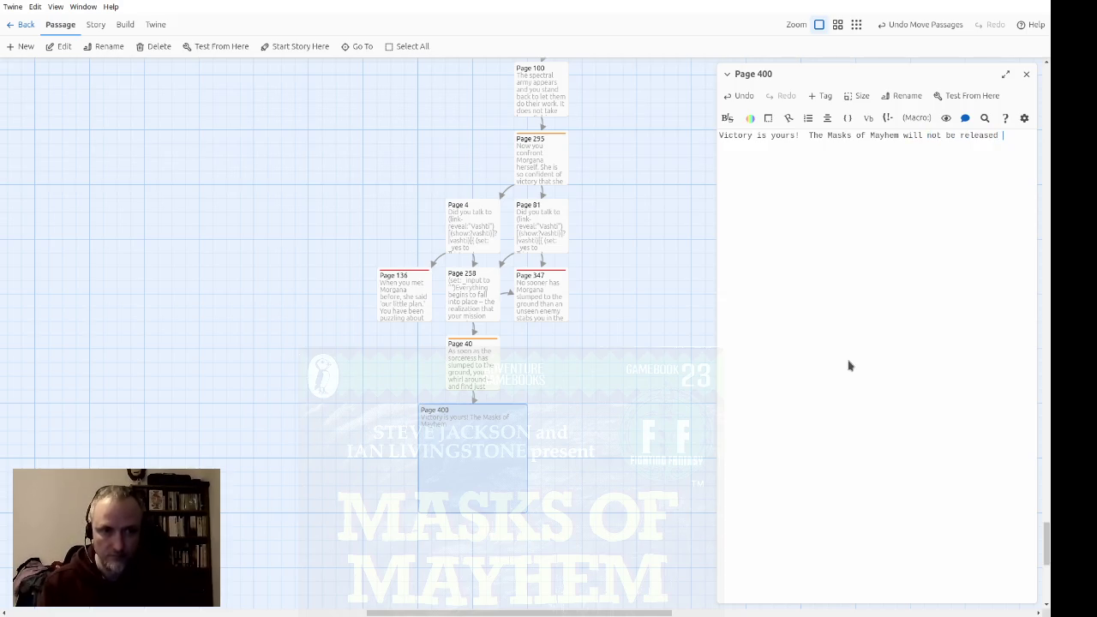
{"action": "type", "text": "upon the lan"}
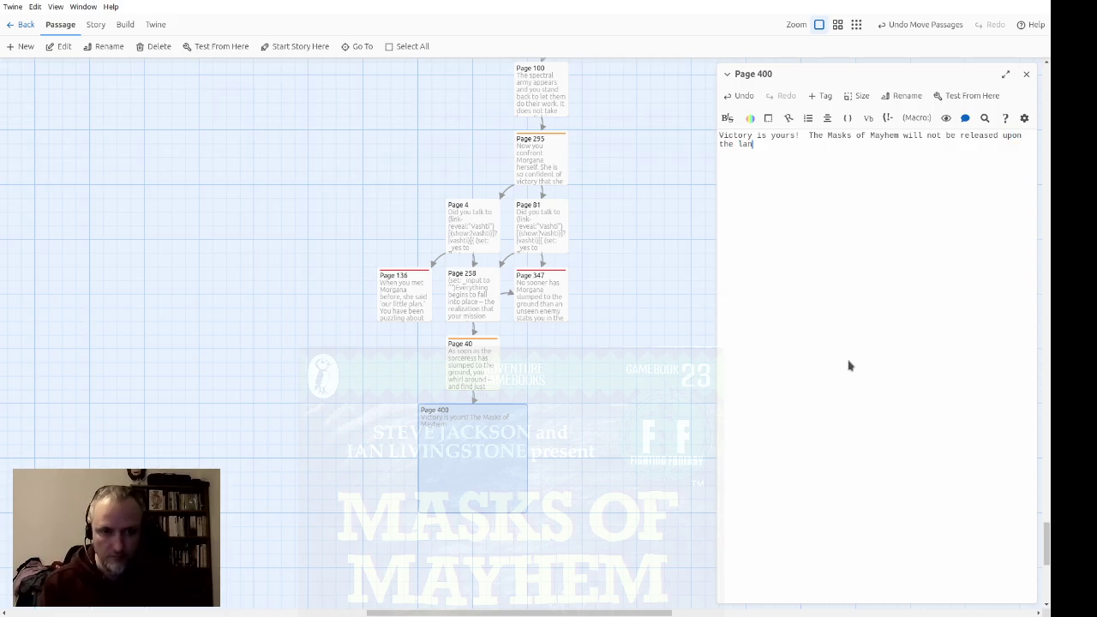
{"action": "type", "text": "d -- at any rate, "}
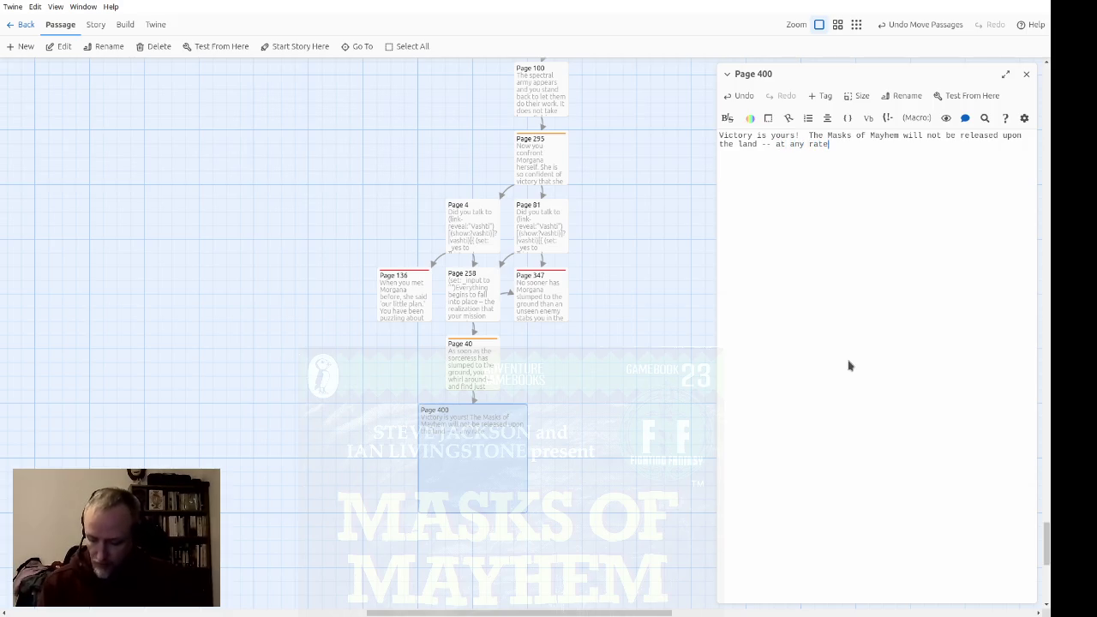
{"action": "type", "text": "not"}
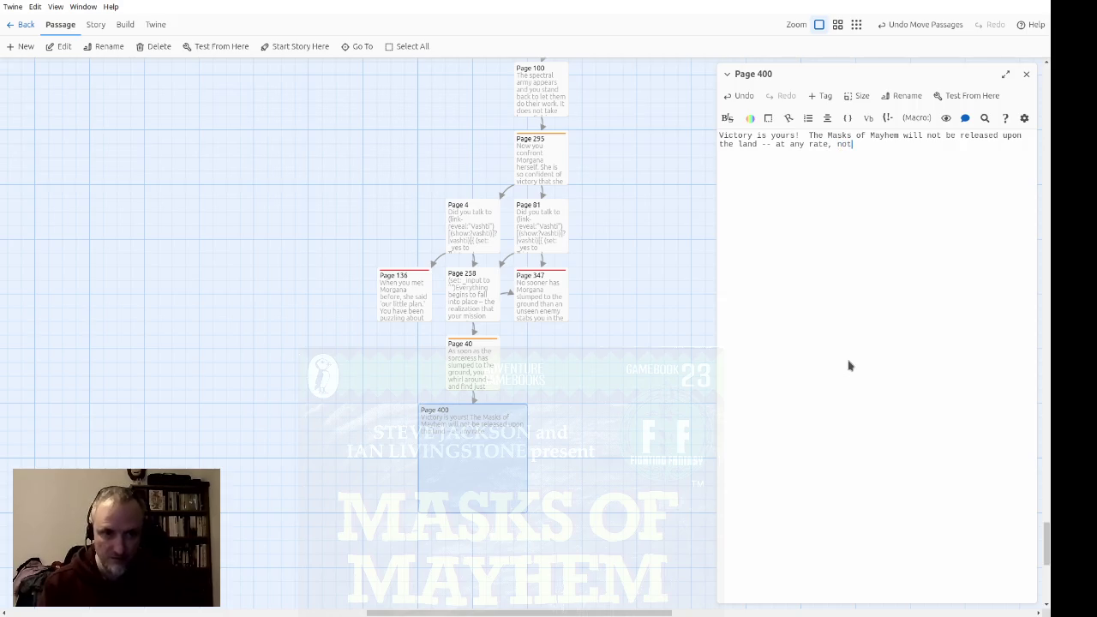
{"action": "type", "text": " in your lifetime"}
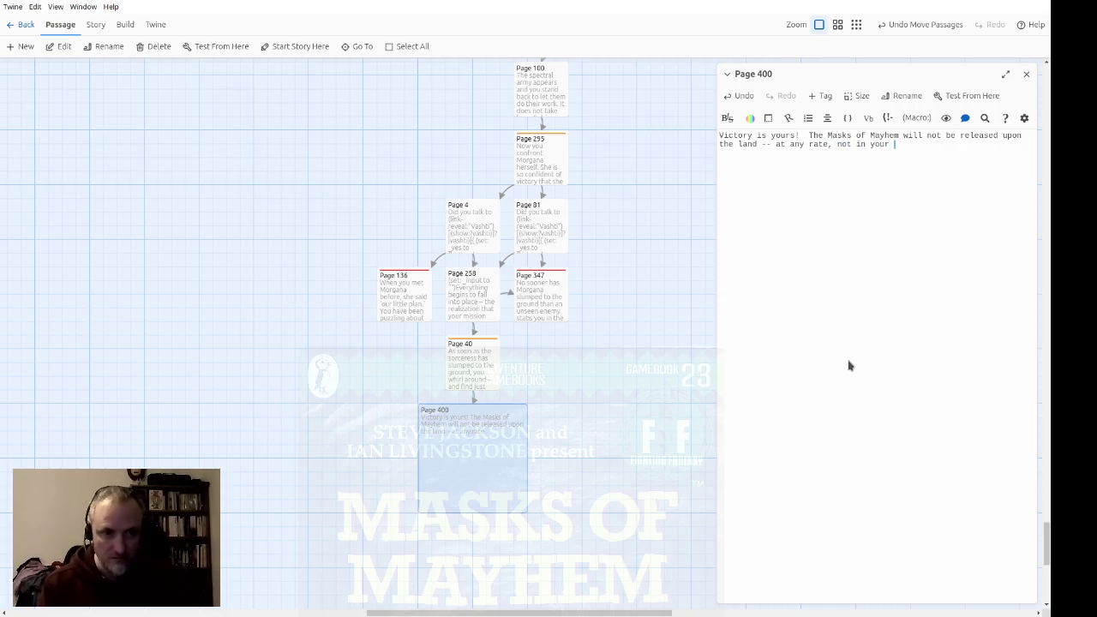
{"action": "key", "text": "ctrl+Left"}
{"action": "key", "text": "Left"}
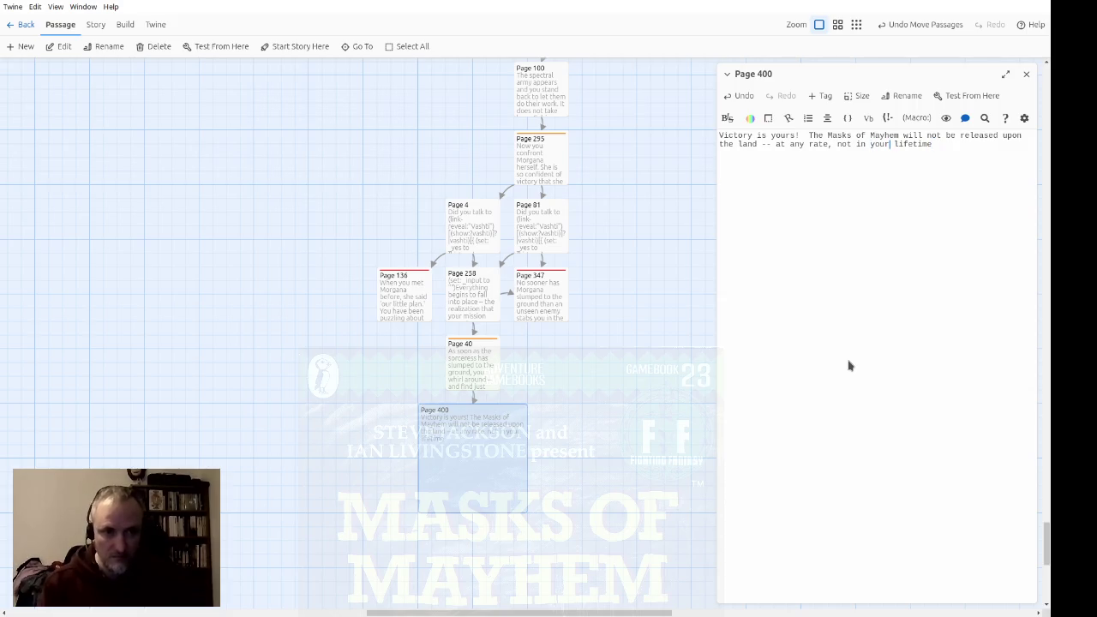
{"action": "type", "text": "($"}
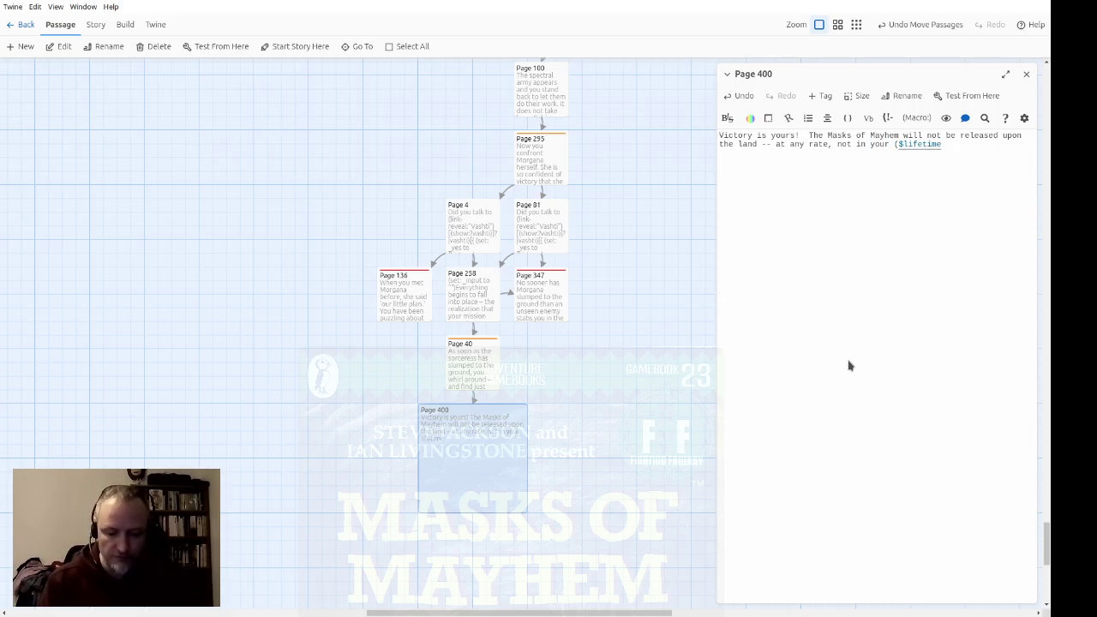
{"action": "type", "text": "dotdotdot:"}
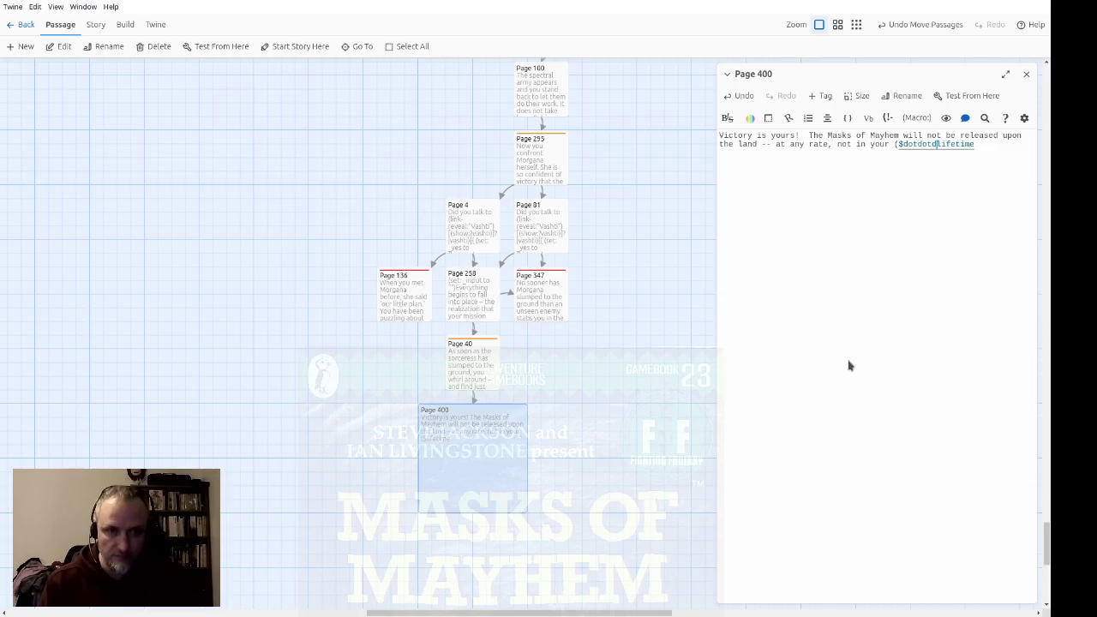
{"action": "type", "text": "\""}
{"action": "key", "text": "End"}
{"action": "type", "text": "\")"}
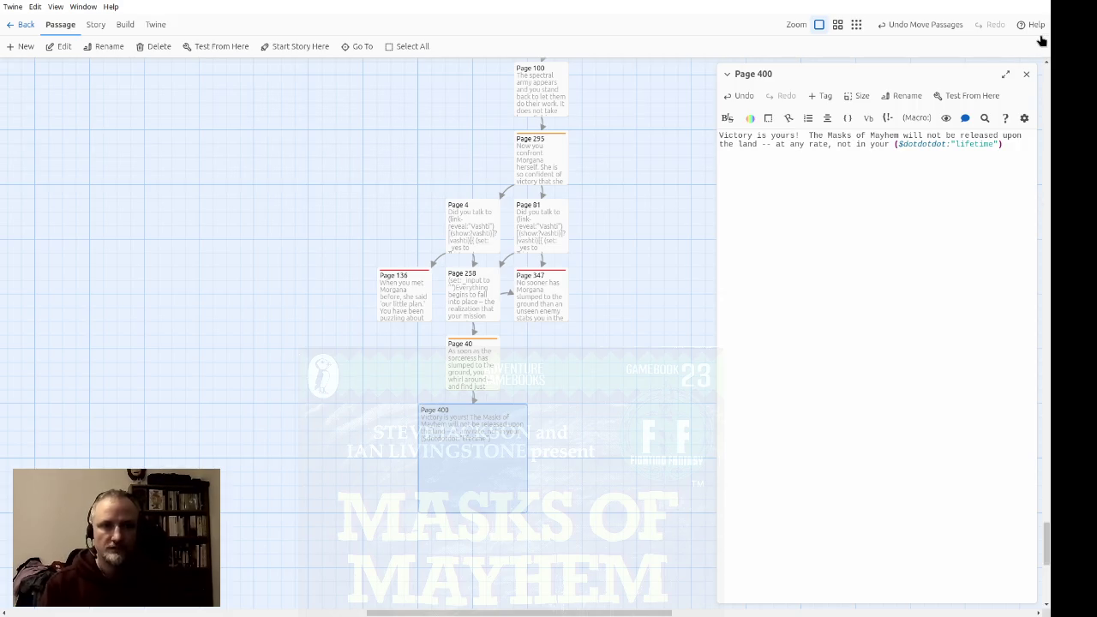
{"action": "left_click", "coordinate": [932, 187]}
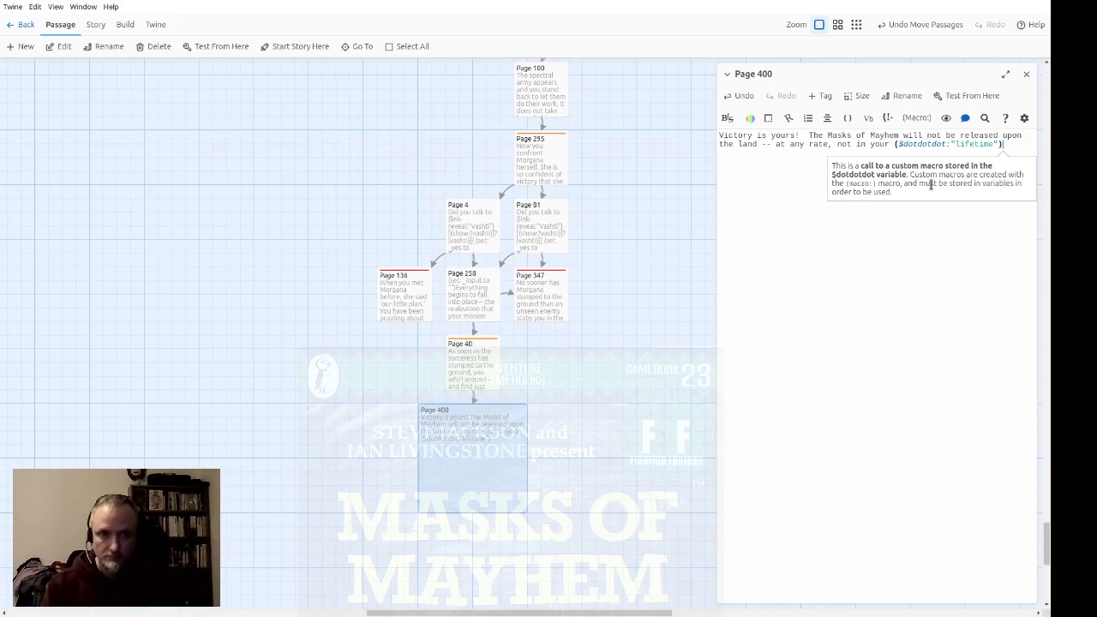
{"action": "key", "text": "ctrl+Home"}
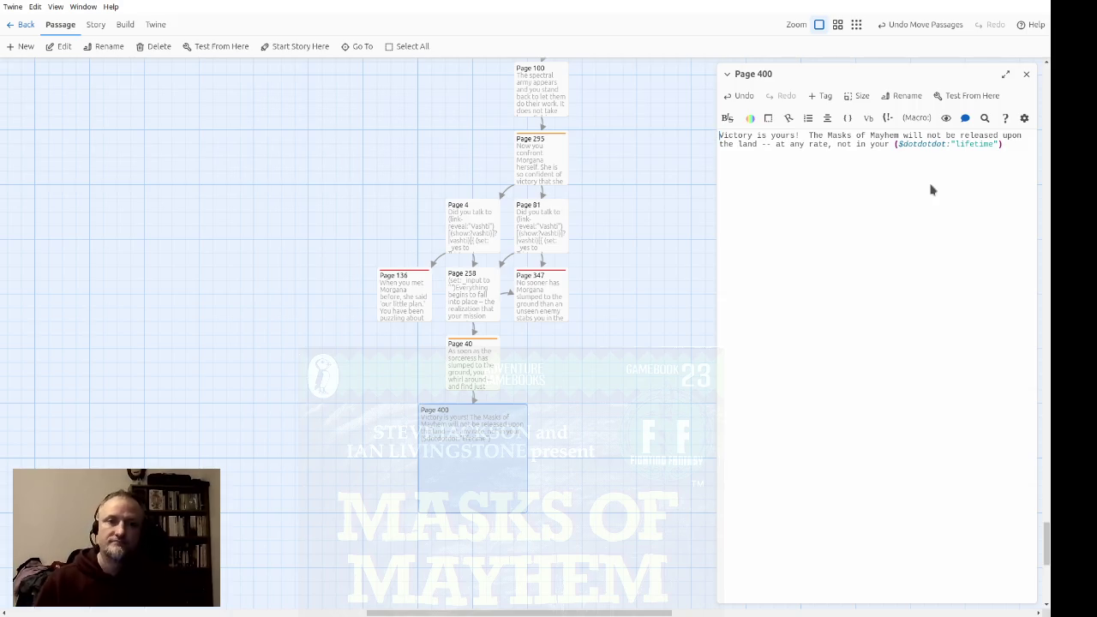
{"action": "scroll", "coordinate": [641, 287], "scroll_direction": "up", "scroll_amount": 10}
{"action": "scroll", "coordinate": [641, 295], "scroll_direction": "up", "scroll_amount": 10}
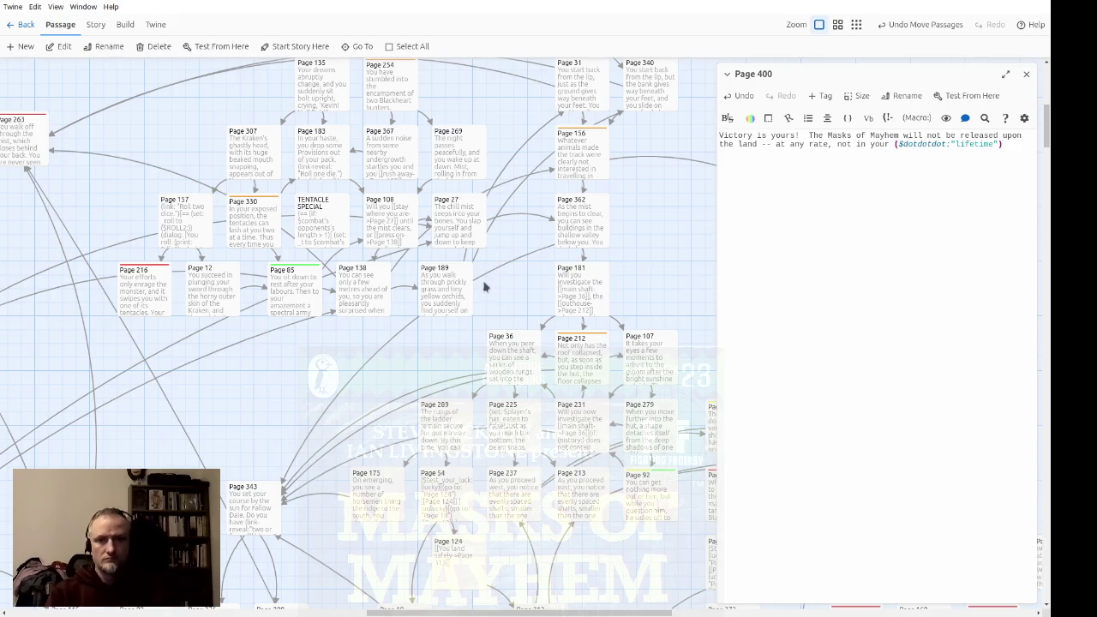
{"action": "left_click", "coordinate": [856, 25]}
{"action": "scroll", "coordinate": [442, 287], "scroll_direction": "down", "scroll_amount": 10}
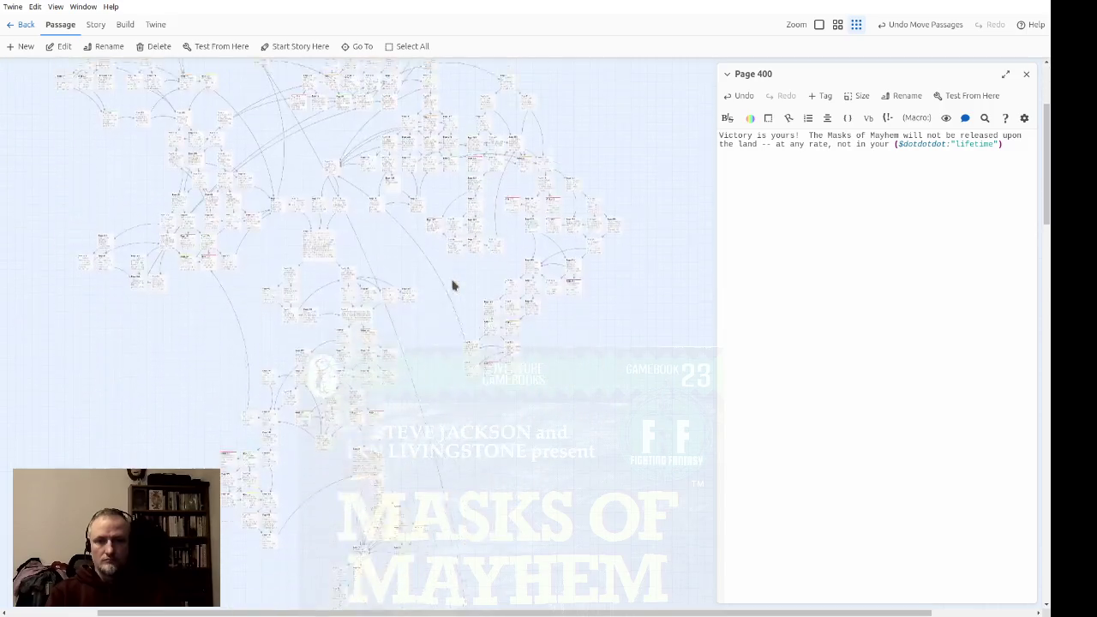
{"action": "scroll", "coordinate": [566, 308], "scroll_direction": "down", "scroll_amount": 10}
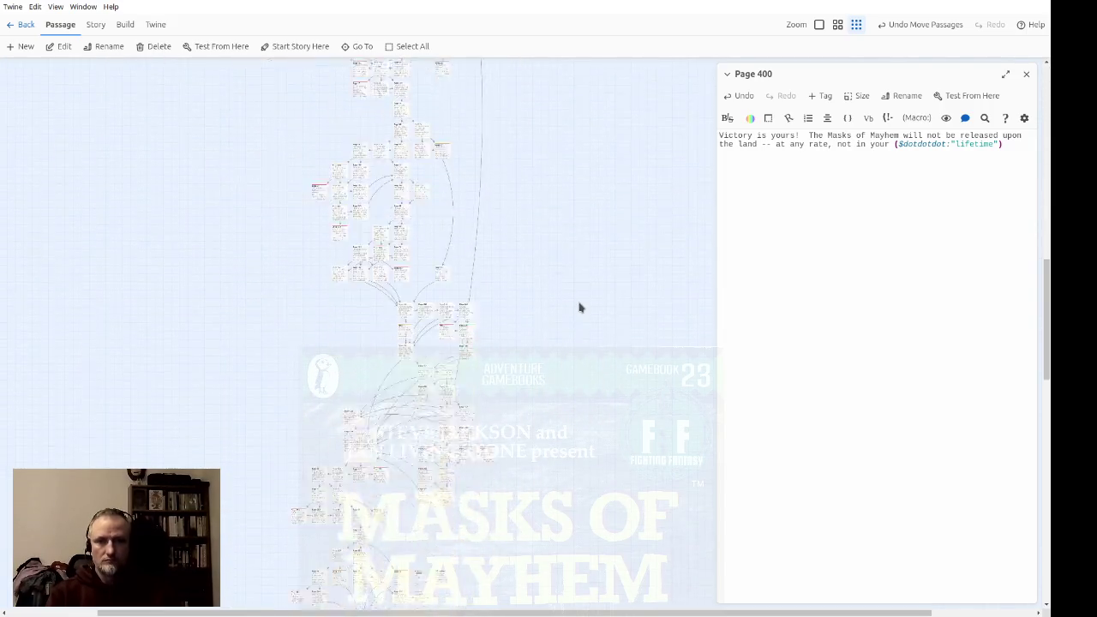
{"action": "scroll", "coordinate": [566, 317], "scroll_direction": "up", "scroll_amount": 10}
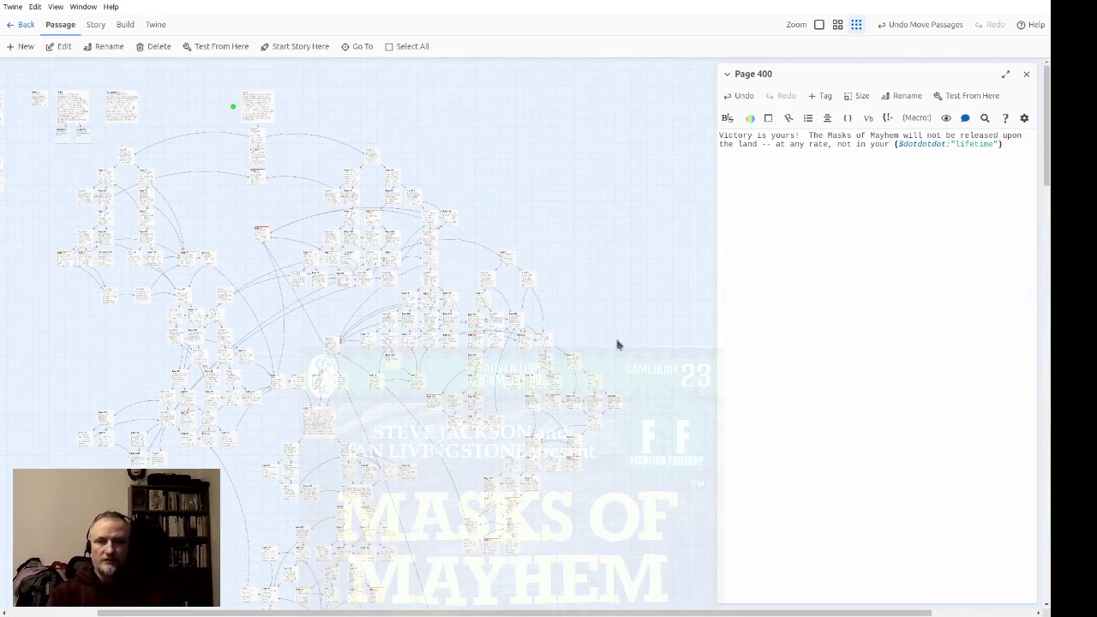
{"action": "scroll", "coordinate": [647, 373], "scroll_direction": "down", "scroll_amount": 2}
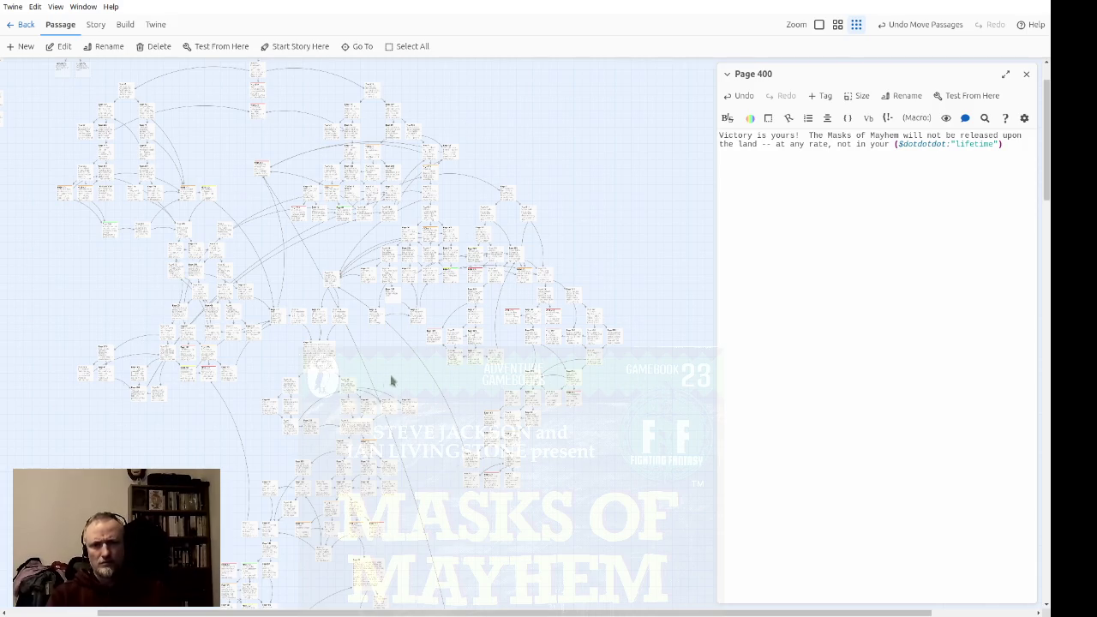
{"action": "scroll", "coordinate": [409, 360], "scroll_direction": "down", "scroll_amount": 15}
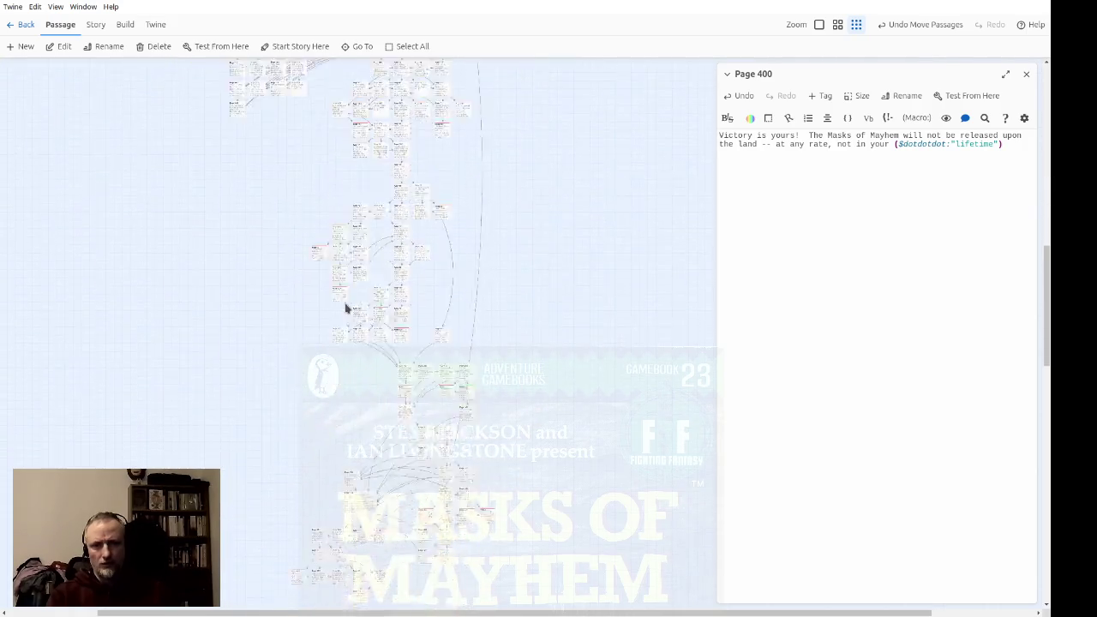
{"action": "scroll", "coordinate": [394, 360], "scroll_direction": "down", "scroll_amount": 5}
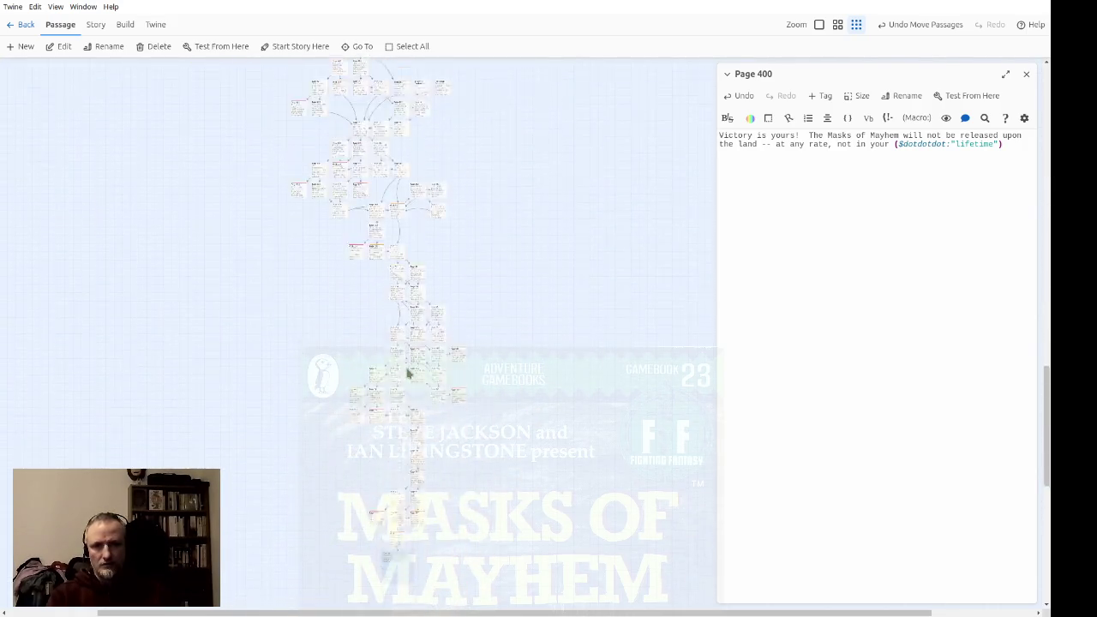
{"action": "scroll", "coordinate": [383, 369], "scroll_direction": "up", "scroll_amount": 10}
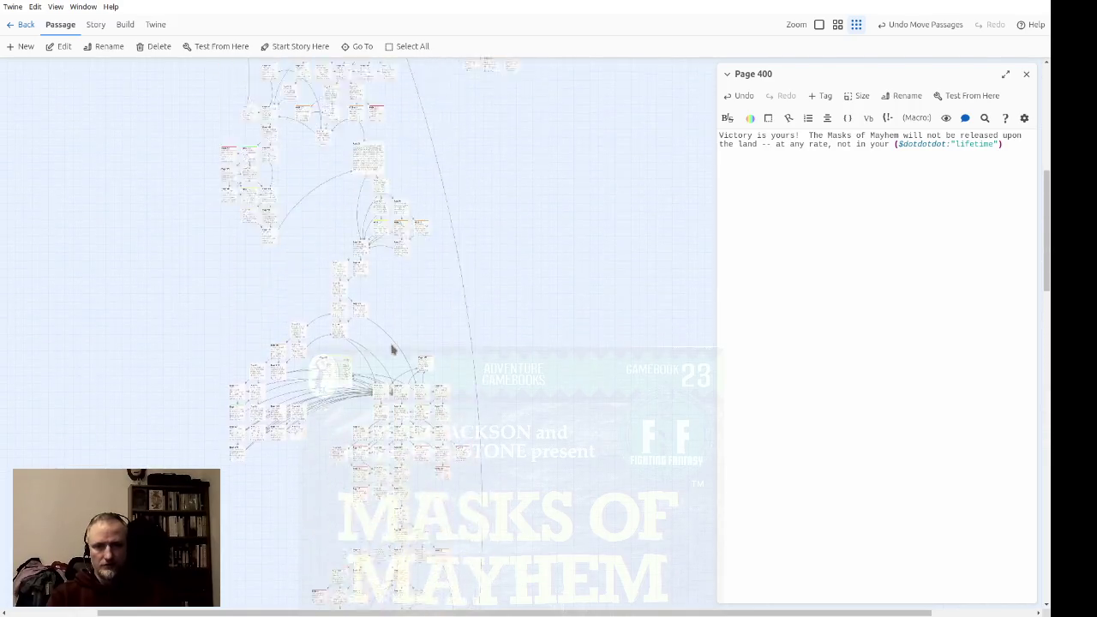
{"action": "scroll", "coordinate": [392, 328], "scroll_direction": "down", "scroll_amount": 5}
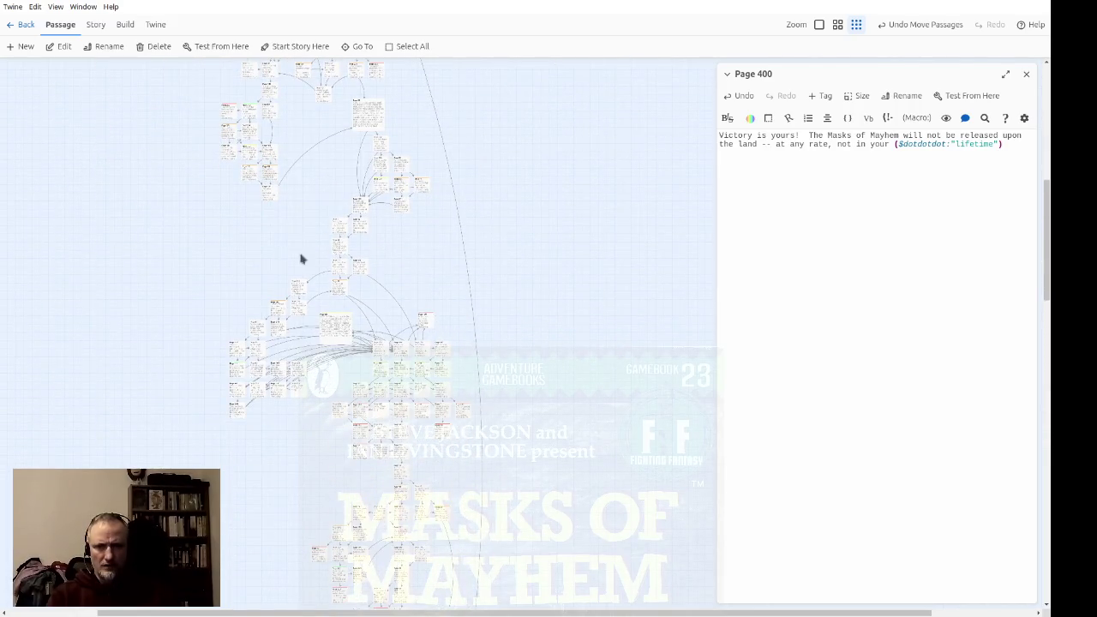
{"action": "scroll", "coordinate": [388, 301], "scroll_direction": "down", "scroll_amount": 5}
{"action": "scroll", "coordinate": [389, 308], "scroll_direction": "down", "scroll_amount": 5}
{"action": "scroll", "coordinate": [517, 283], "scroll_direction": "up", "scroll_amount": 5}
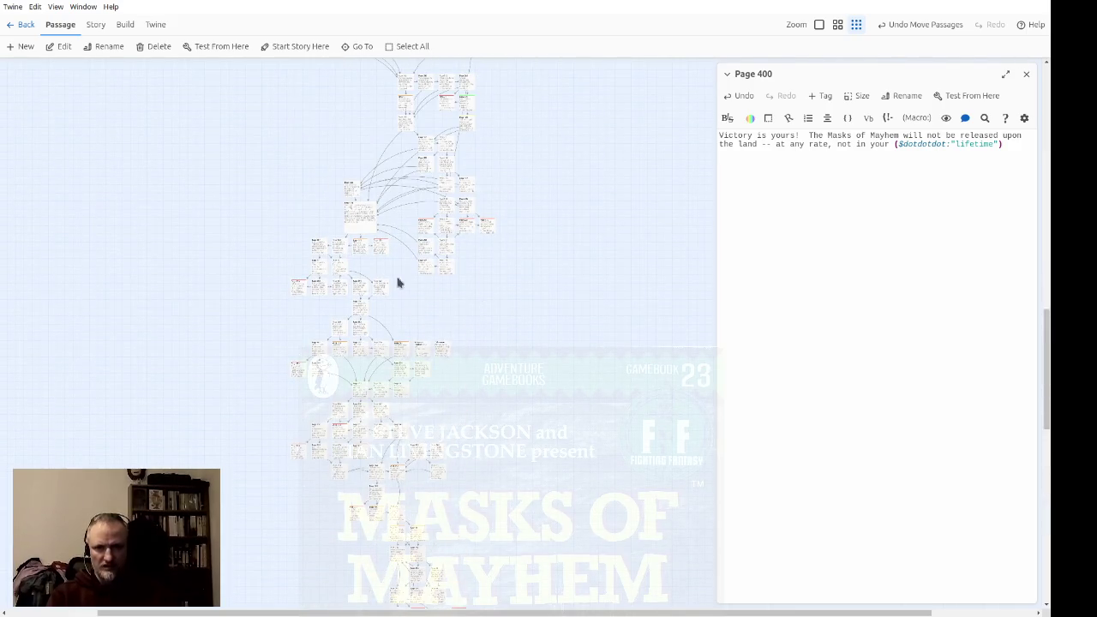
{"action": "scroll", "coordinate": [360, 230], "scroll_direction": "down", "scroll_amount": 2}
{"action": "scroll", "coordinate": [369, 273], "scroll_direction": "up", "scroll_amount": 3}
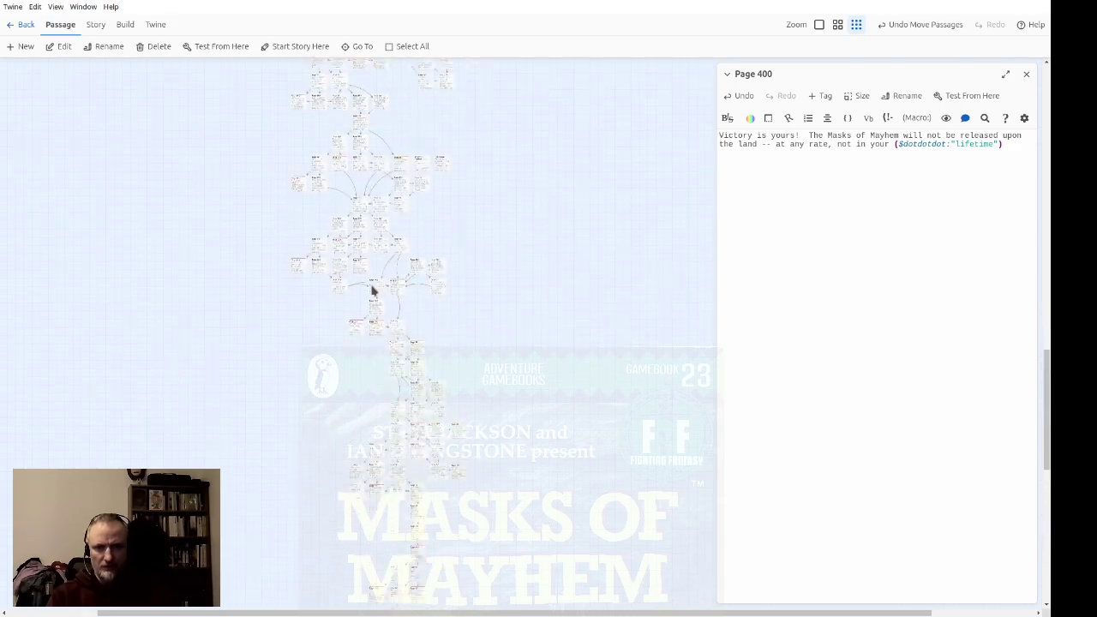
{"action": "scroll", "coordinate": [531, 339], "scroll_direction": "up", "scroll_amount": 2}
{"action": "scroll", "coordinate": [523, 347], "scroll_direction": "up", "scroll_amount": 4}
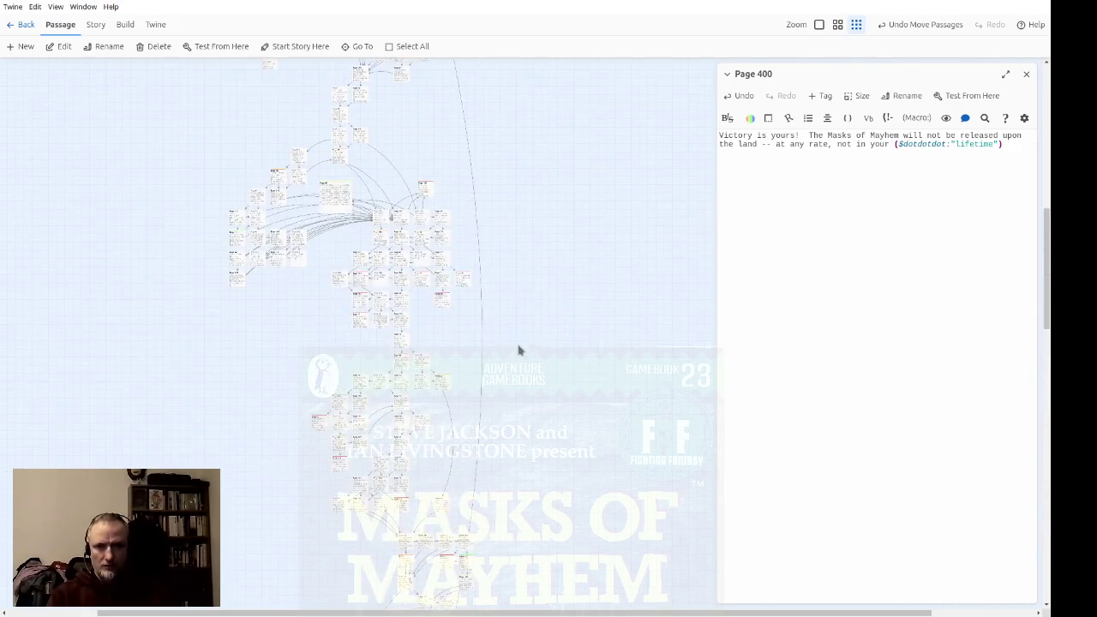
{"action": "scroll", "coordinate": [555, 317], "scroll_direction": "up", "scroll_amount": 1}
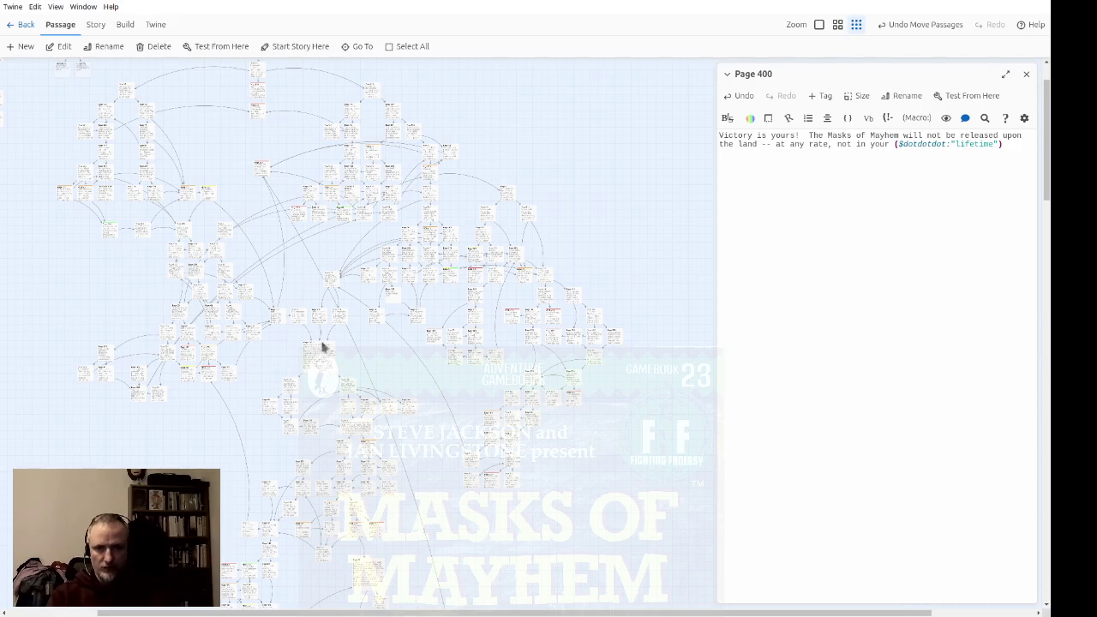
{"action": "scroll", "coordinate": [321, 344], "scroll_direction": "down", "scroll_amount": 5}
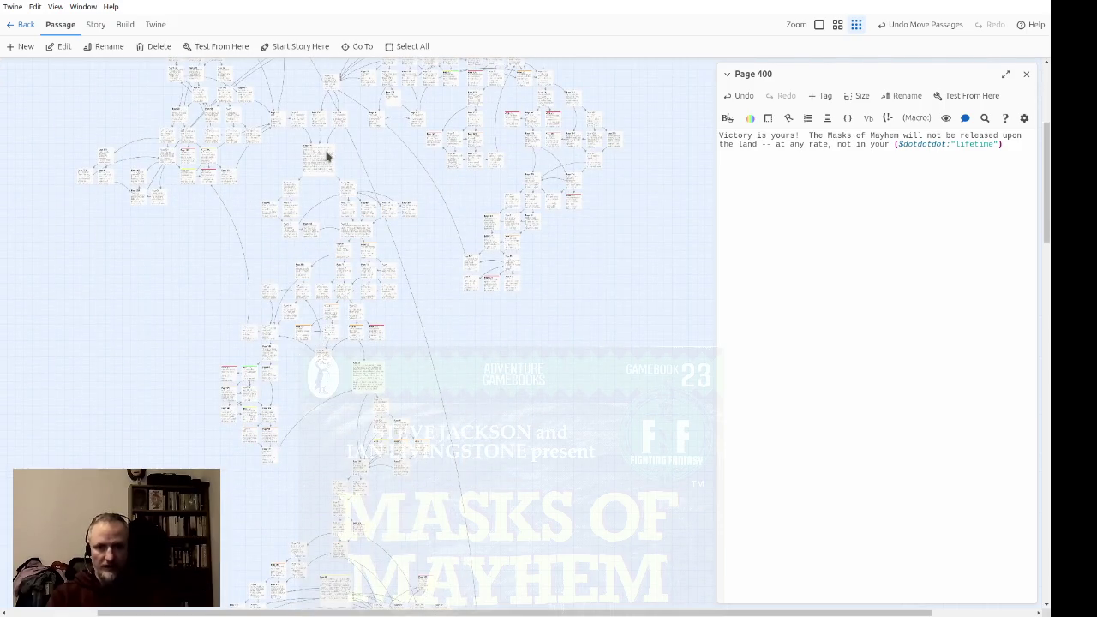
{"action": "scroll", "coordinate": [294, 259], "scroll_direction": "down", "scroll_amount": 5}
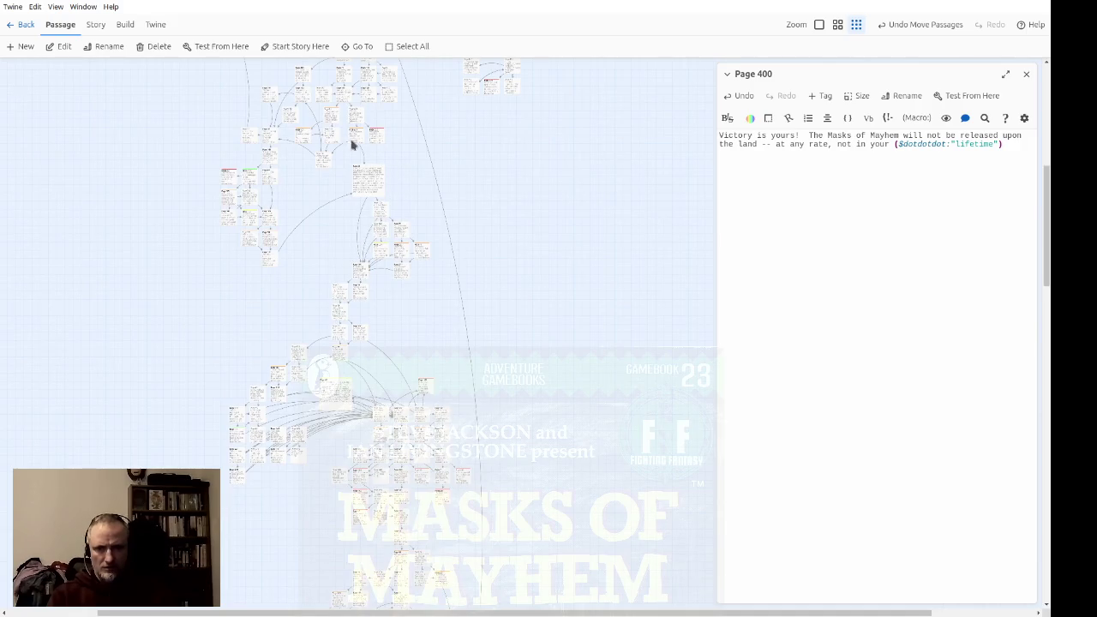
{"action": "scroll", "coordinate": [369, 214], "scroll_direction": "down", "scroll_amount": 8}
{"action": "scroll", "coordinate": [475, 225], "scroll_direction": "up", "scroll_amount": 3}
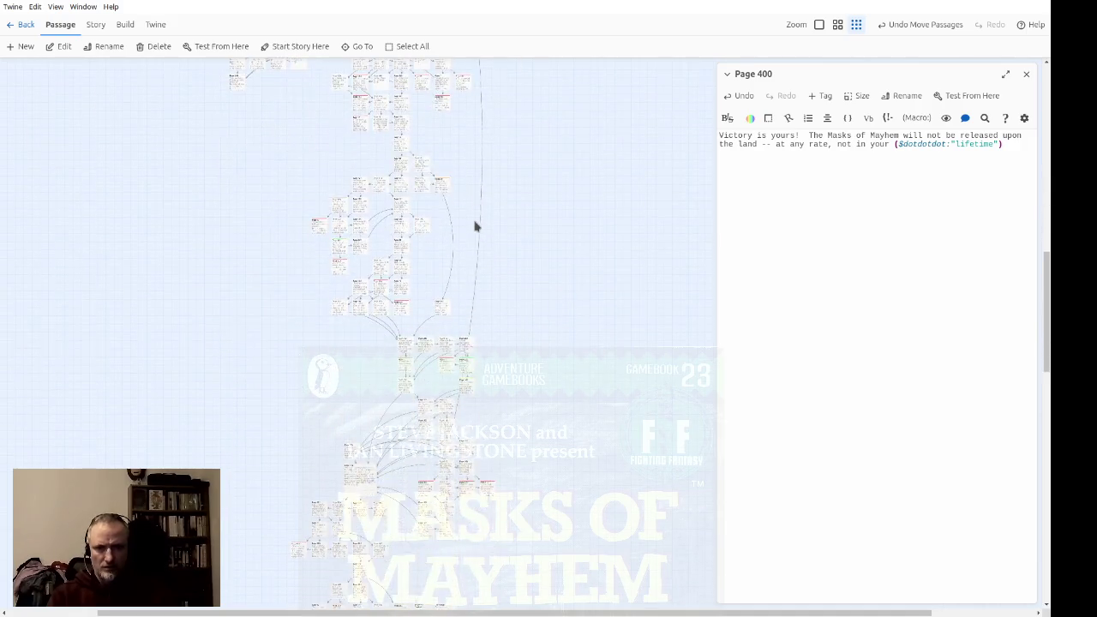
Inspect the Page 80 and Page 374 passages on the story map
{"action": "double_click", "coordinate": [338, 201]}
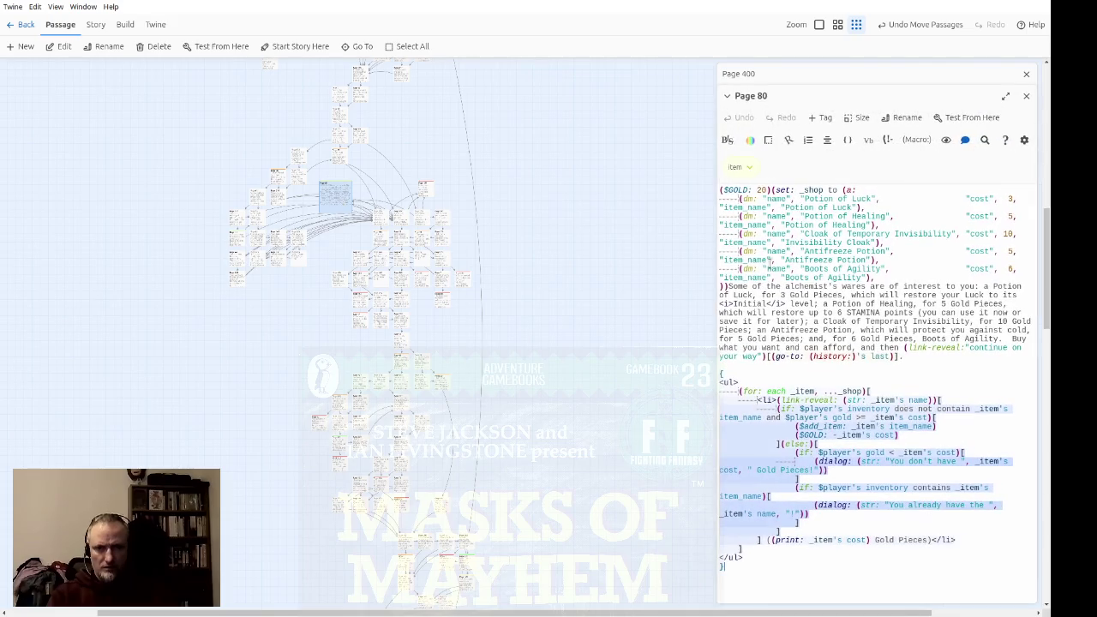
{"action": "left_click", "coordinate": [1026, 96]}
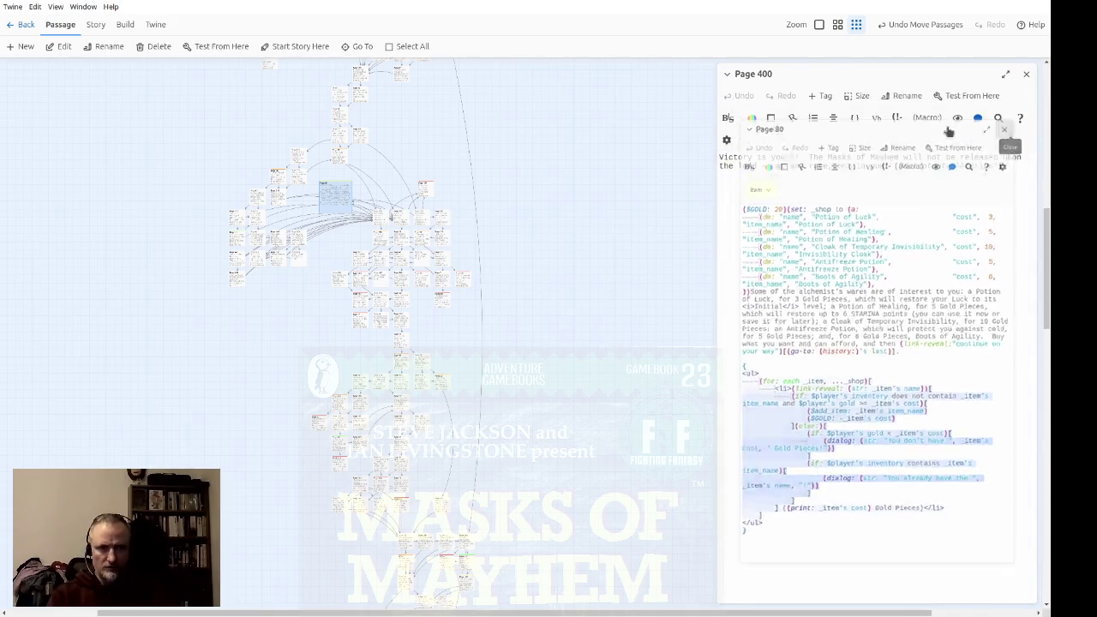
{"action": "scroll", "coordinate": [471, 234], "scroll_direction": "down", "scroll_amount": 3}
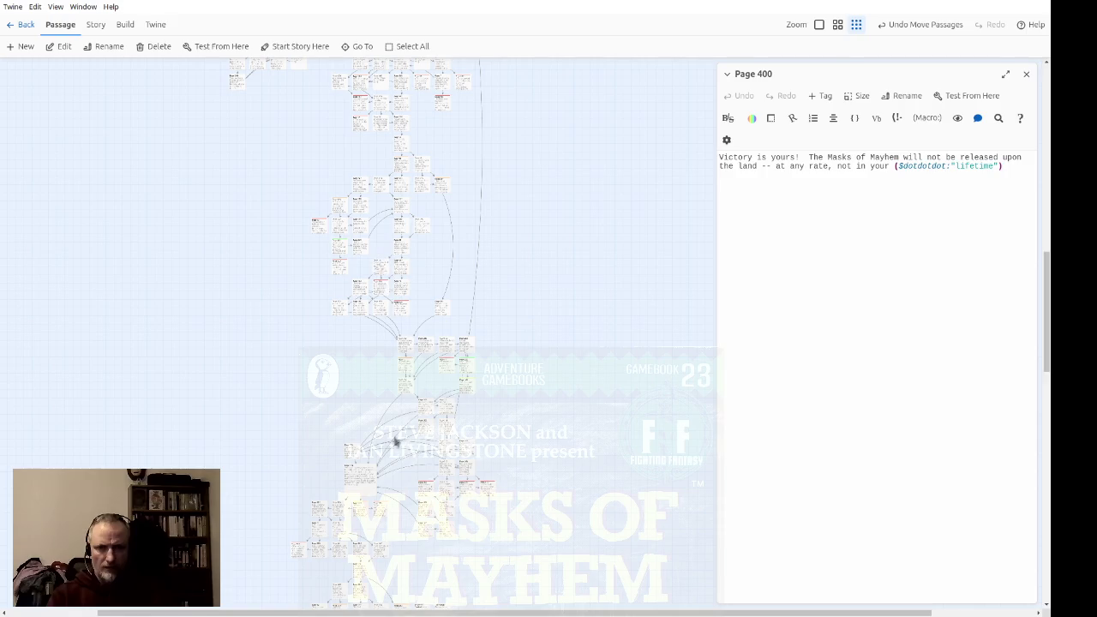
{"action": "left_click", "coordinate": [371, 491]}
{"action": "scroll", "coordinate": [621, 317], "scroll_direction": "down", "scroll_amount": 3}
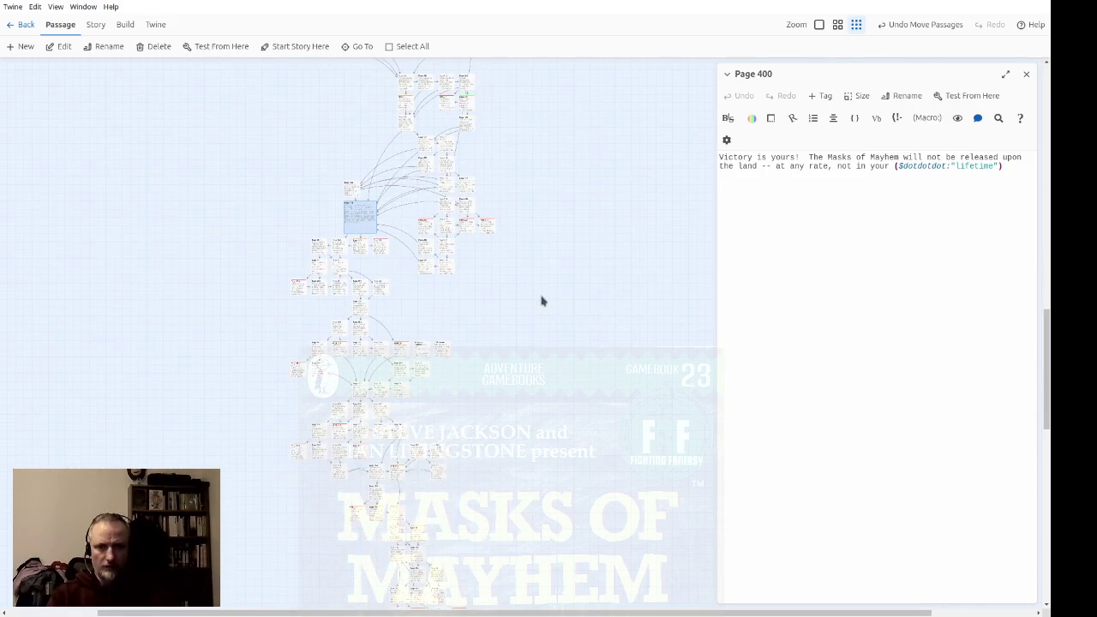
{"action": "scroll", "coordinate": [541, 300], "scroll_direction": "down", "scroll_amount": 3}
{"action": "scroll", "coordinate": [540, 300], "scroll_direction": "up", "scroll_amount": 3}
{"action": "double_click", "coordinate": [370, 233]}
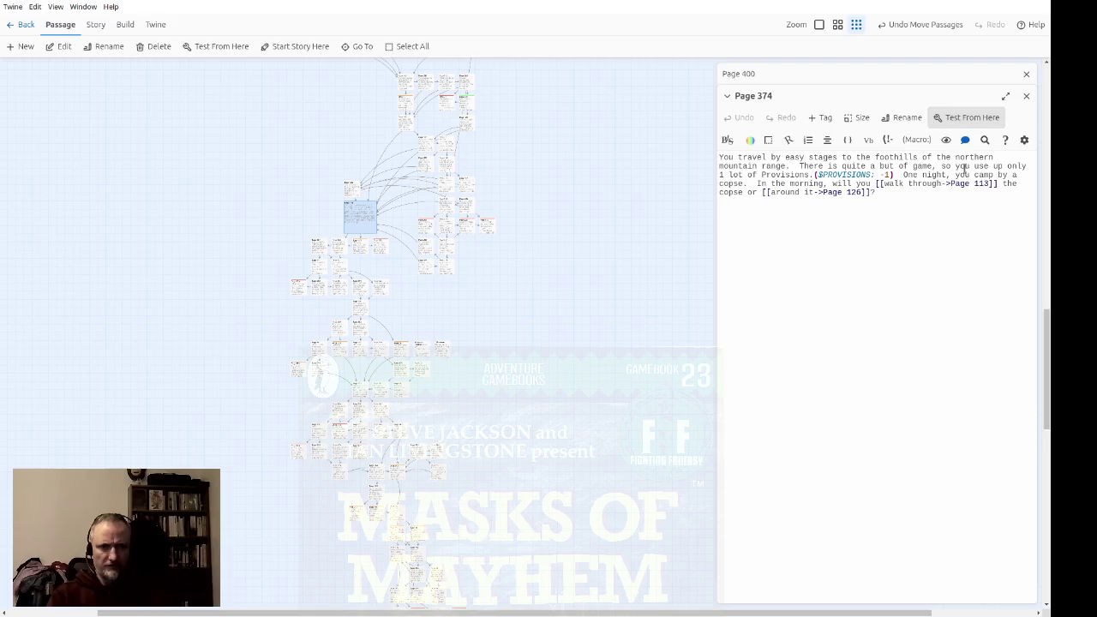
{"action": "left_click", "coordinate": [1026, 96]}
Close the Page 400 editor and select the story's starting passage
{"action": "left_click", "coordinate": [1028, 76]}
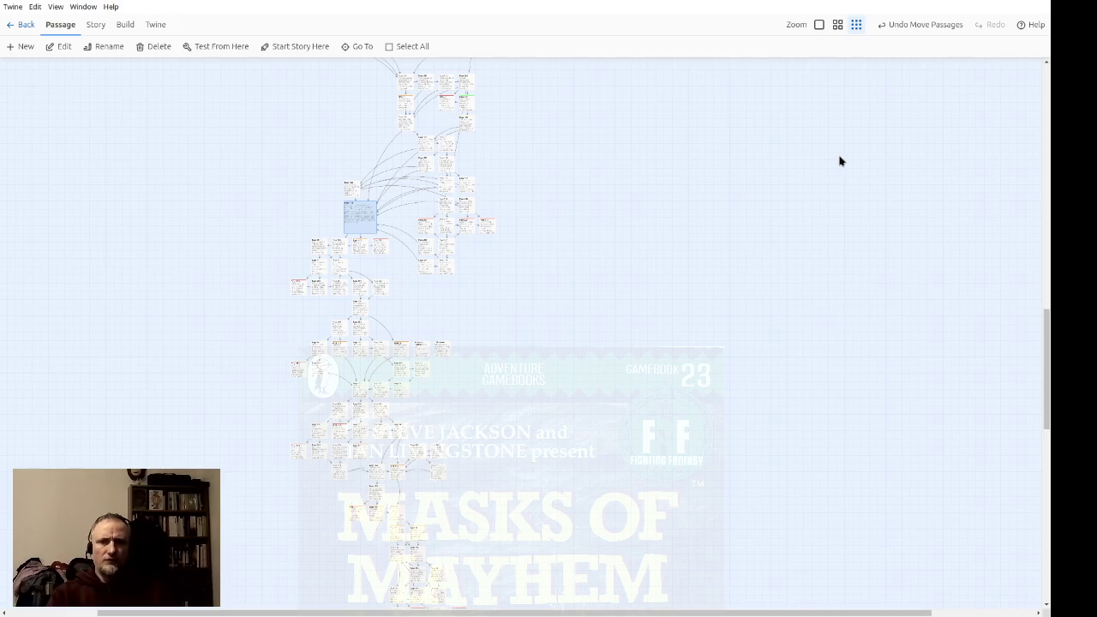
{"action": "scroll", "coordinate": [558, 257], "scroll_direction": "up", "scroll_amount": 3}
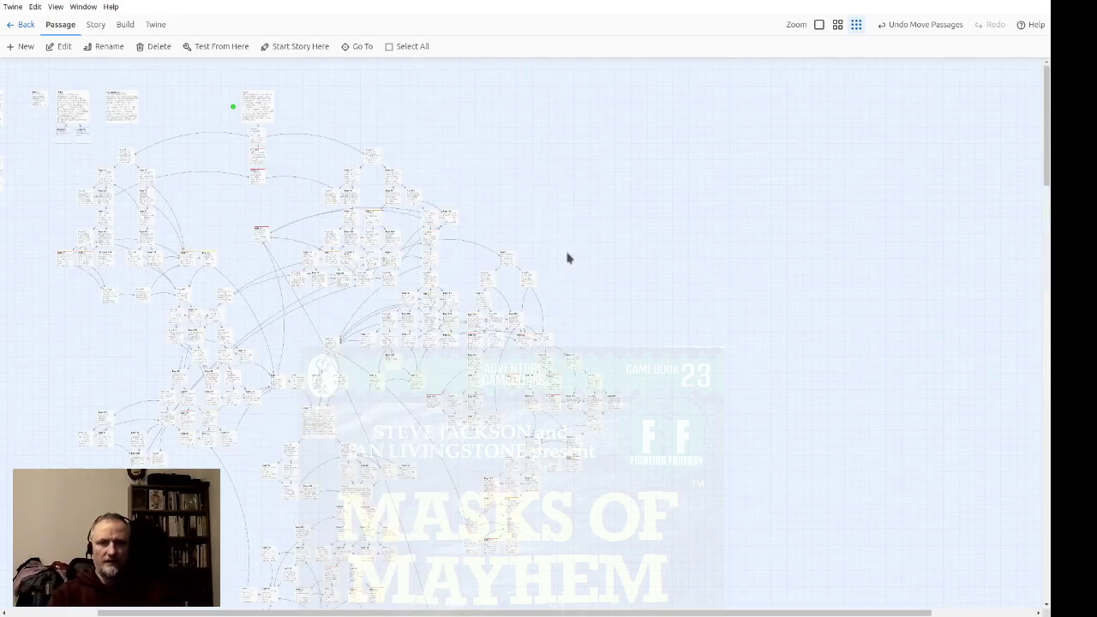
{"action": "left_click", "coordinate": [274, 108]}
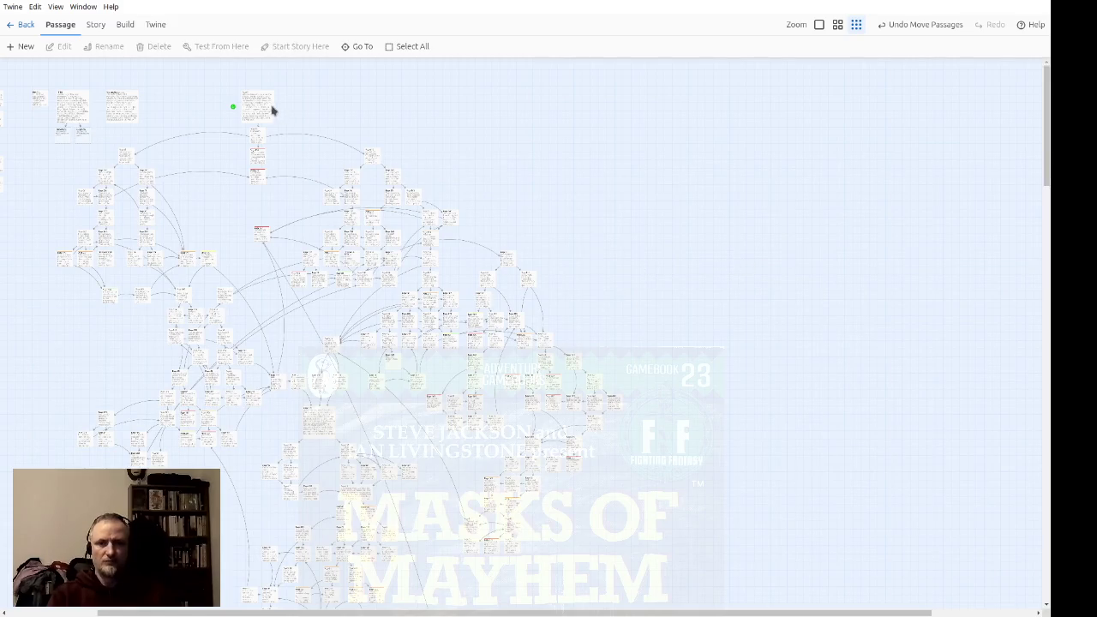
{"action": "left_click", "coordinate": [247, 103]}
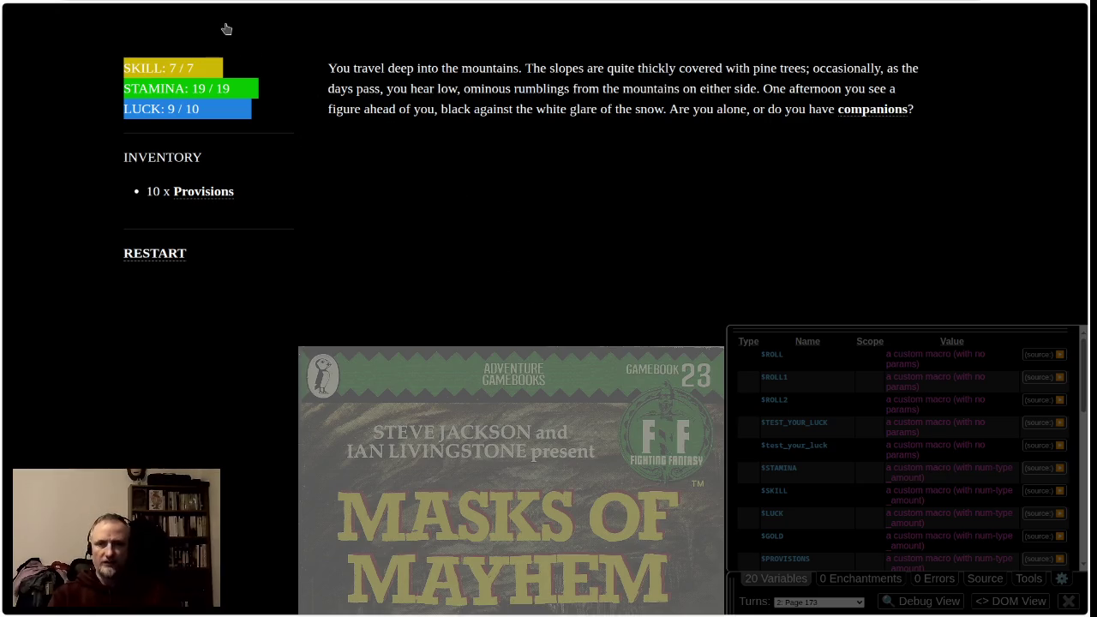
Restart the playtest and follow the Gate of Skulls link to the Lake Nekros passage
{"action": "key", "text": "F5"}
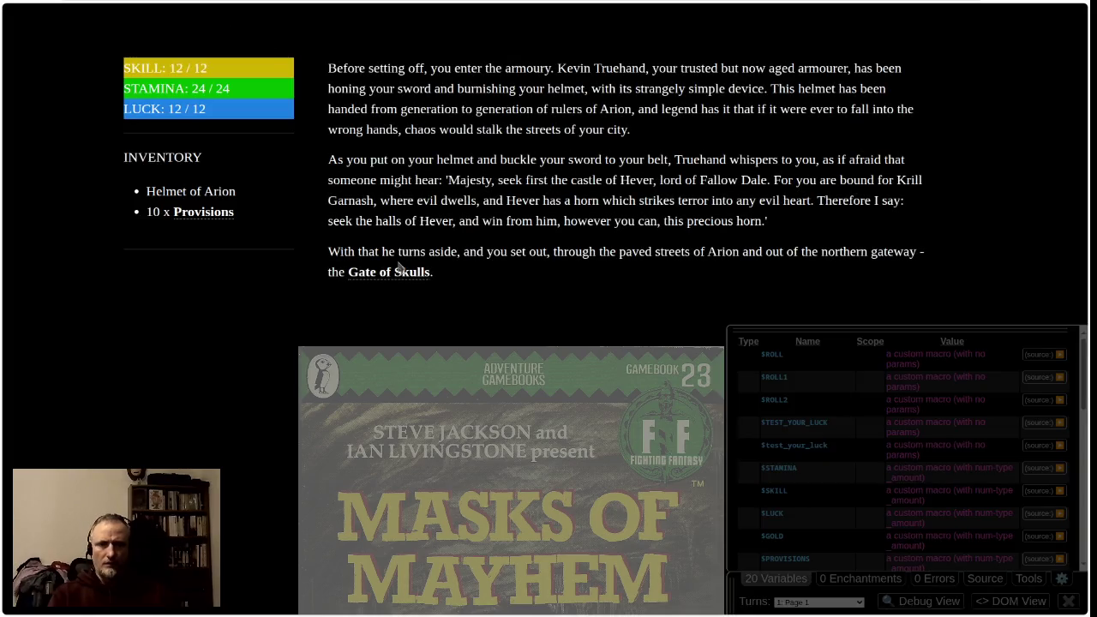
{"action": "left_click", "coordinate": [387, 272]}
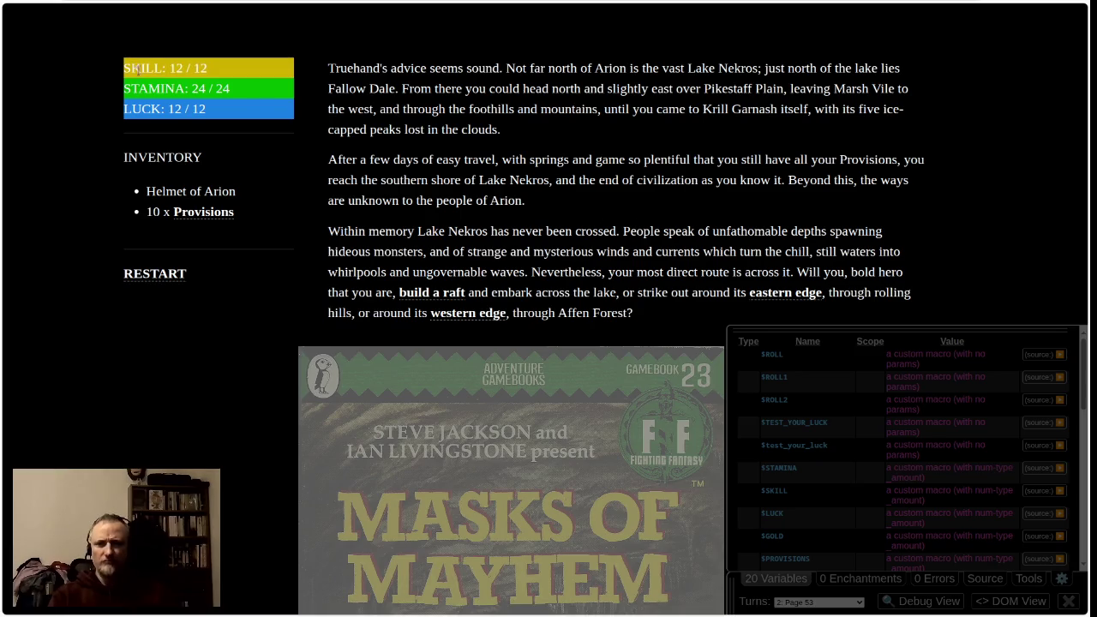
{"action": "left_click_drag", "start_coordinate": [107, 63], "coordinate": [341, 125]}
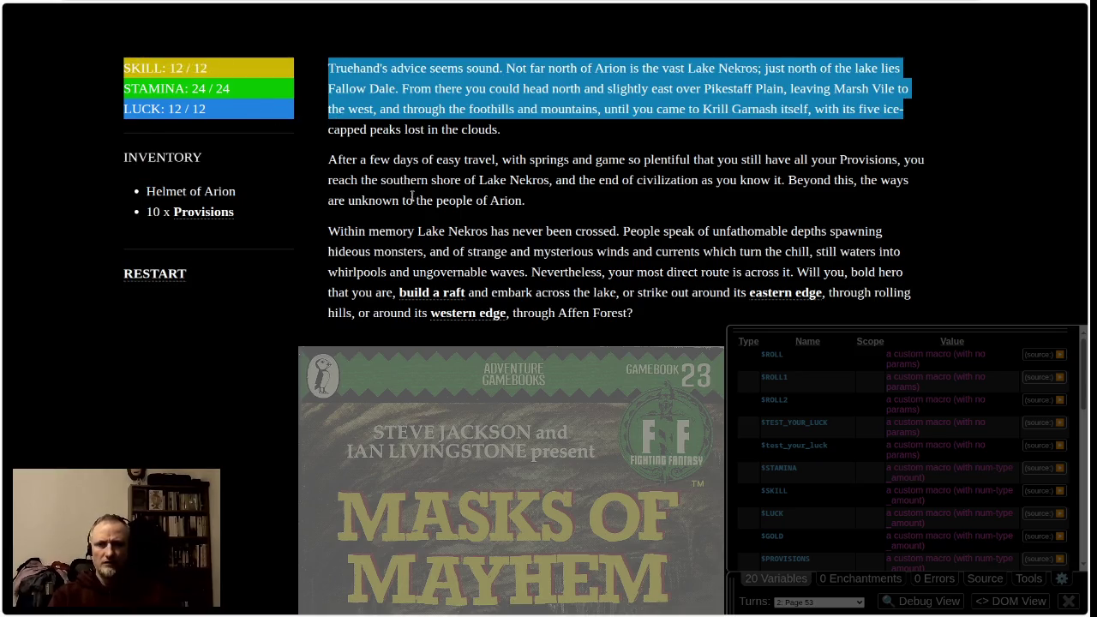
{"action": "left_click", "coordinate": [616, 223]}
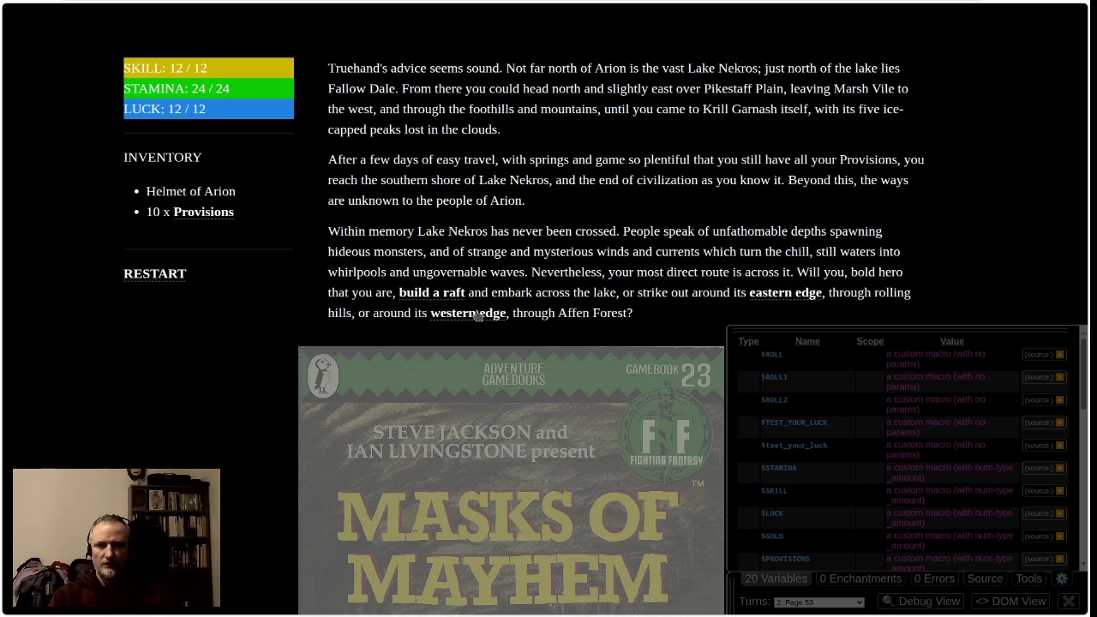
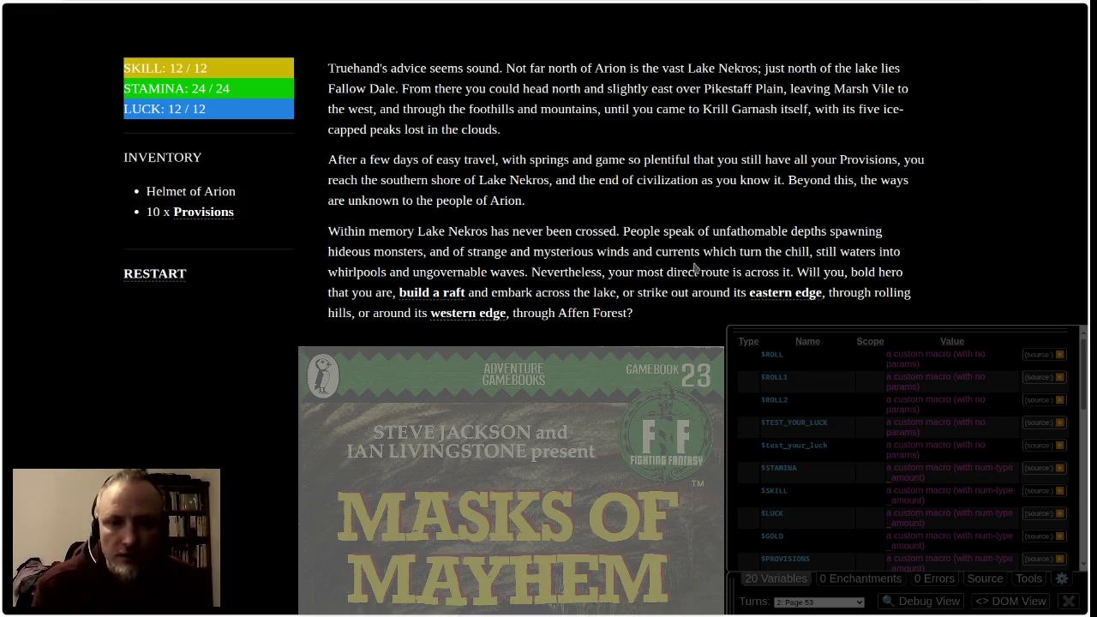
Follow the lake's western edge, camp by the lakeside and settle down to sleep
{"action": "left_click", "coordinate": [464, 315]}
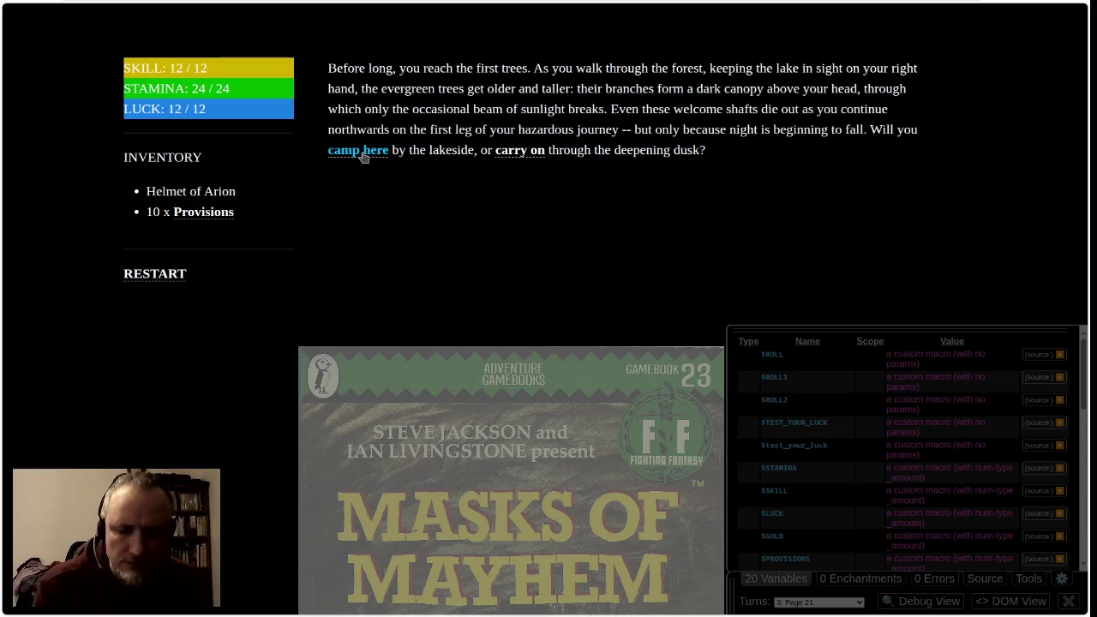
{"action": "left_click", "coordinate": [364, 153]}
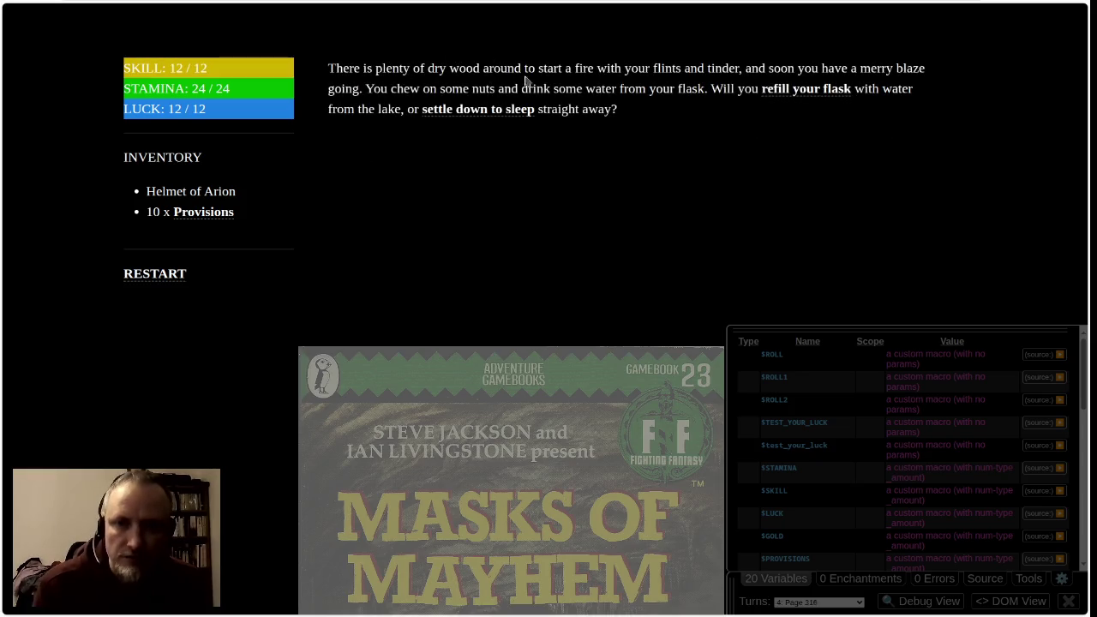
{"action": "left_click", "coordinate": [468, 111]}
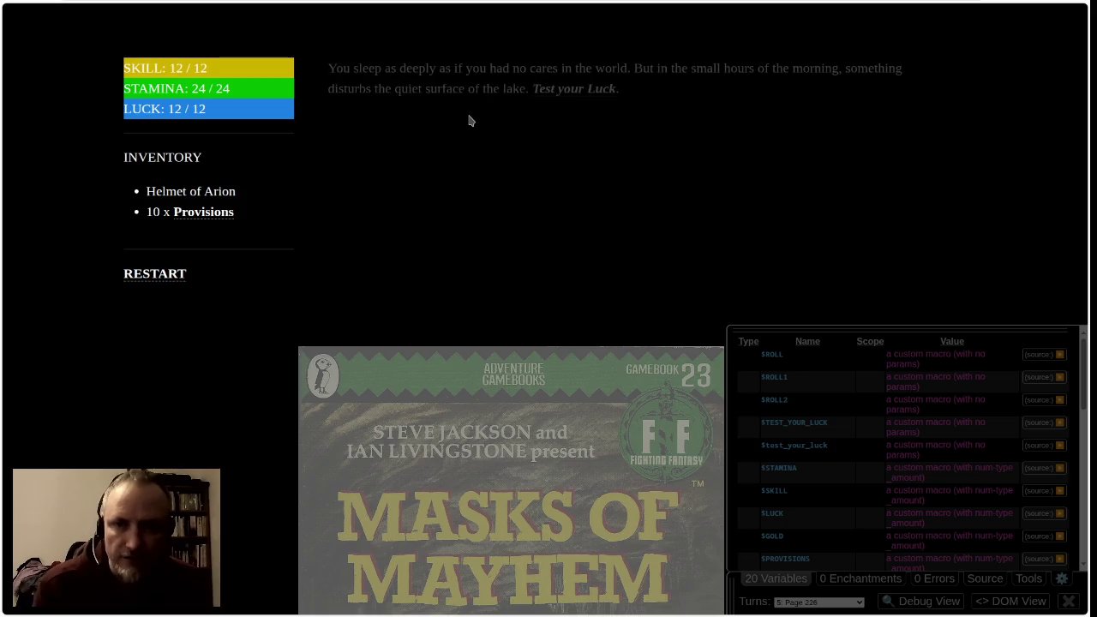
Pass the Luck test against the lake disturbance, leaving LUCK at 11/12, and face the Kraken
{"action": "left_click", "coordinate": [571, 91]}
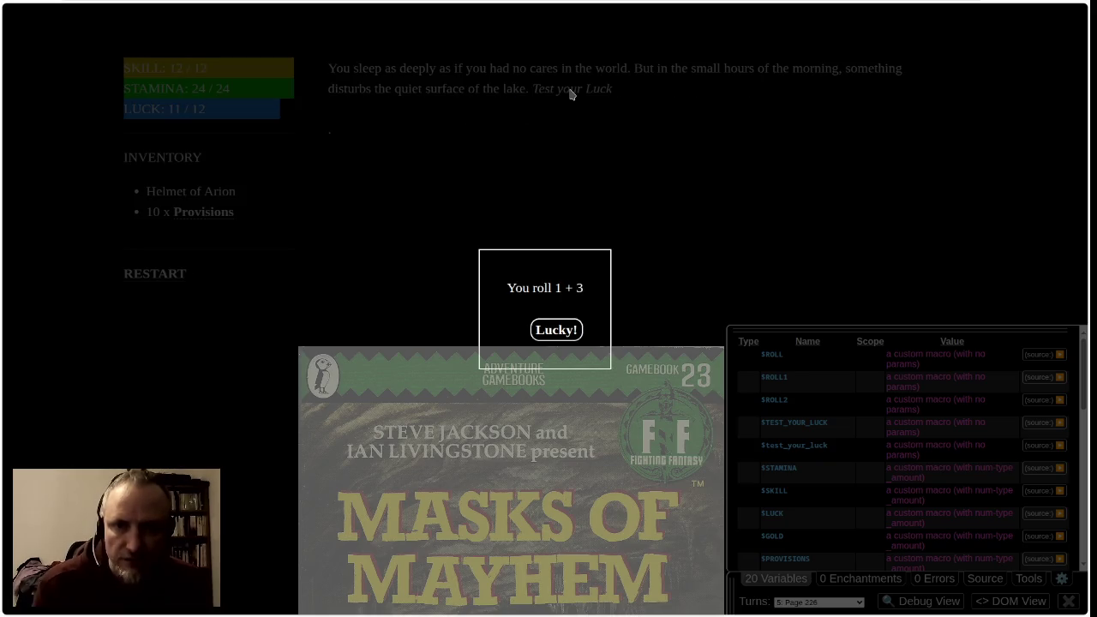
{"action": "left_click", "coordinate": [564, 330]}
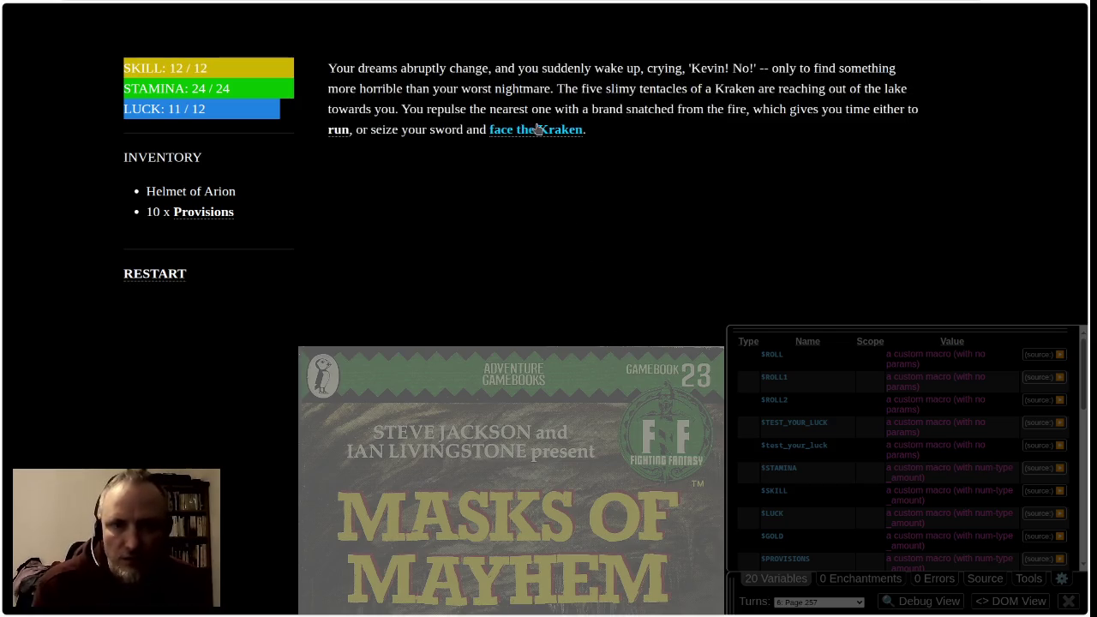
{"action": "left_click", "coordinate": [537, 128]}
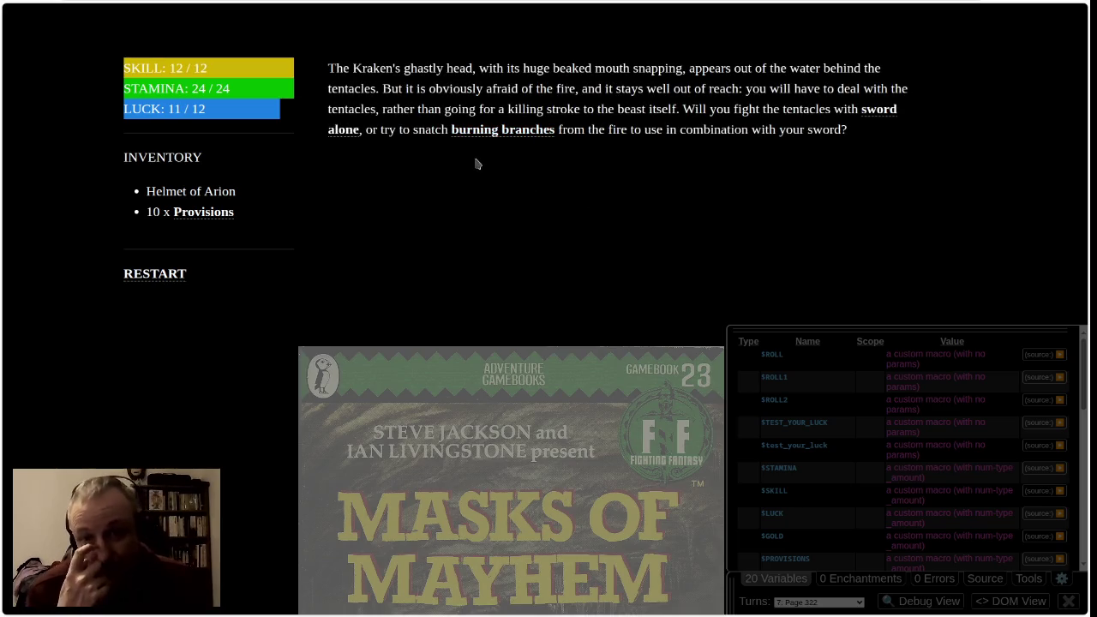
Fight with sword alone and defeat the First TENTACLE
{"action": "left_click", "coordinate": [345, 132]}
{"action": "left_click", "coordinate": [603, 124]}
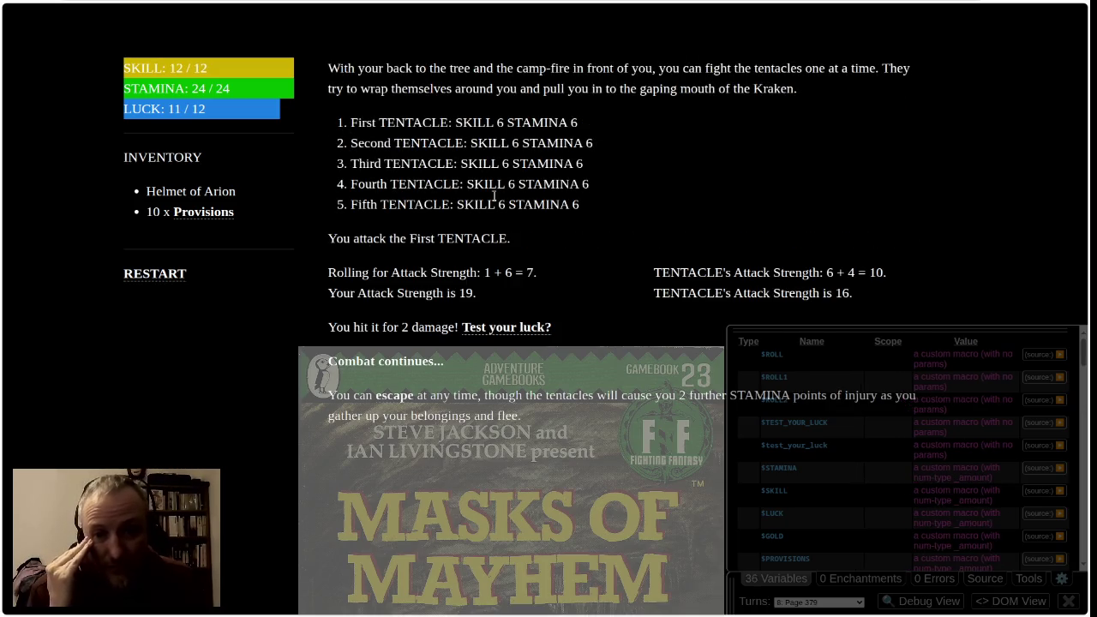
{"action": "left_click", "coordinate": [603, 123]}
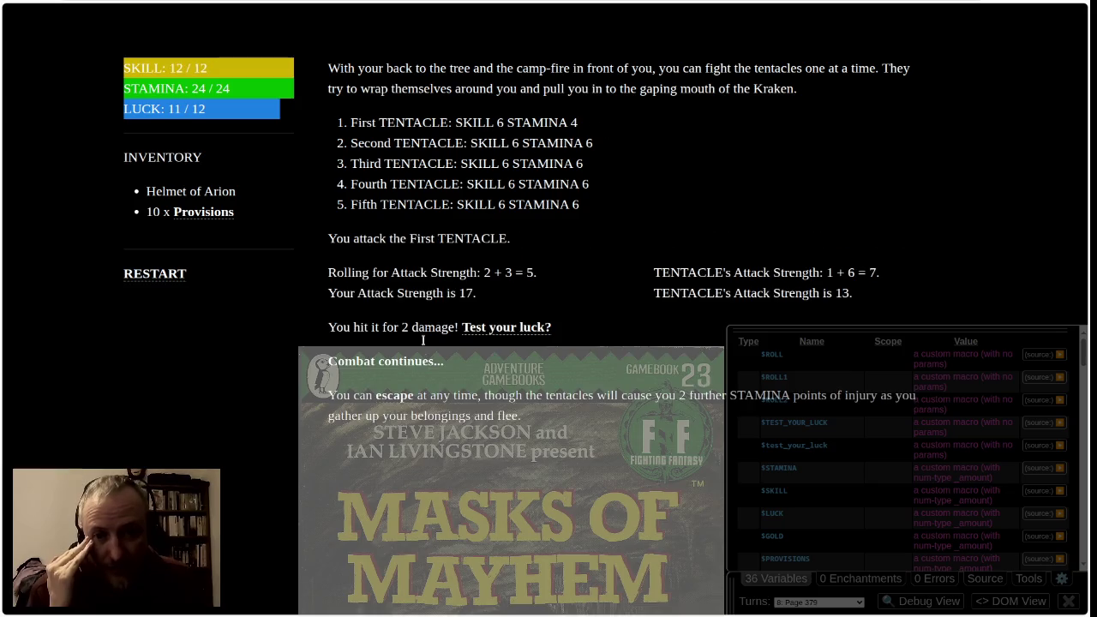
{"action": "left_click", "coordinate": [407, 364]}
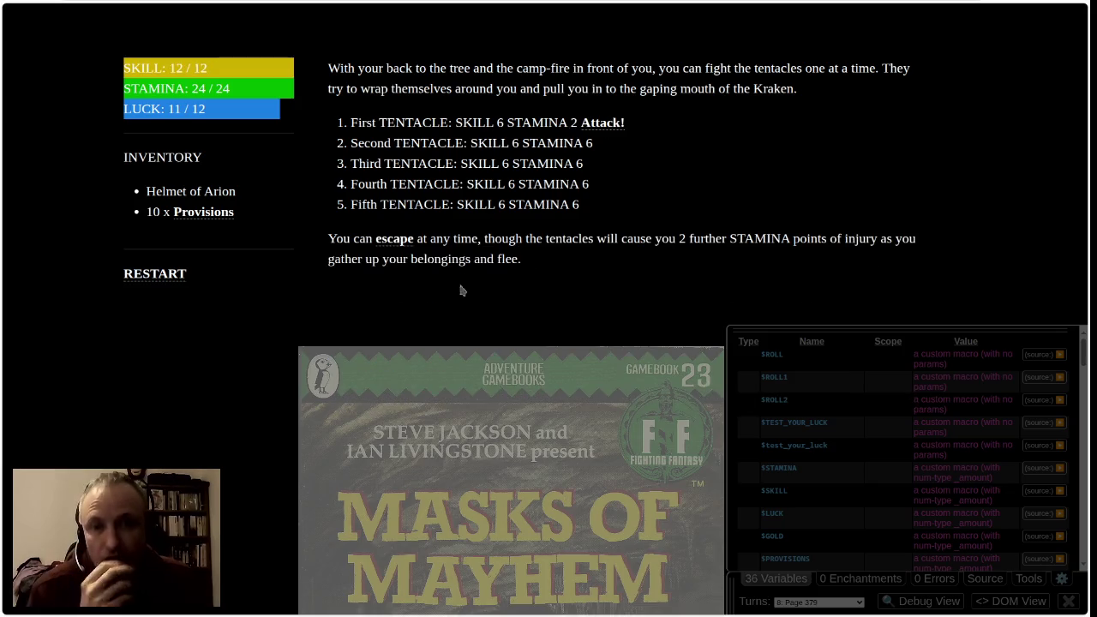
{"action": "left_click", "coordinate": [605, 124]}
{"action": "left_click", "coordinate": [411, 393]}
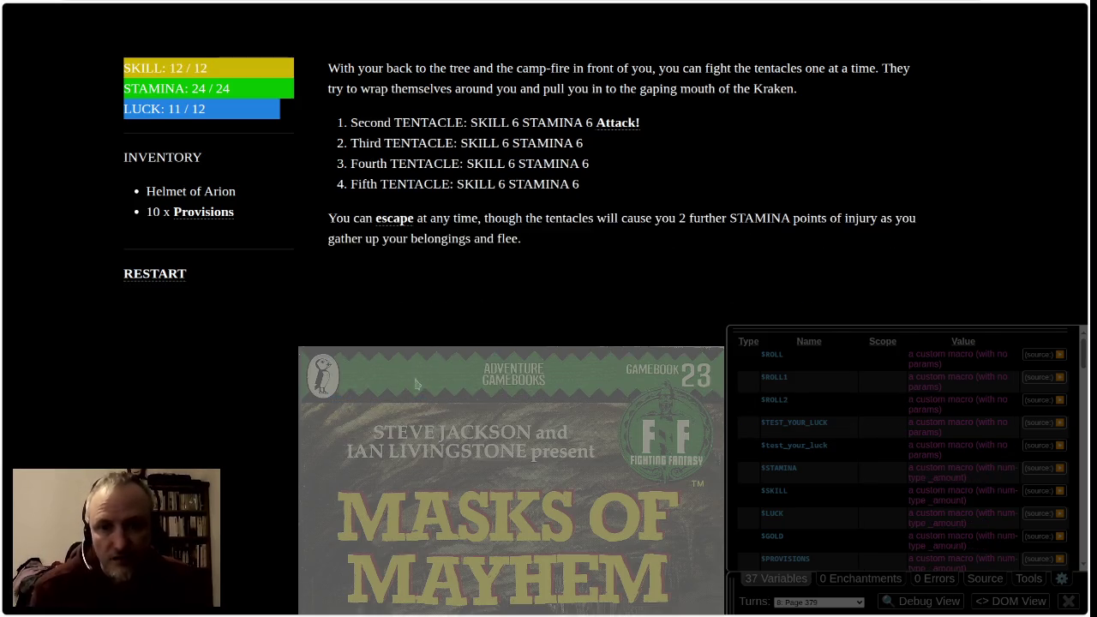
Attack the Second TENTACLE over three rounds until it is defeated
{"action": "left_click", "coordinate": [615, 124]}
{"action": "left_click", "coordinate": [416, 342]}
{"action": "left_click", "coordinate": [630, 124]}
{"action": "left_click", "coordinate": [411, 341]}
{"action": "left_click", "coordinate": [630, 125]}
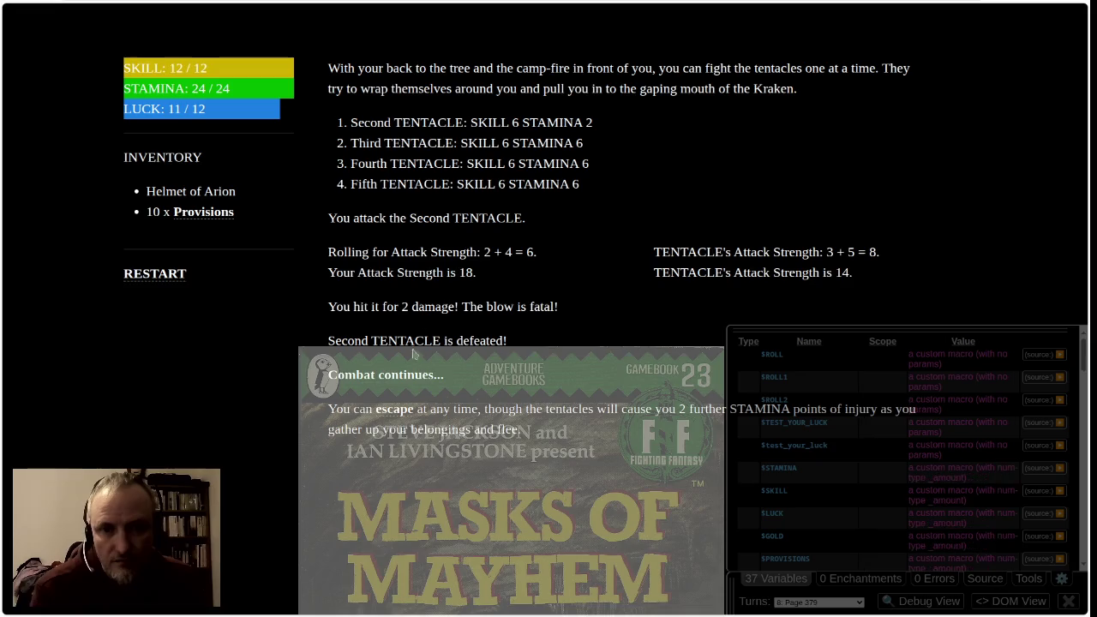
{"action": "left_click", "coordinate": [407, 369]}
Defeat the Third TENTACLE over four rounds, taking a wound along the way
{"action": "left_click", "coordinate": [623, 130]}
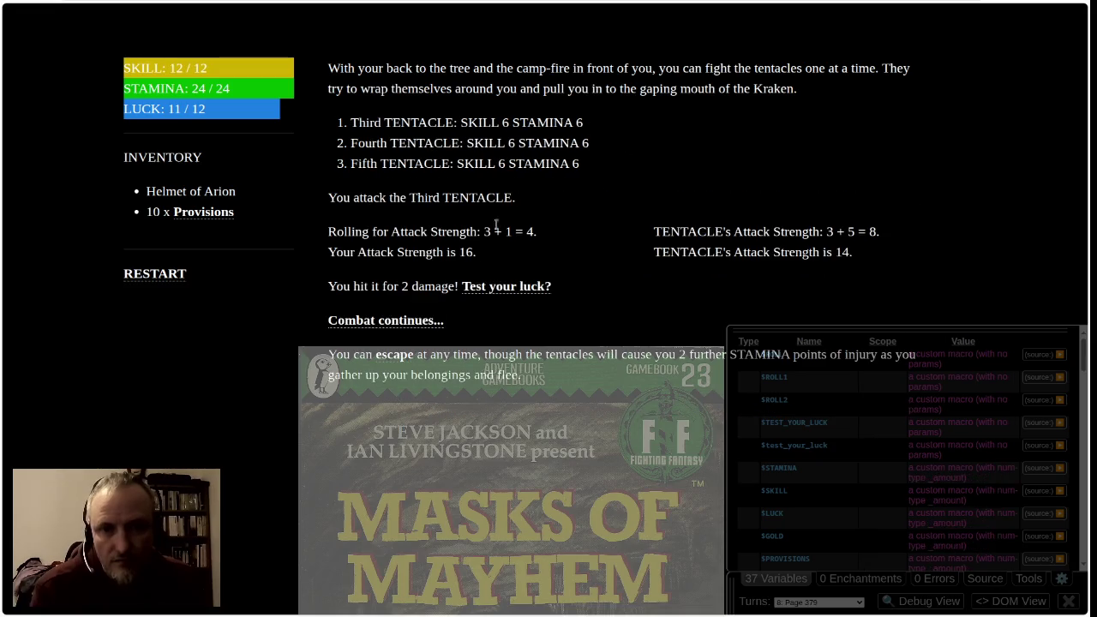
{"action": "left_click", "coordinate": [403, 318]}
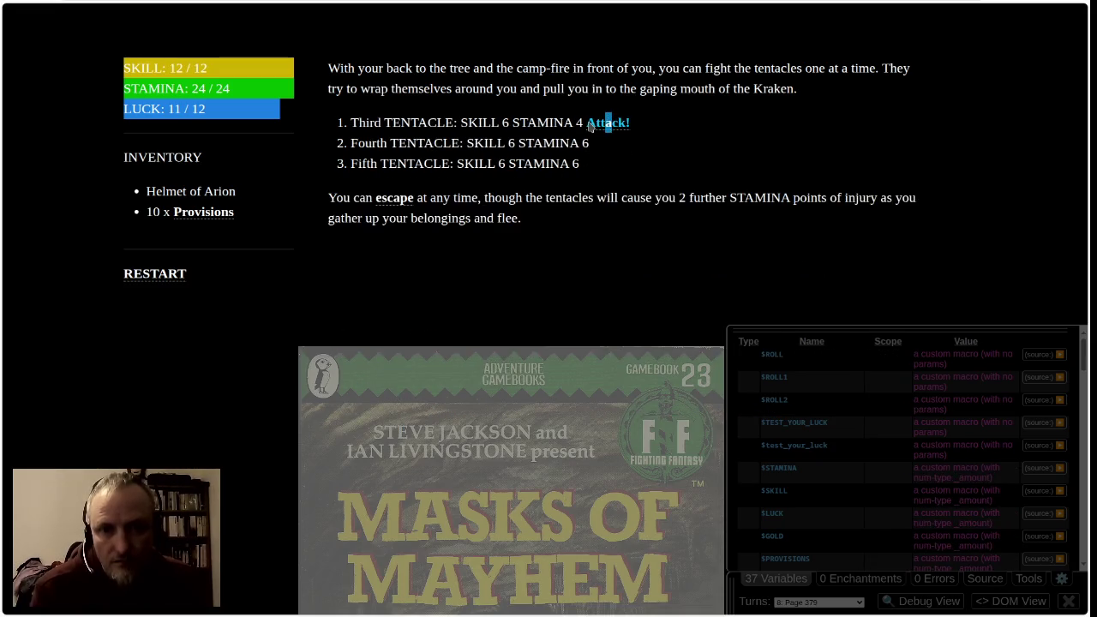
{"action": "left_click", "coordinate": [606, 128]}
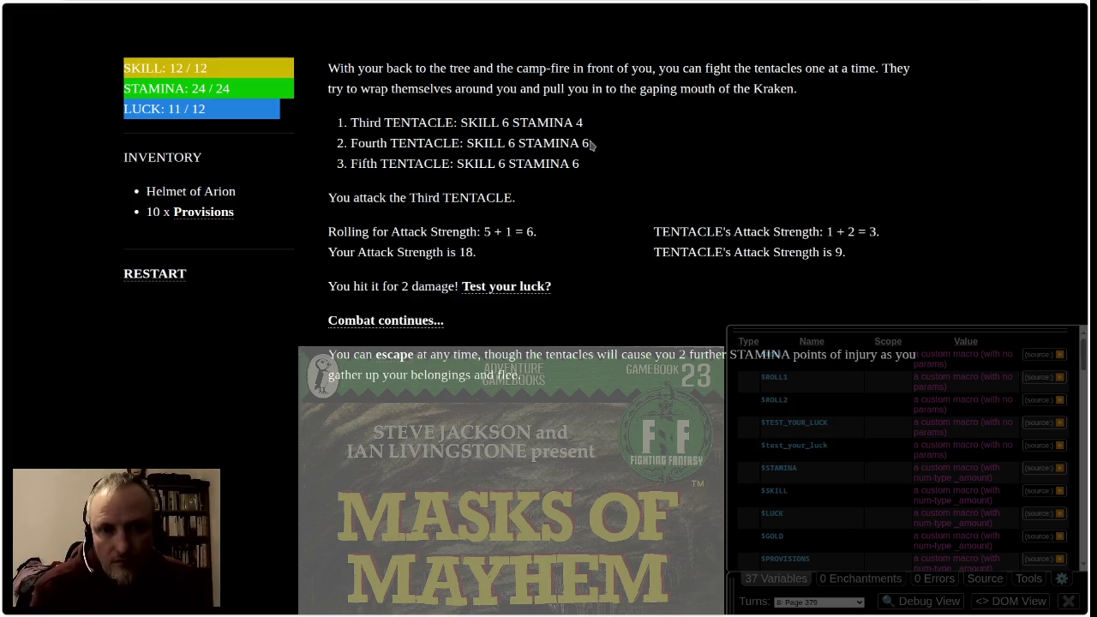
{"action": "left_click", "coordinate": [428, 320]}
{"action": "left_click", "coordinate": [610, 124]}
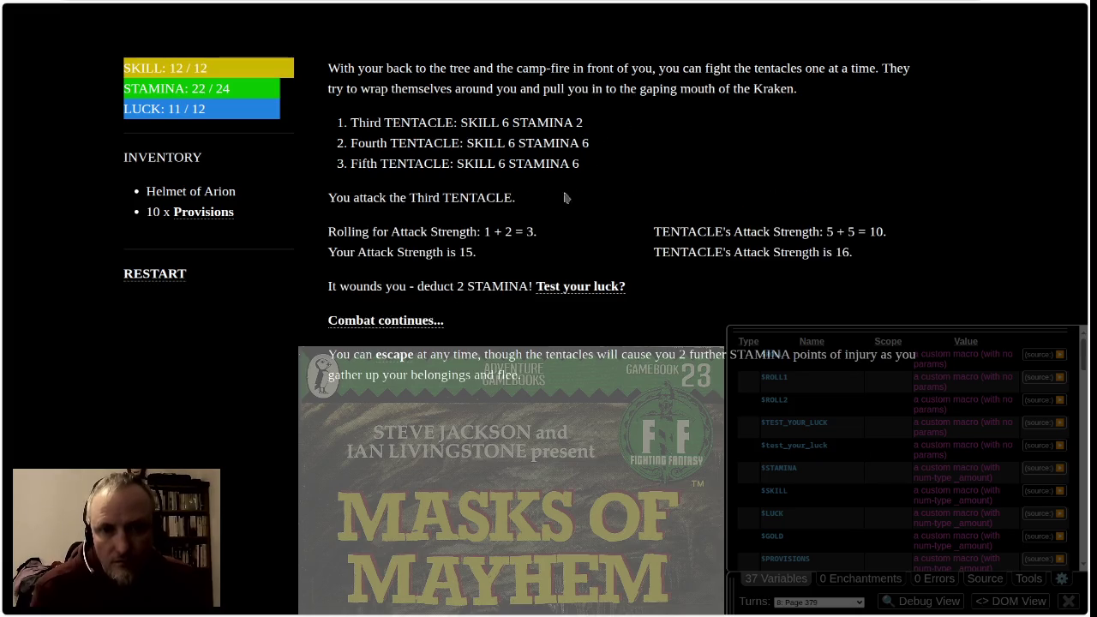
{"action": "left_click", "coordinate": [427, 319]}
{"action": "left_click", "coordinate": [608, 125]}
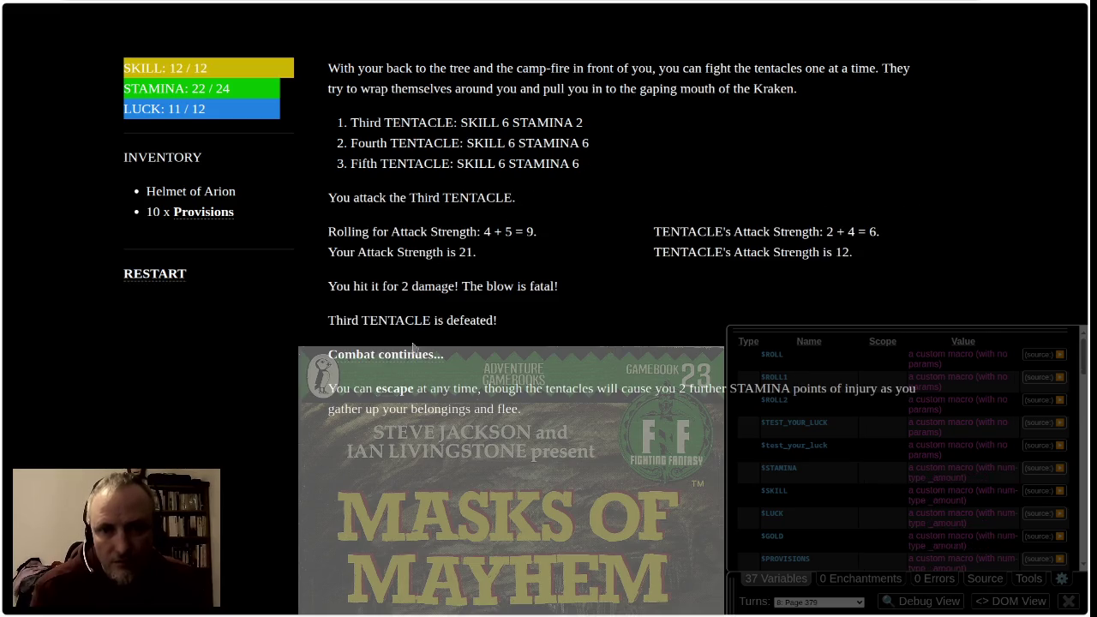
{"action": "left_click", "coordinate": [418, 355]}
Attack the Fourth TENTACLE over three rounds until it is defeated
{"action": "left_click", "coordinate": [618, 123]}
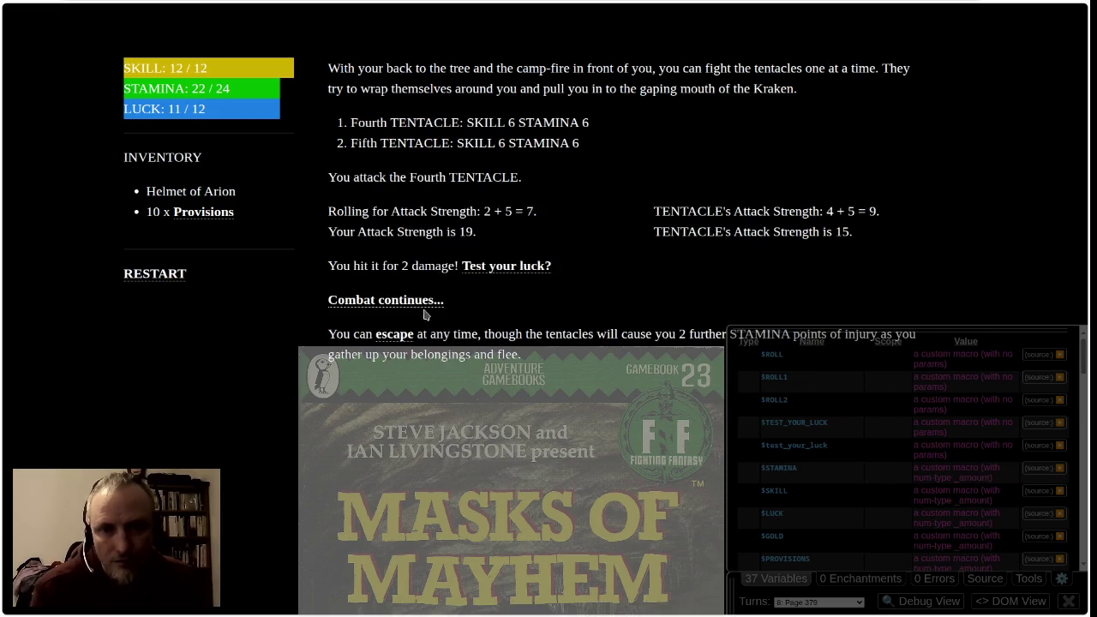
{"action": "left_click", "coordinate": [424, 302]}
{"action": "left_click", "coordinate": [610, 124]}
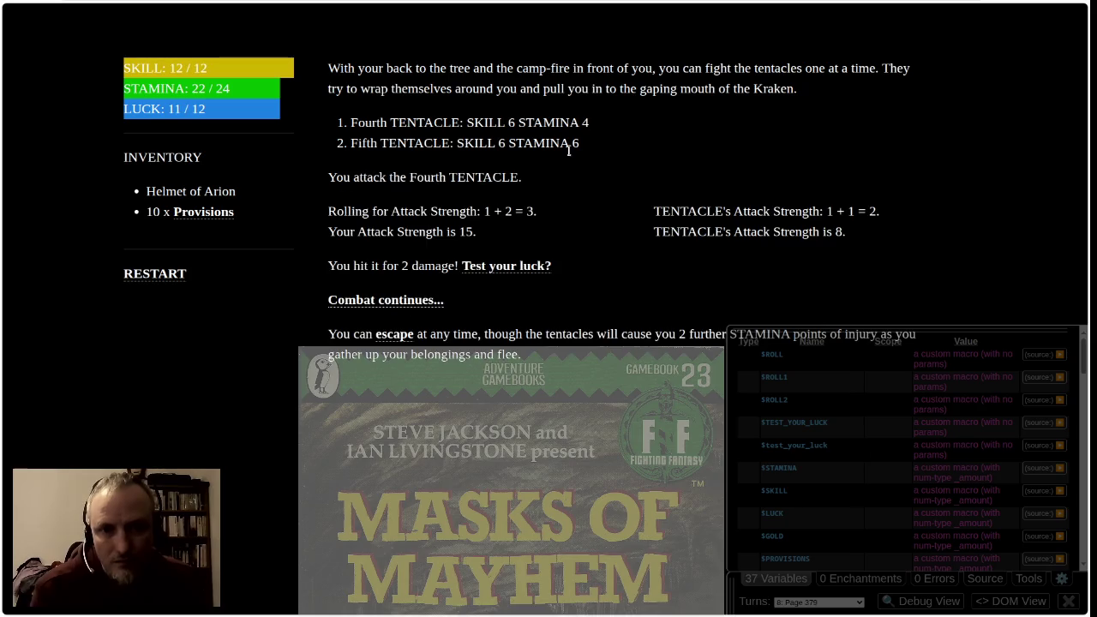
{"action": "left_click", "coordinate": [427, 301]}
{"action": "left_click", "coordinate": [604, 125]}
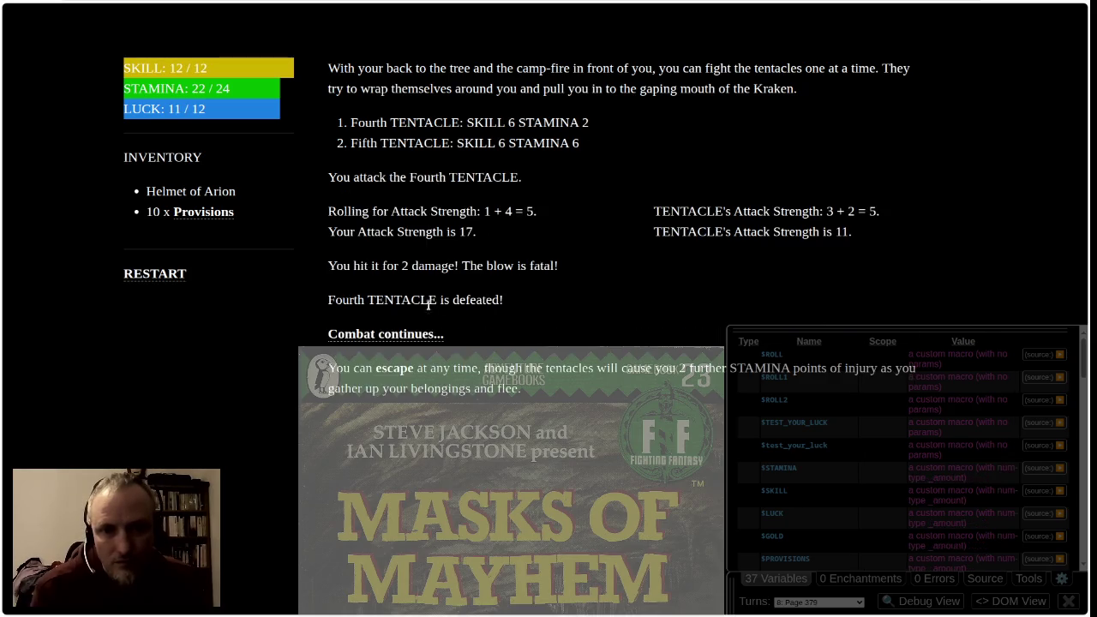
{"action": "left_click", "coordinate": [402, 334]}
Defeat the Fifth TENTACLE, ending at STAMINA 20/24, and continue the journey
{"action": "left_click", "coordinate": [608, 129]}
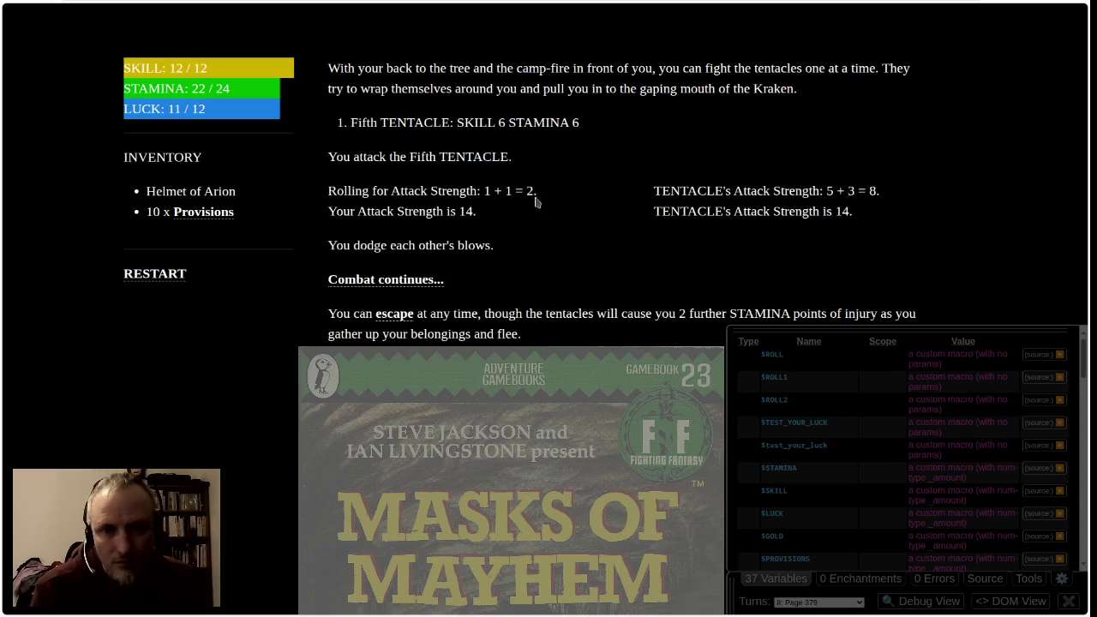
{"action": "left_click", "coordinate": [403, 285]}
{"action": "left_click", "coordinate": [592, 125]}
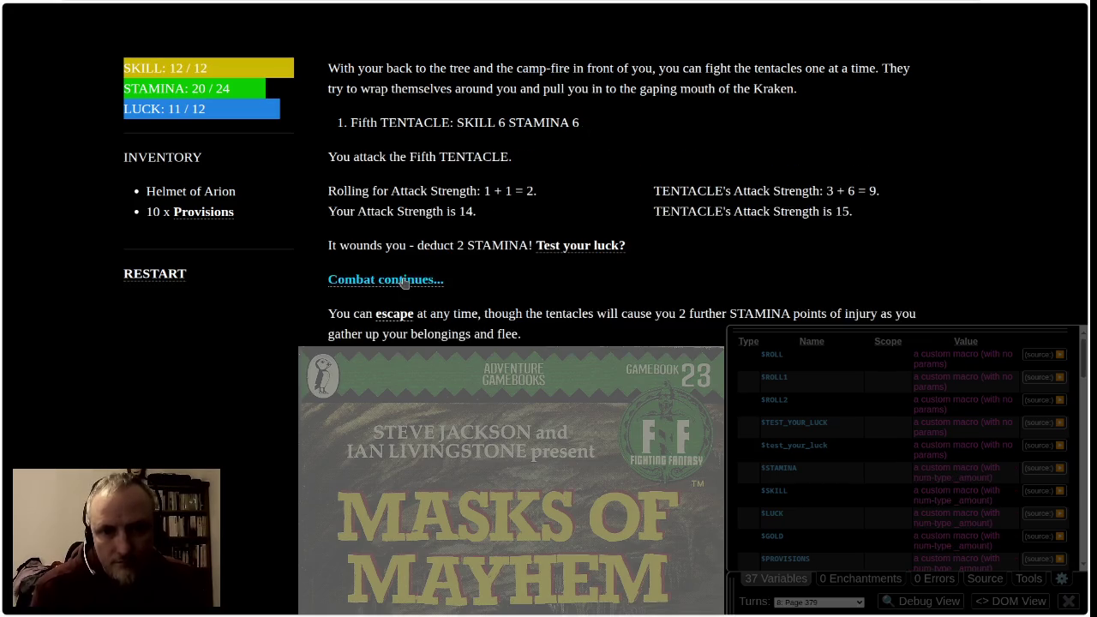
{"action": "left_click", "coordinate": [415, 280]}
{"action": "left_click", "coordinate": [608, 122]}
{"action": "left_click", "coordinate": [414, 283]}
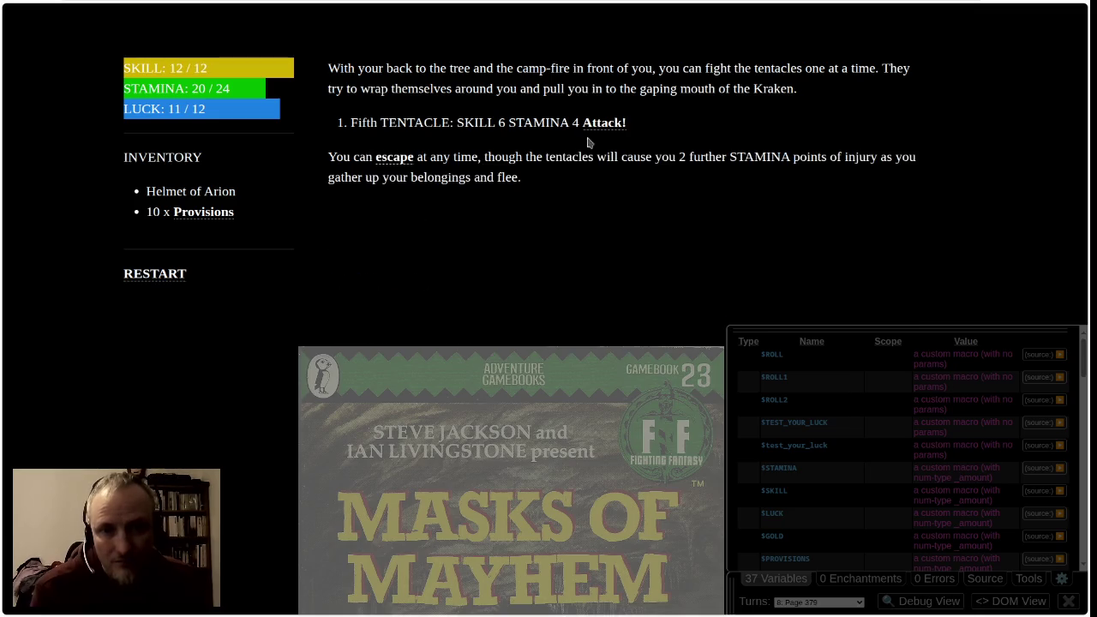
{"action": "left_click", "coordinate": [605, 124]}
{"action": "left_click", "coordinate": [433, 282]}
{"action": "left_click", "coordinate": [594, 126]}
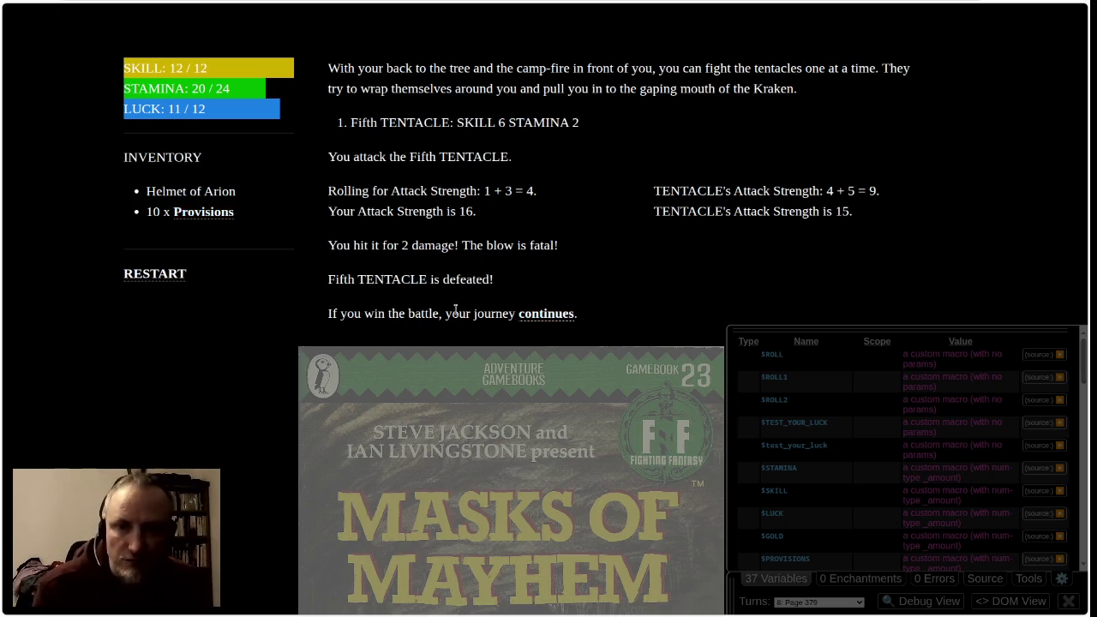
{"action": "left_click", "coordinate": [544, 316]}
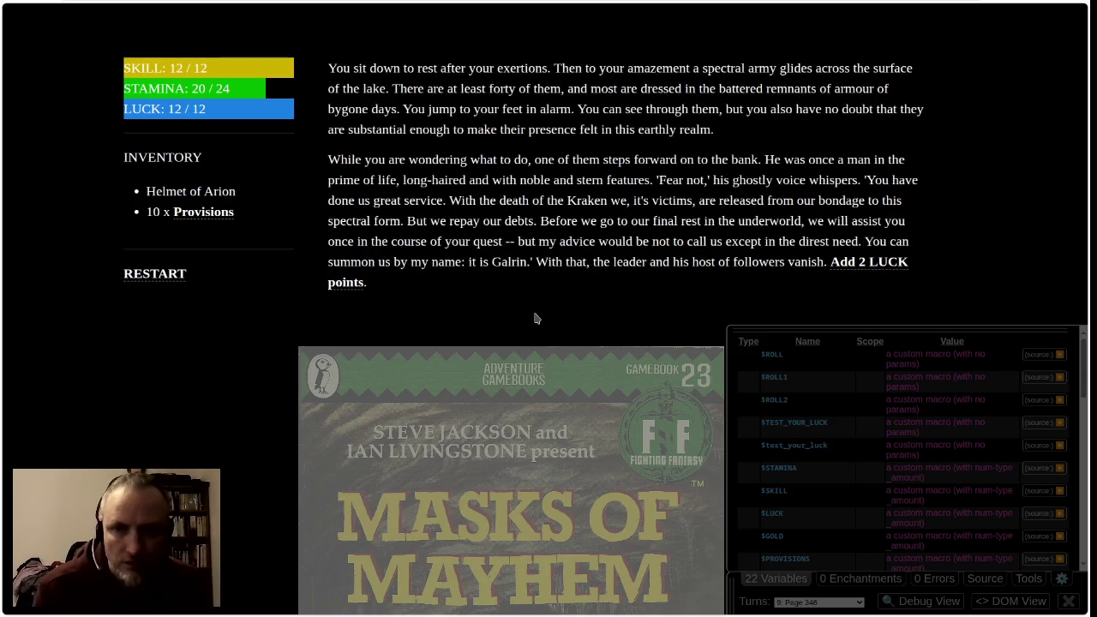
Add 2 LUCK, press on through the forest and defeat the First SPRIGGAN
{"action": "left_click", "coordinate": [343, 284]}
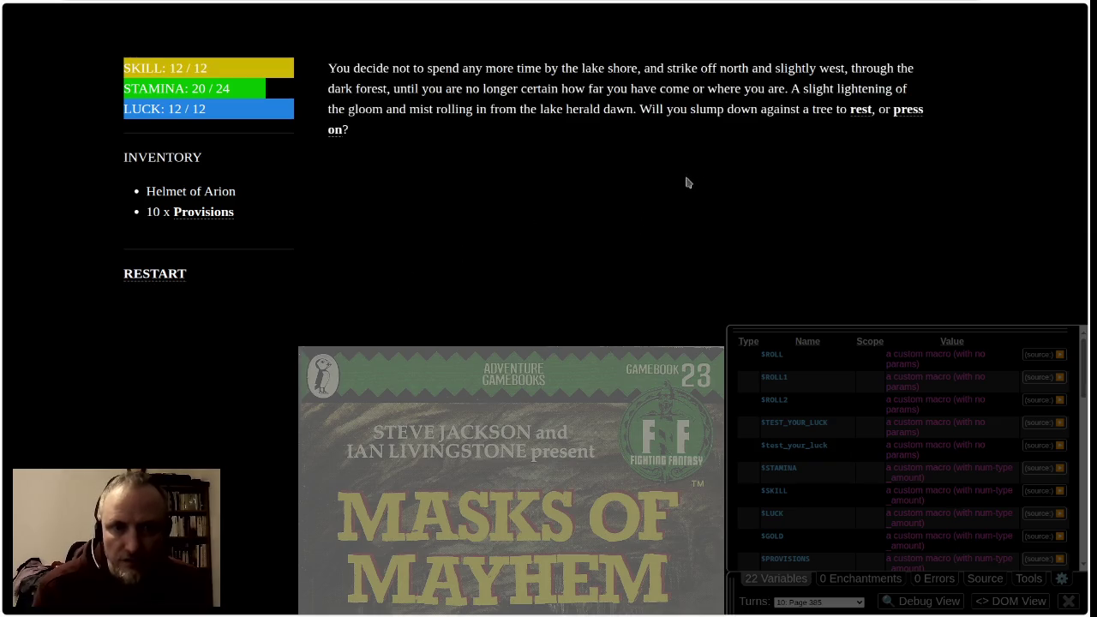
{"action": "left_click", "coordinate": [334, 131]}
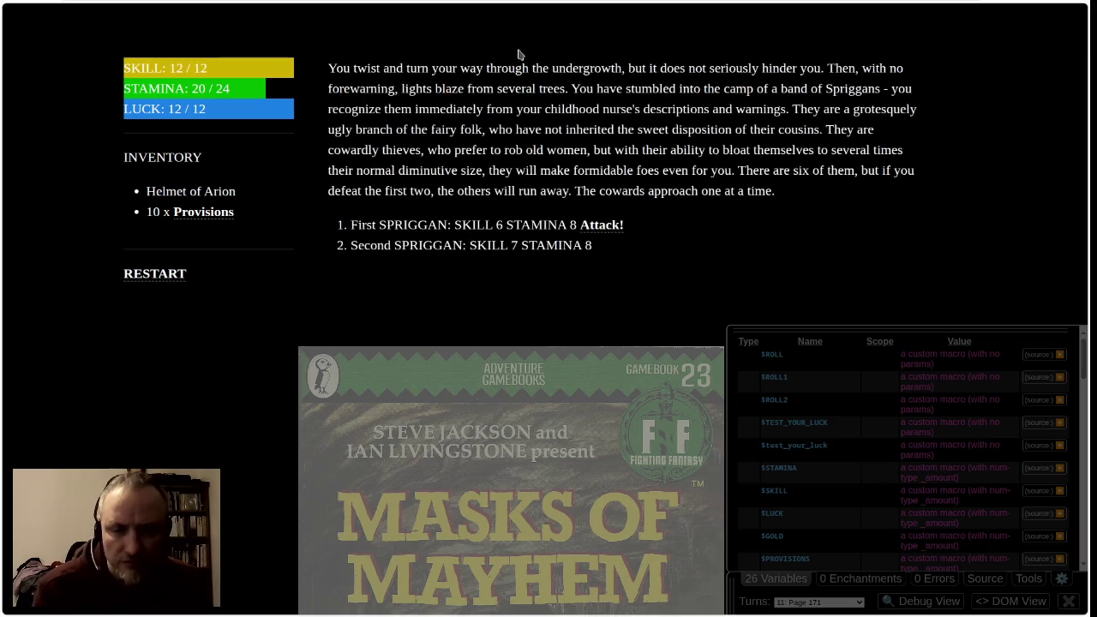
{"action": "left_click", "coordinate": [606, 226]}
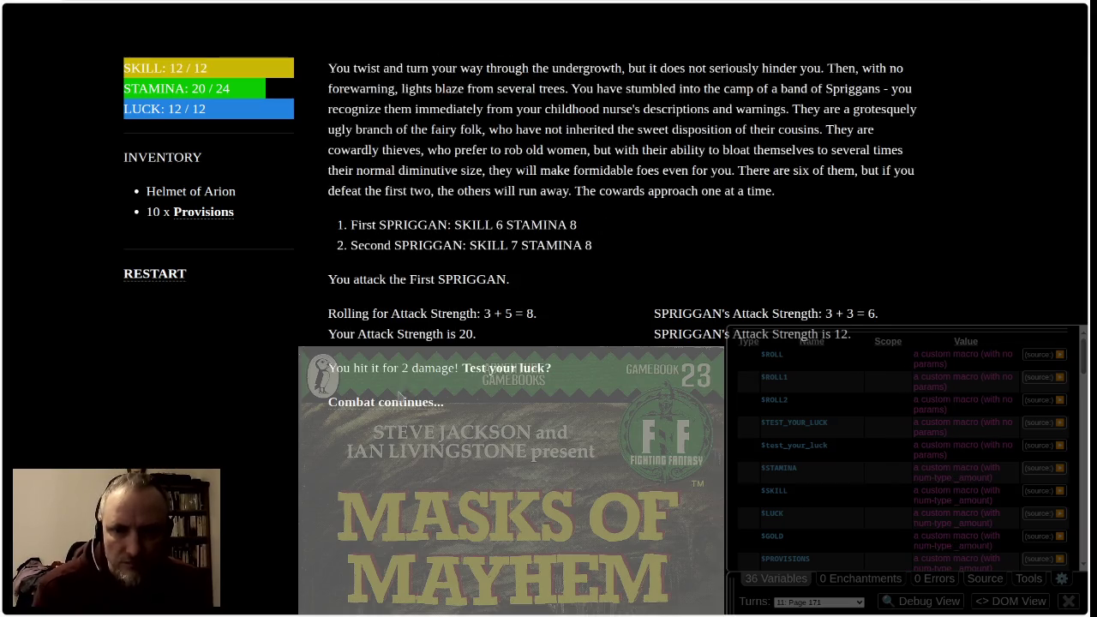
{"action": "left_click", "coordinate": [408, 409]}
{"action": "left_click", "coordinate": [603, 227]}
{"action": "left_click", "coordinate": [393, 401]}
{"action": "left_click", "coordinate": [613, 226]}
{"action": "left_click", "coordinate": [393, 401]}
{"action": "left_click", "coordinate": [600, 226]}
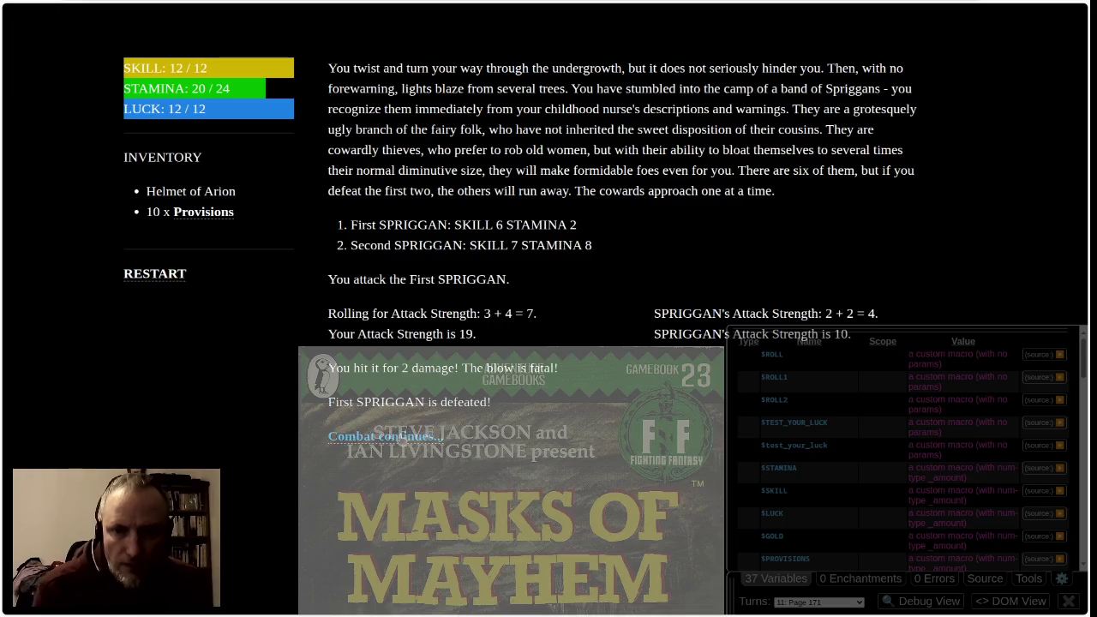
{"action": "left_click", "coordinate": [386, 429]}
Attack the Second SPRIGGAN over five rounds and finish it off, keeping STAMINA at 20/24
{"action": "left_click", "coordinate": [606, 228]}
{"action": "left_click", "coordinate": [386, 381]}
{"action": "left_click", "coordinate": [610, 227]}
{"action": "left_click", "coordinate": [407, 387]}
{"action": "left_click", "coordinate": [613, 228]}
{"action": "left_click", "coordinate": [415, 379]}
{"action": "left_click", "coordinate": [610, 228]}
{"action": "left_click", "coordinate": [433, 384]}
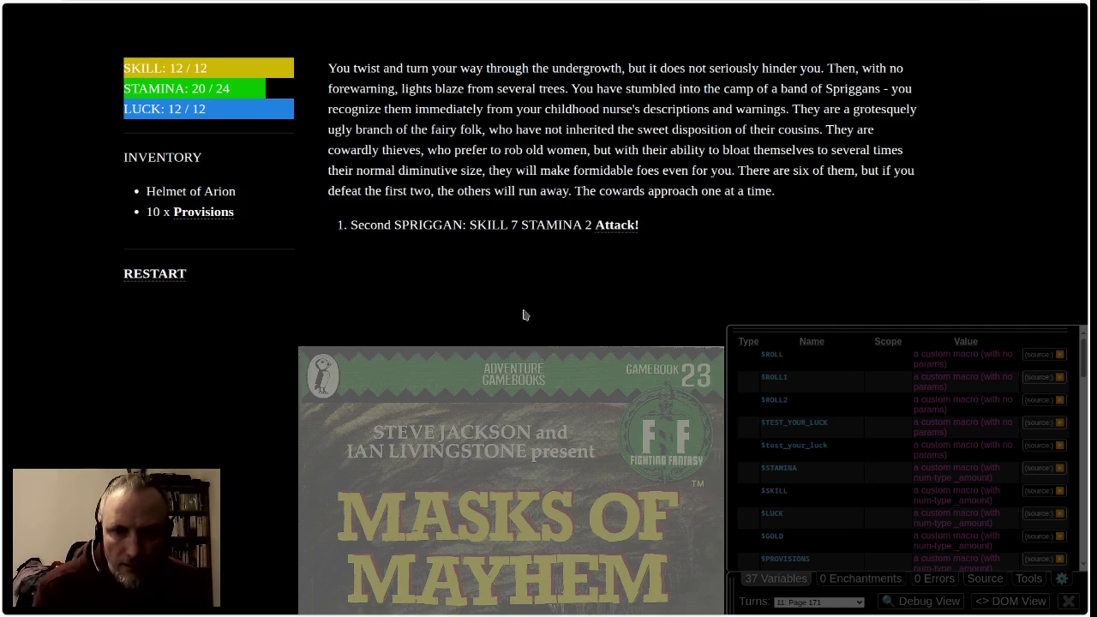
{"action": "left_click", "coordinate": [612, 231]}
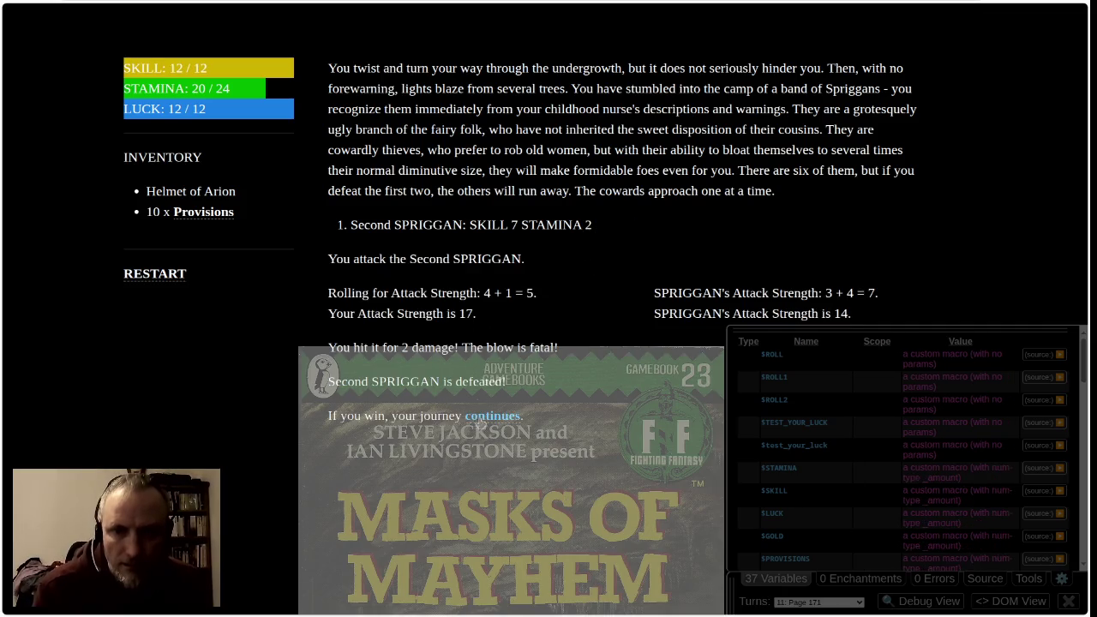
{"action": "left_click", "coordinate": [483, 420]}
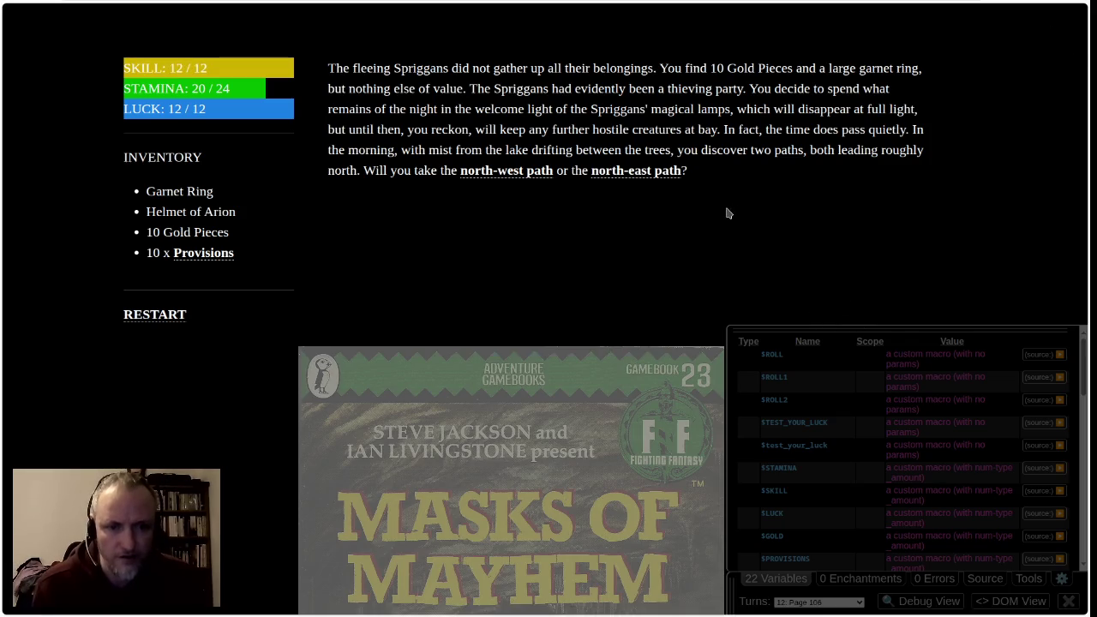
With the Garnet Ring and 10 Gold Pieces collected, take the north-east path
{"action": "left_click", "coordinate": [635, 171]}
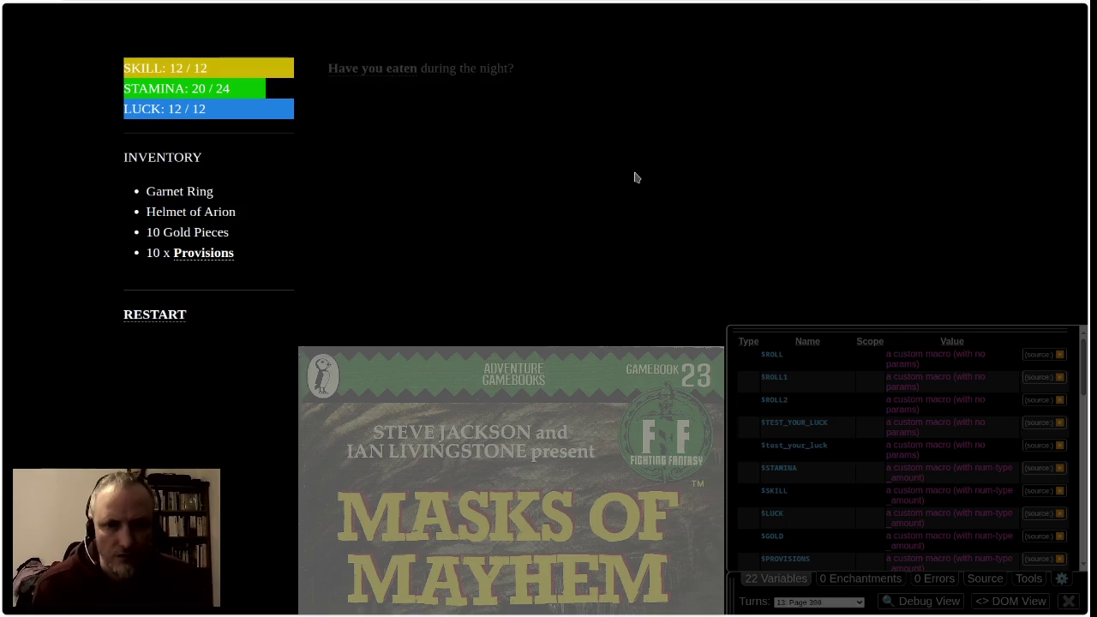
Lose 2 STAMINA for not eating, duck down, stand up and go with the Wood Elves
{"action": "left_click", "coordinate": [370, 69]}
{"action": "left_click", "coordinate": [578, 327]}
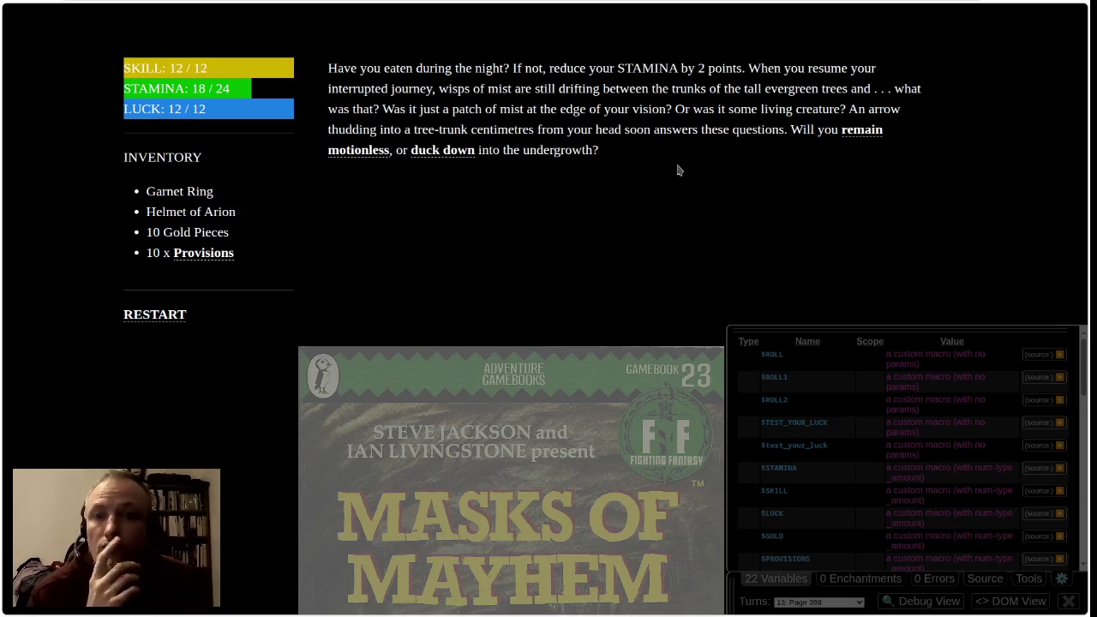
{"action": "left_click", "coordinate": [444, 150]}
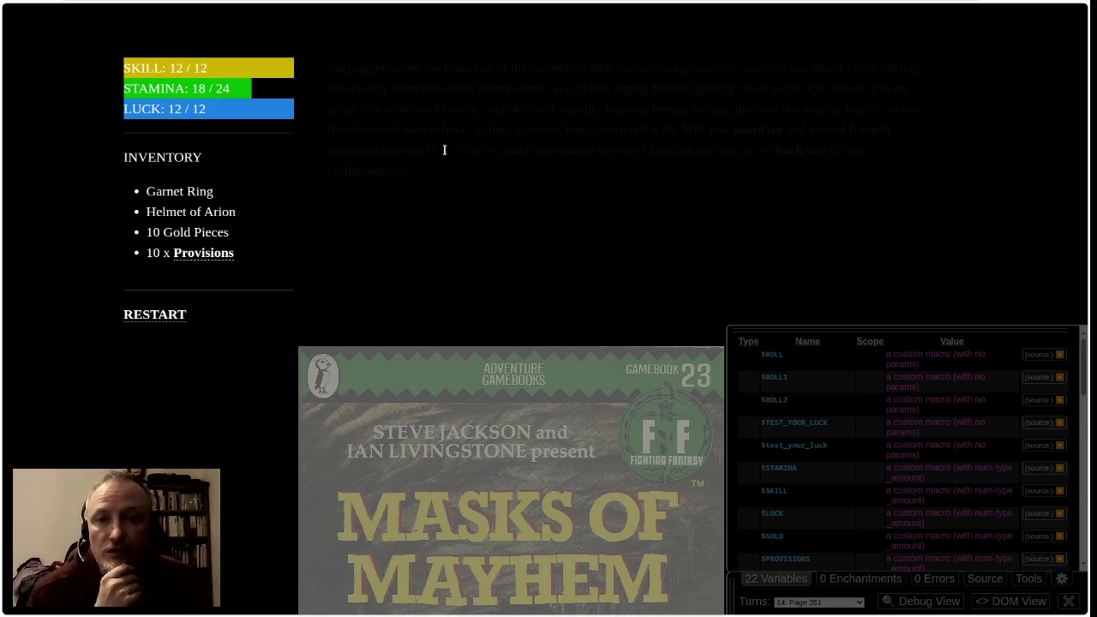
{"action": "left_click", "coordinate": [742, 131]}
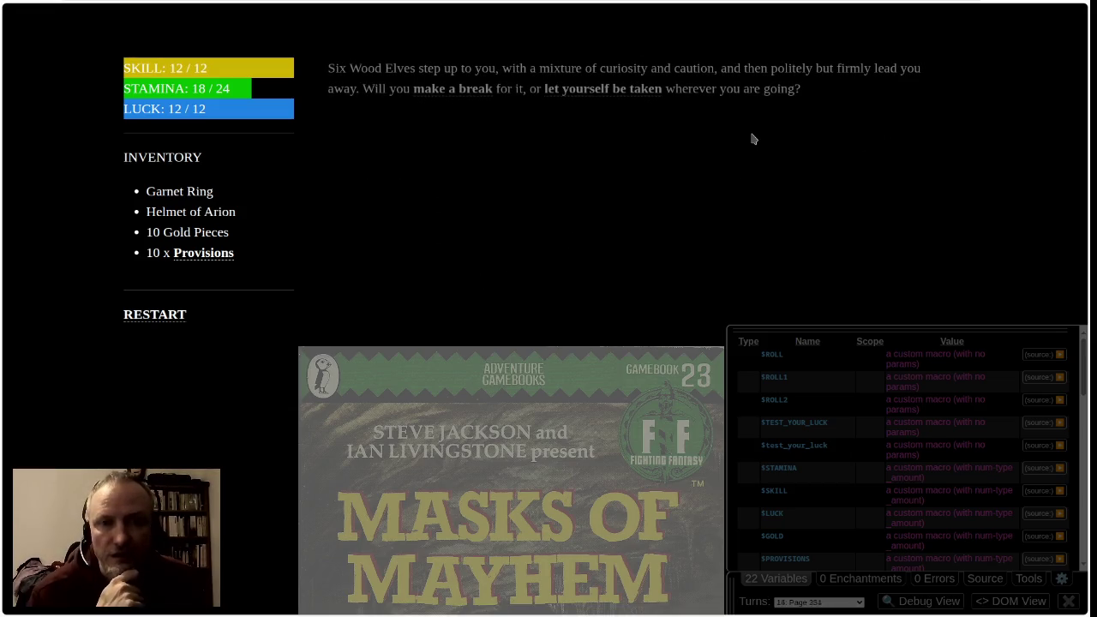
{"action": "left_click", "coordinate": [587, 89]}
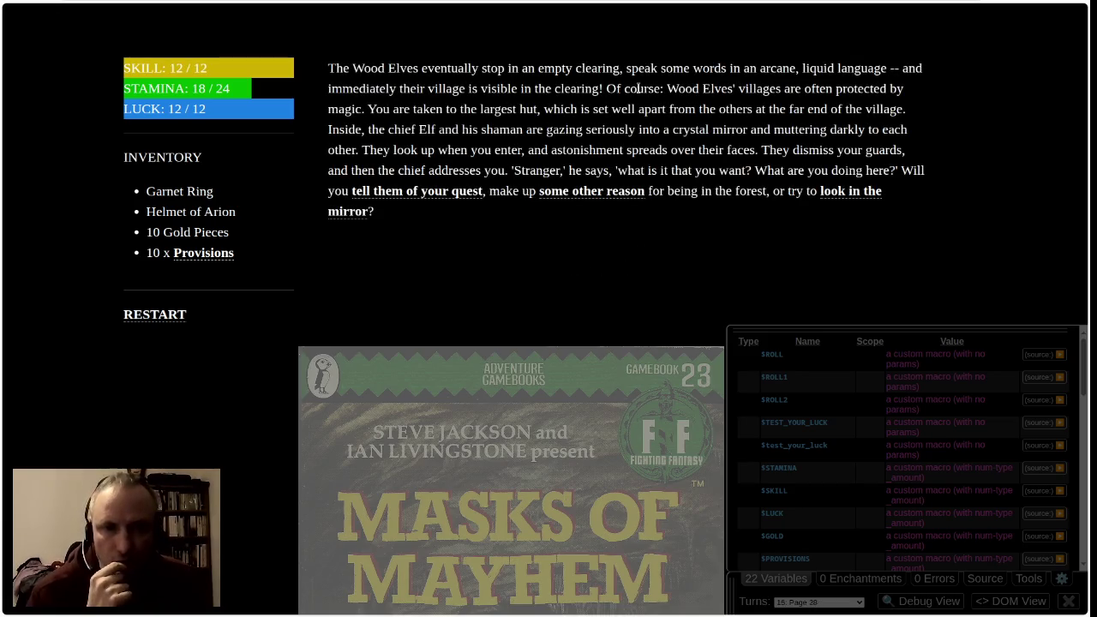
Tell the elves of your quest, learn your hands aren't tied, ask about the mirror and float away
{"action": "left_click", "coordinate": [435, 192]}
{"action": "left_click", "coordinate": [443, 90]}
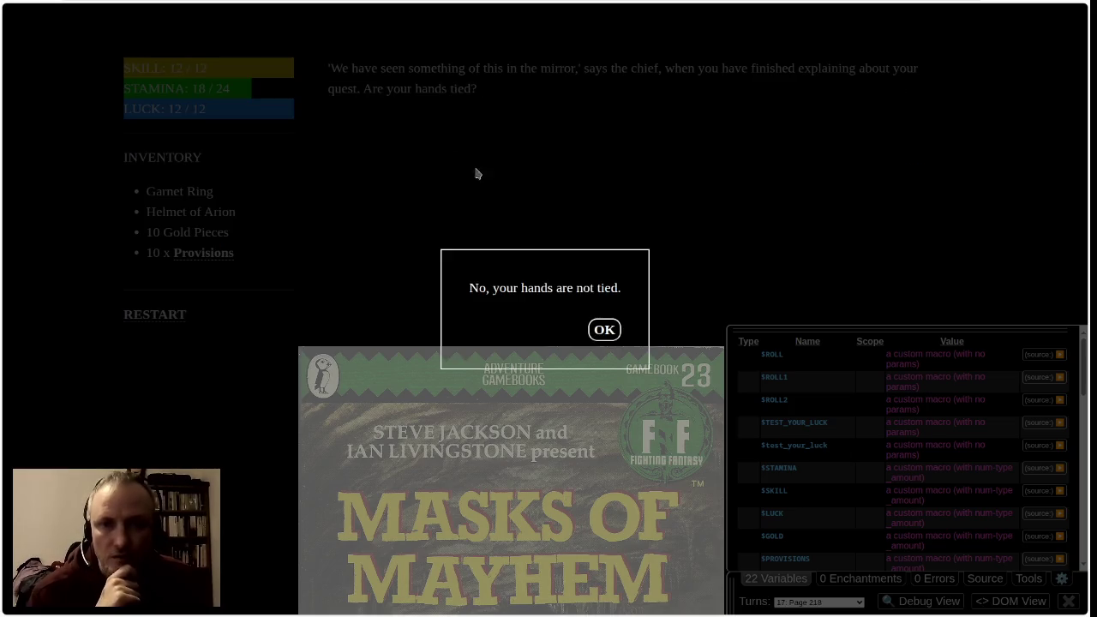
{"action": "left_click", "coordinate": [604, 331]}
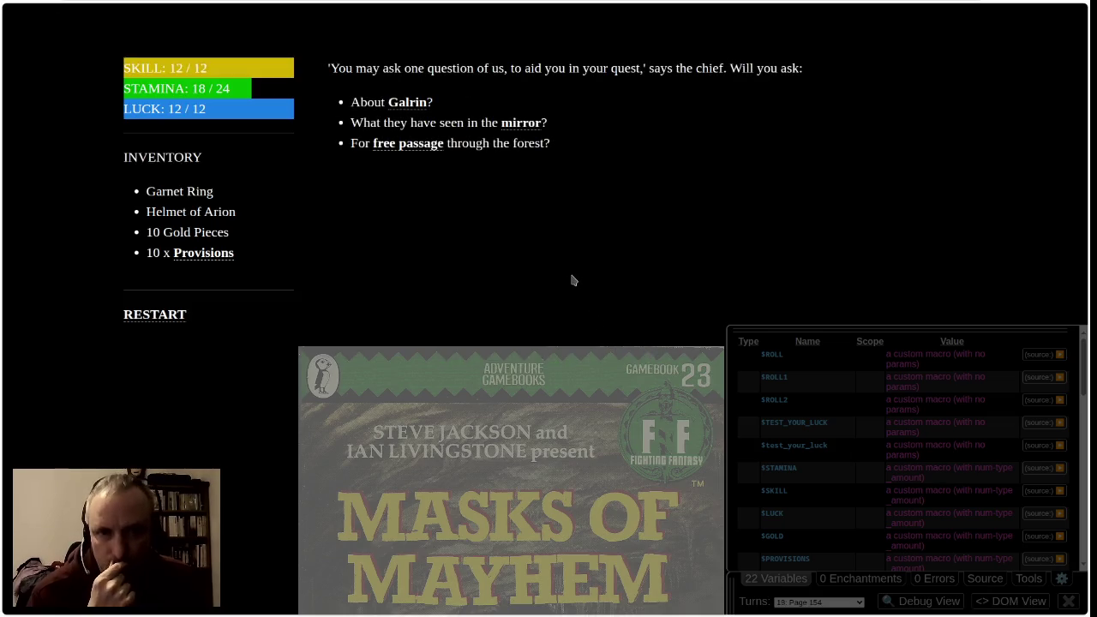
{"action": "left_click", "coordinate": [521, 123]}
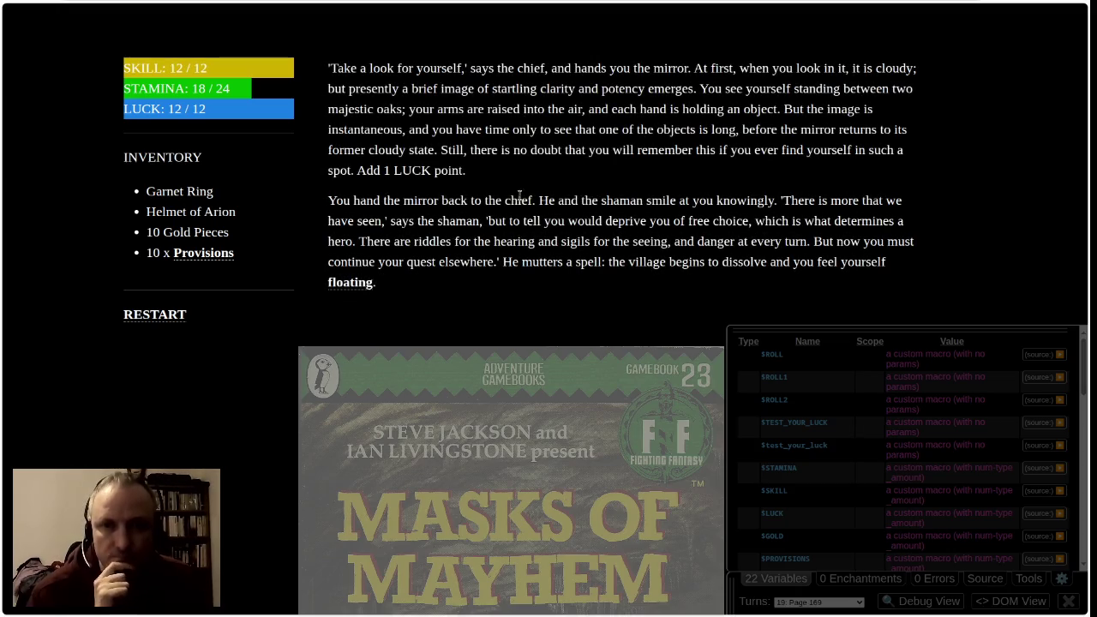
{"action": "left_click", "coordinate": [356, 285]}
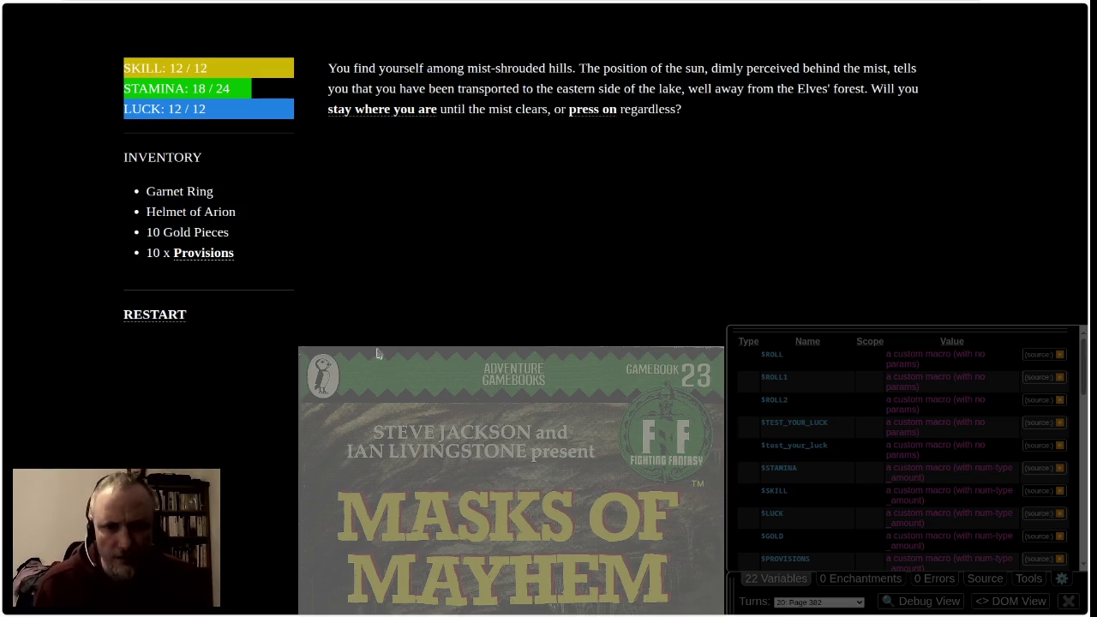
Press on through the mist in the hills east of the lake
{"action": "left_click", "coordinate": [595, 117]}
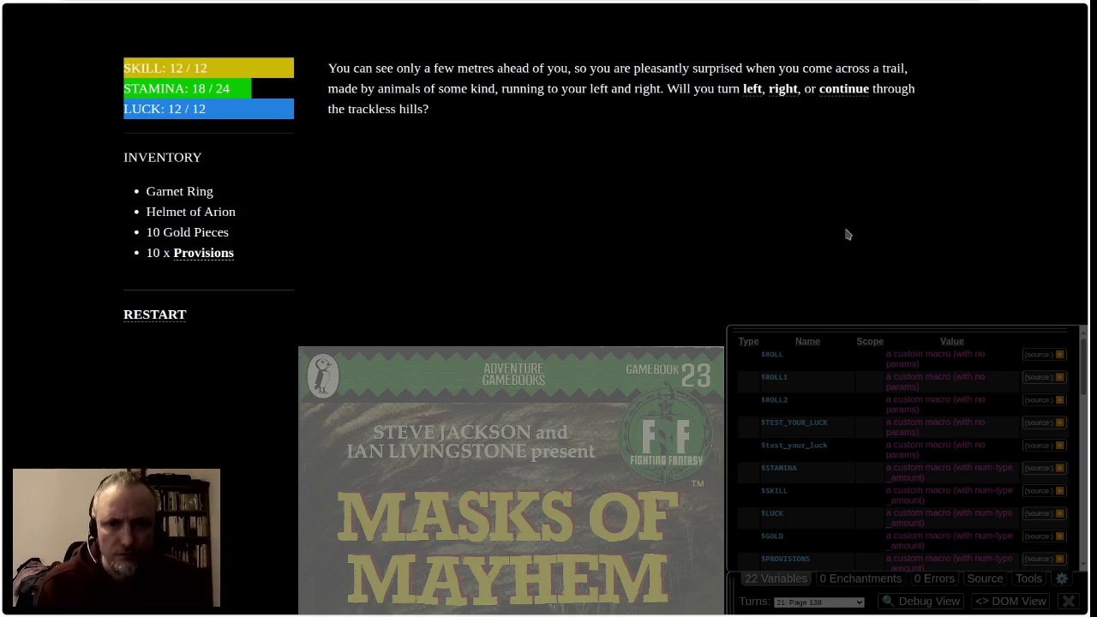
Follow the animal trail up to the Wights' hilltop
{"action": "left_click", "coordinate": [749, 90]}
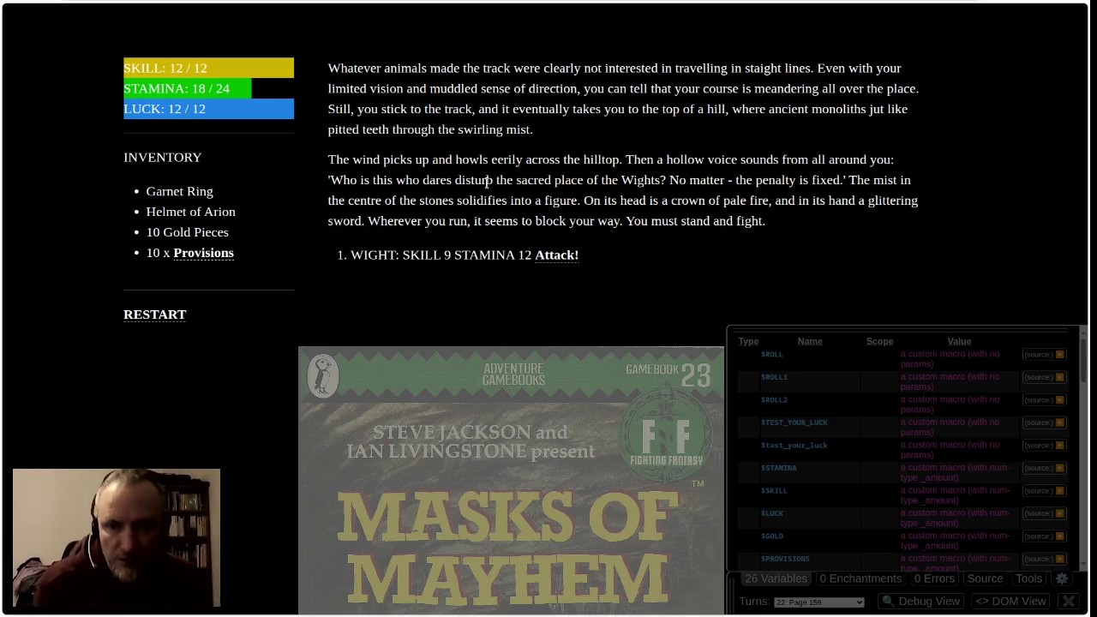
Attack the WIGHT (SKILL 9, STAMINA 12) through the opening combat rounds
{"action": "left_click", "coordinate": [556, 257]}
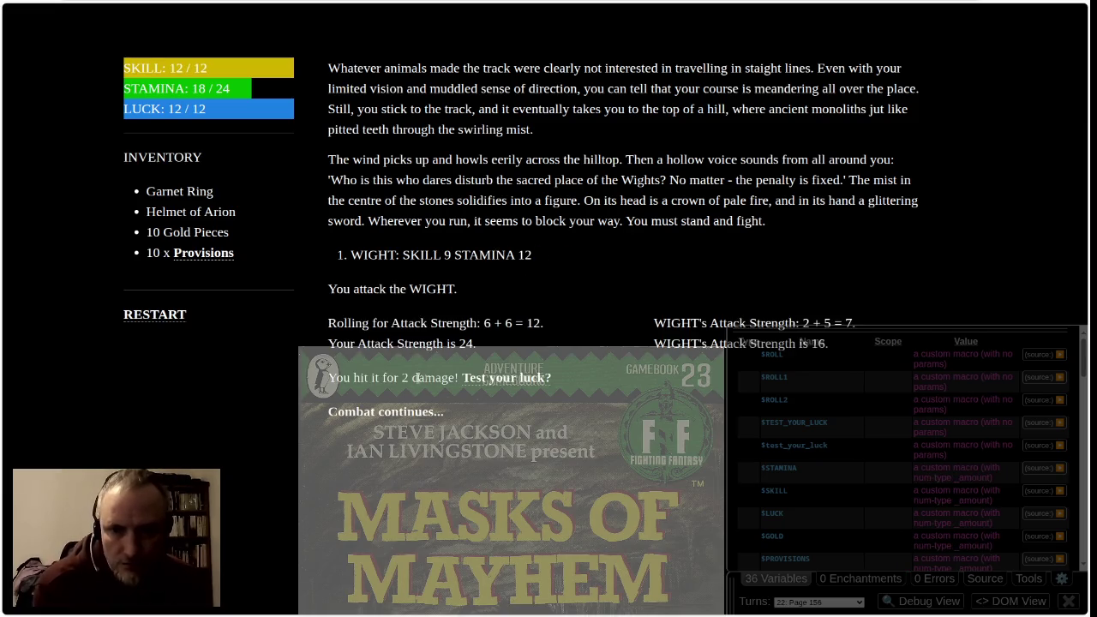
{"action": "left_click", "coordinate": [555, 257]}
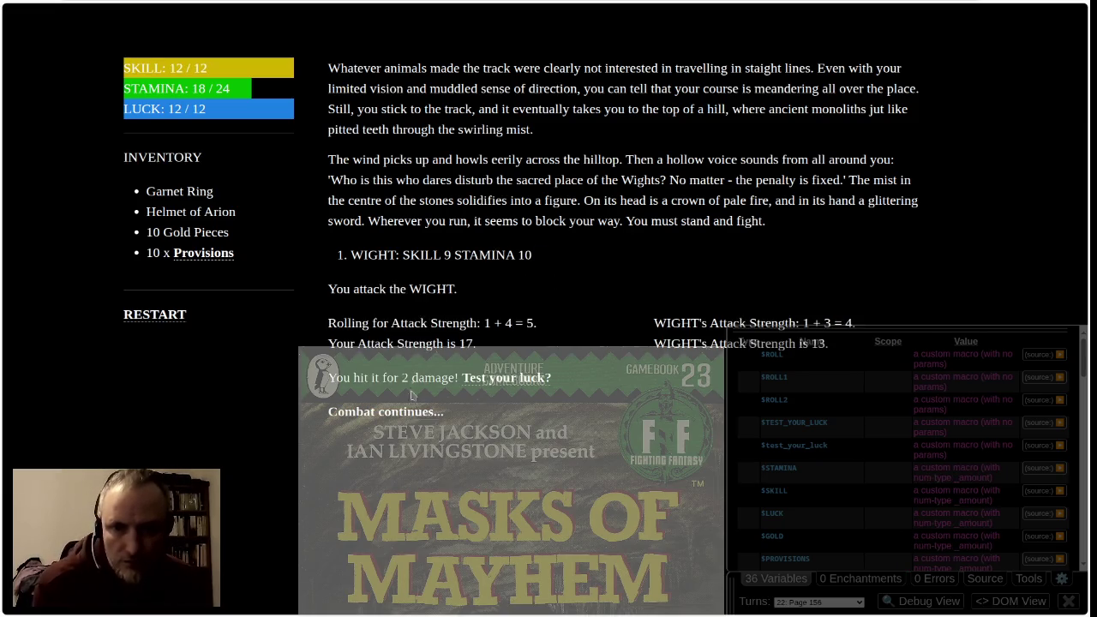
{"action": "left_click", "coordinate": [410, 412]}
{"action": "left_click", "coordinate": [551, 259]}
{"action": "left_click", "coordinate": [423, 412]}
{"action": "left_click", "coordinate": [538, 259]}
{"action": "left_click", "coordinate": [418, 412]}
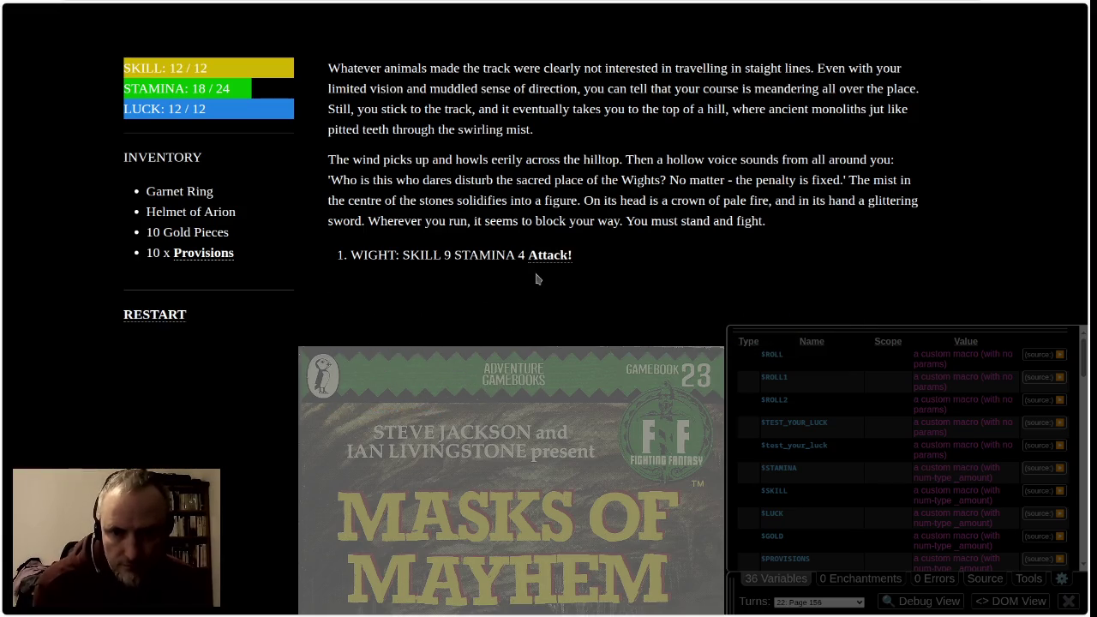
{"action": "left_click", "coordinate": [545, 257]}
{"action": "left_click", "coordinate": [422, 413]}
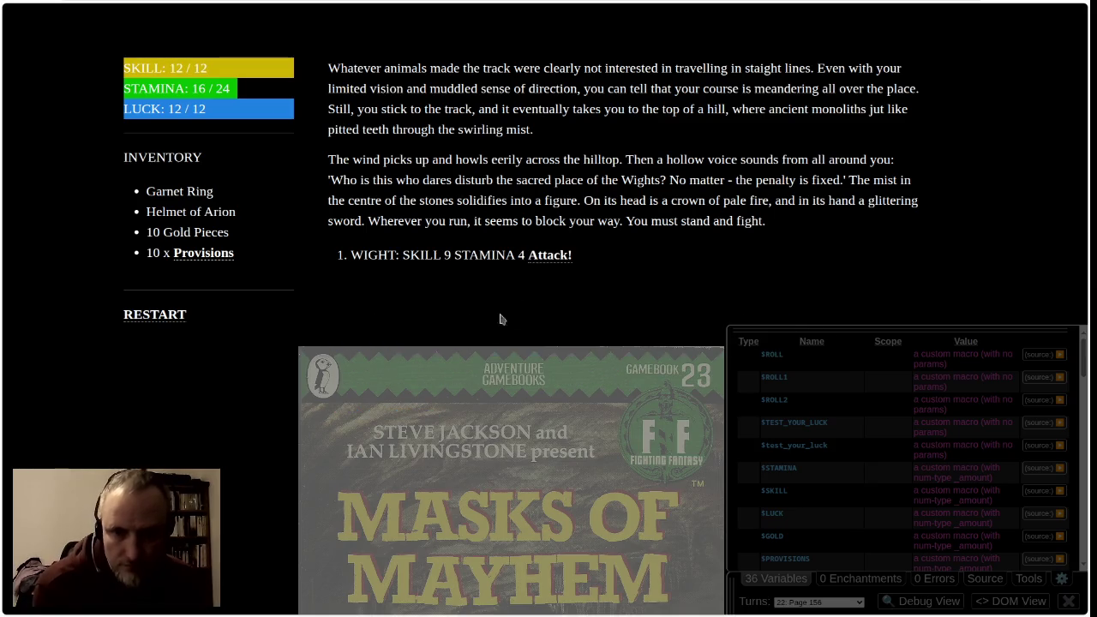
Keep attacking the WIGHT until the killing blow lands, raising SKILL to 13/12
{"action": "left_click", "coordinate": [541, 257]}
{"action": "left_click", "coordinate": [414, 414]}
{"action": "left_click", "coordinate": [553, 256]}
{"action": "left_click", "coordinate": [414, 412]}
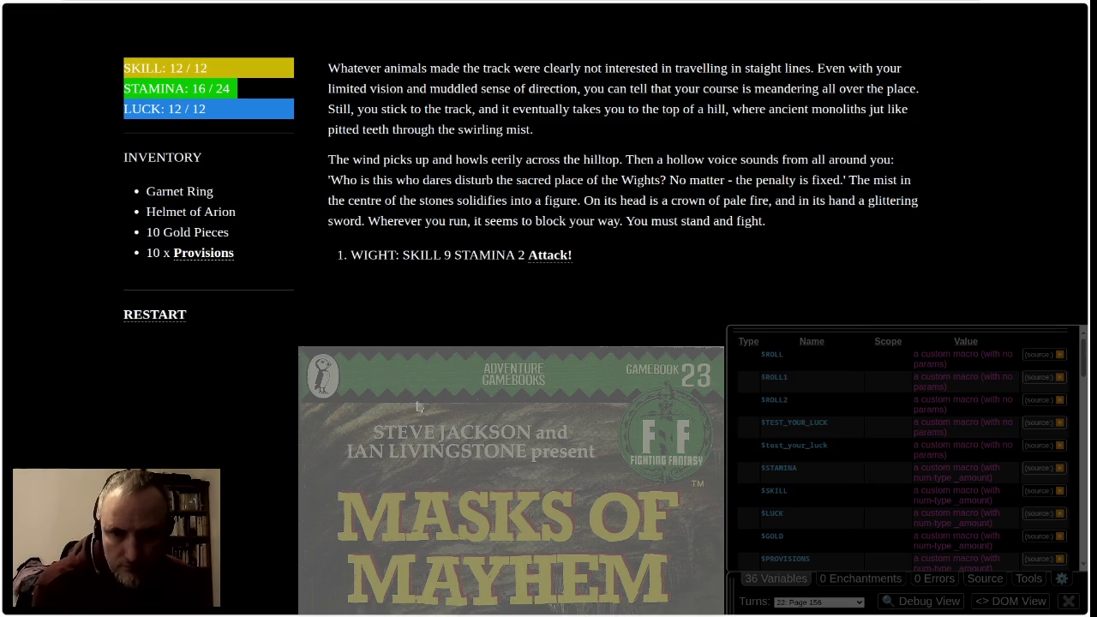
{"action": "left_click", "coordinate": [553, 255]}
{"action": "left_click", "coordinate": [392, 414]}
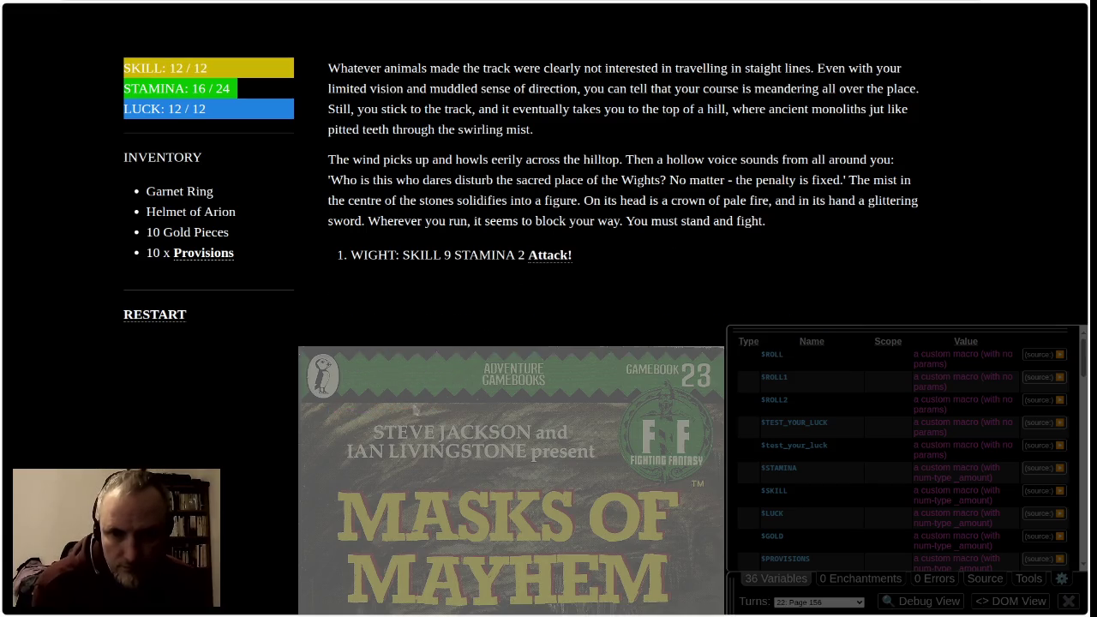
{"action": "left_click", "coordinate": [546, 257]}
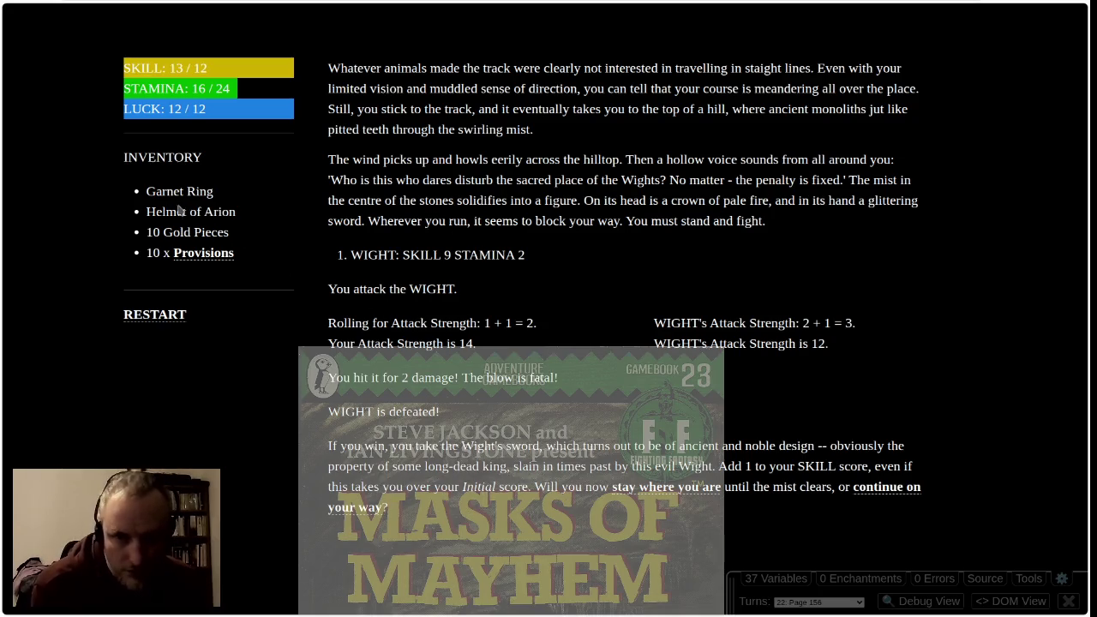
Eat two Provisions to restore full STAMINA, then wait for the mist to clear
{"action": "left_click", "coordinate": [195, 256]}
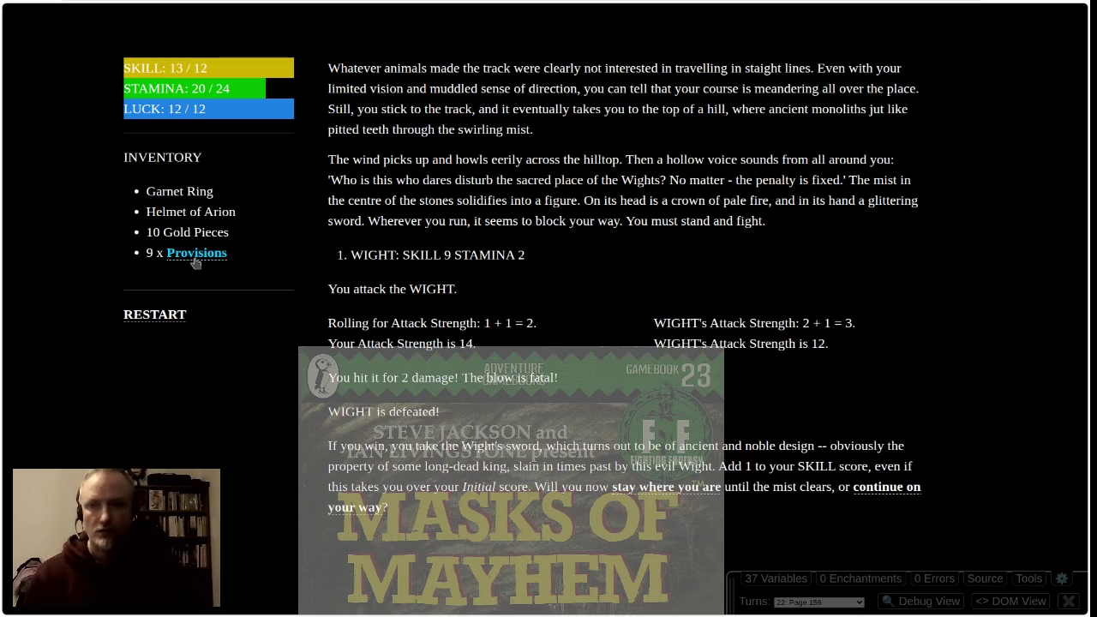
{"action": "left_click", "coordinate": [202, 256]}
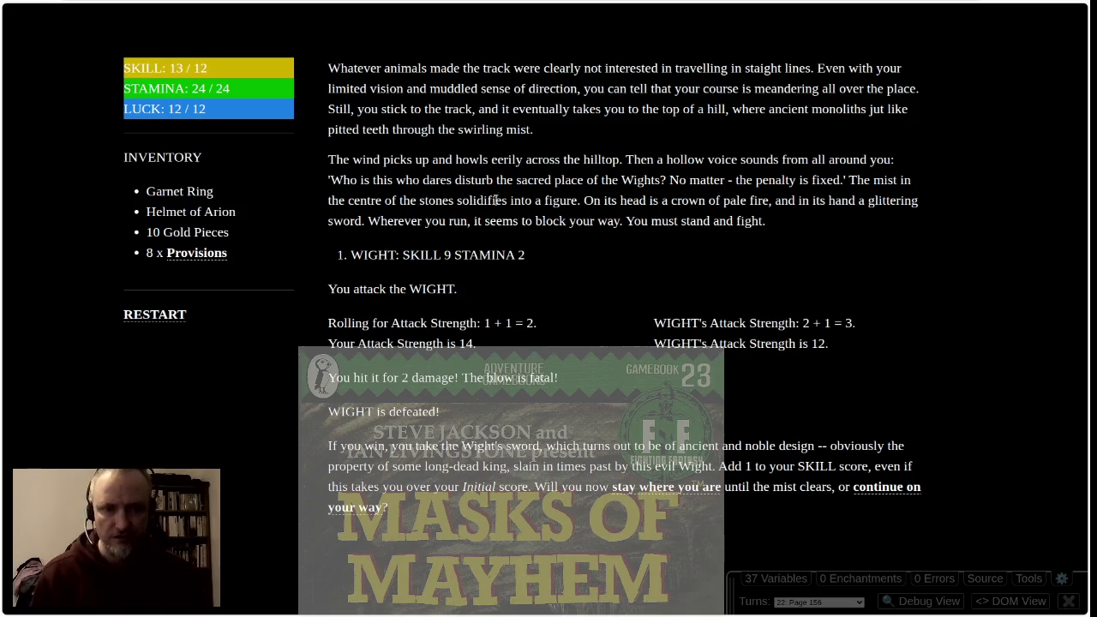
{"action": "left_click", "coordinate": [667, 487]}
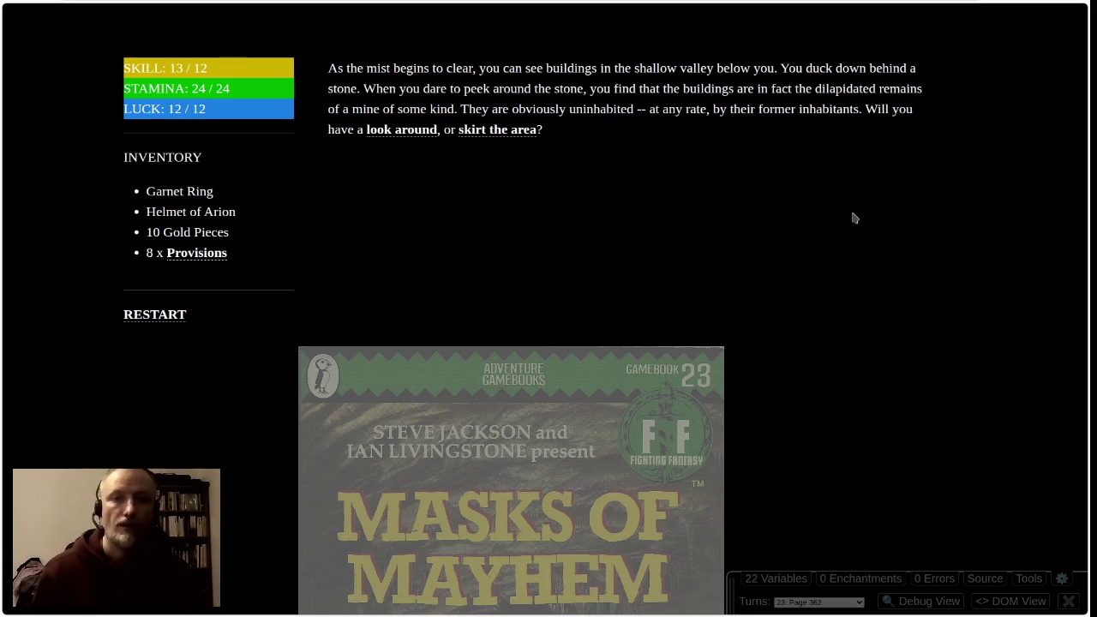
Search the abandoned mine's intact hut and question the hermit, gaining the Iron Sceptre
{"action": "left_click", "coordinate": [390, 130]}
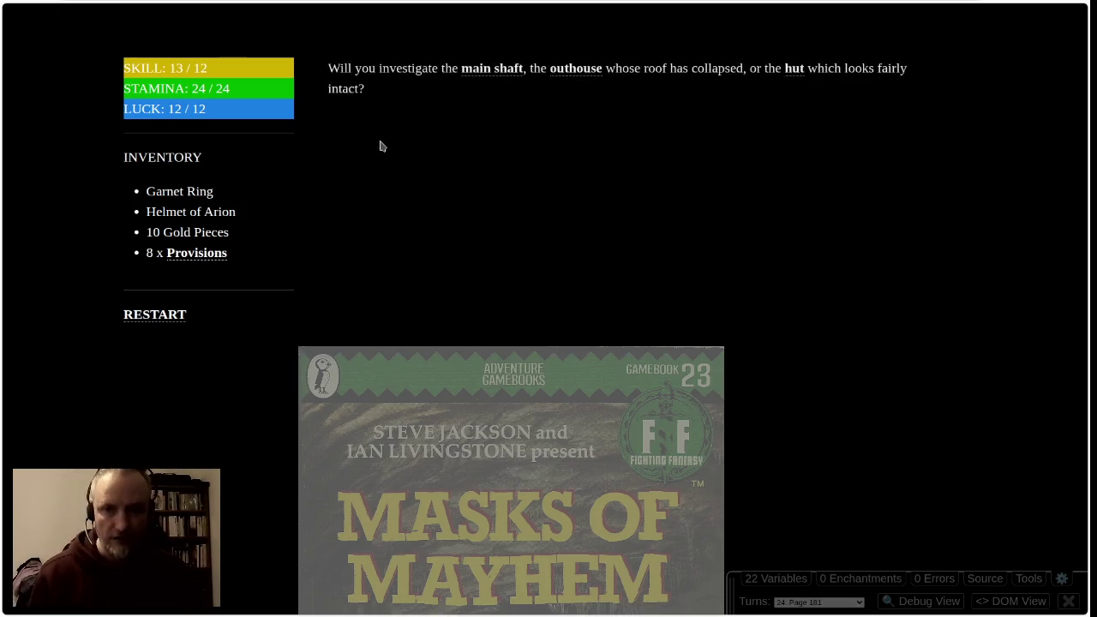
{"action": "left_click", "coordinate": [793, 70]}
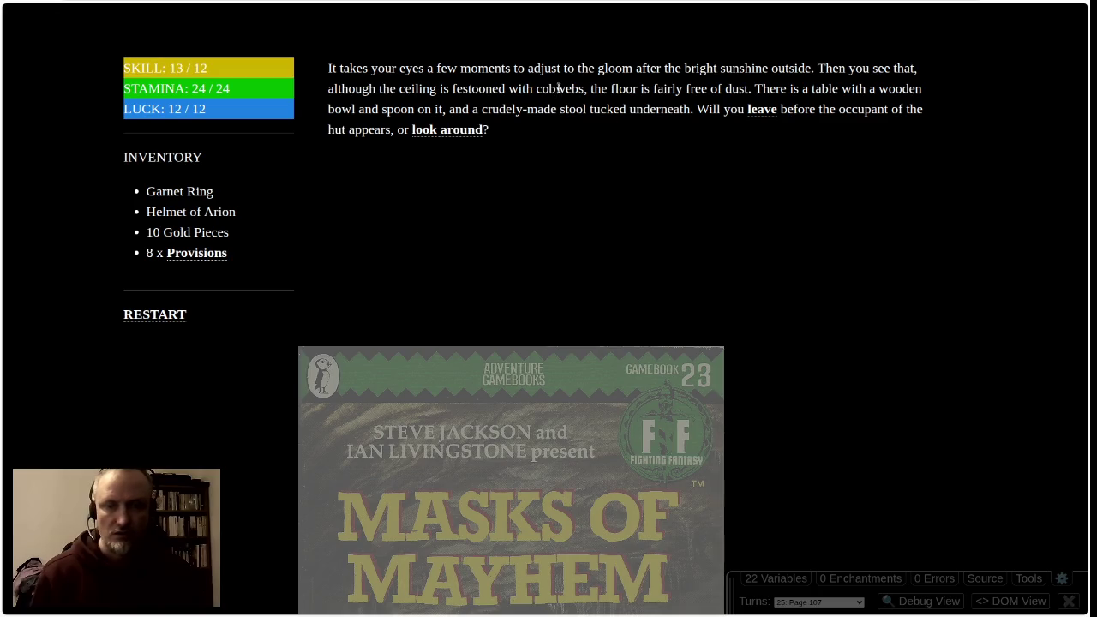
{"action": "left_click", "coordinate": [445, 130]}
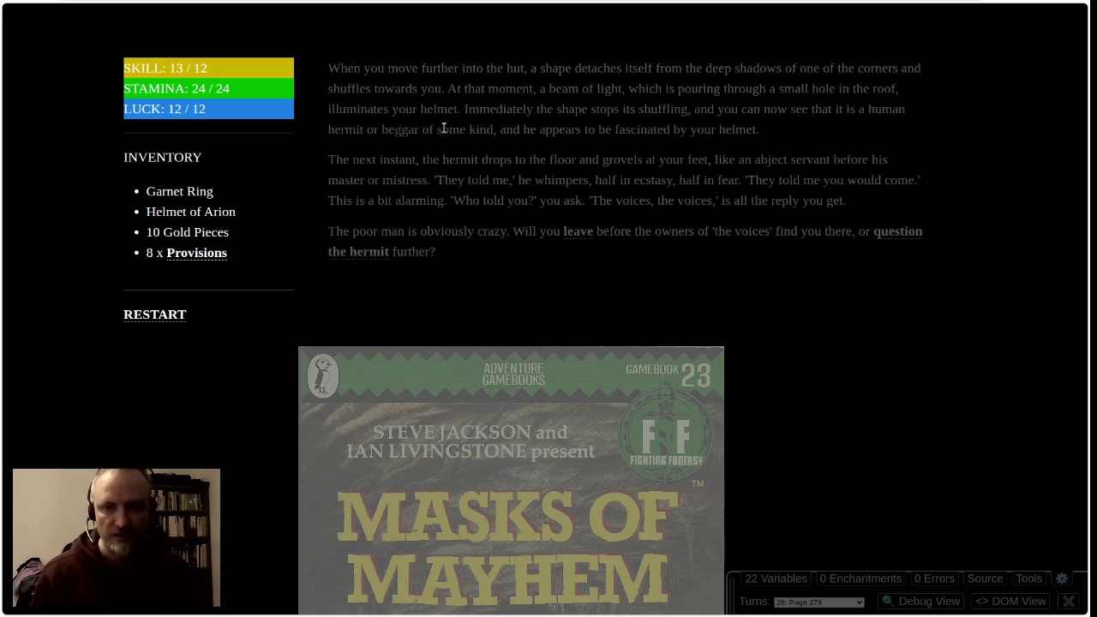
{"action": "left_click", "coordinate": [885, 238]}
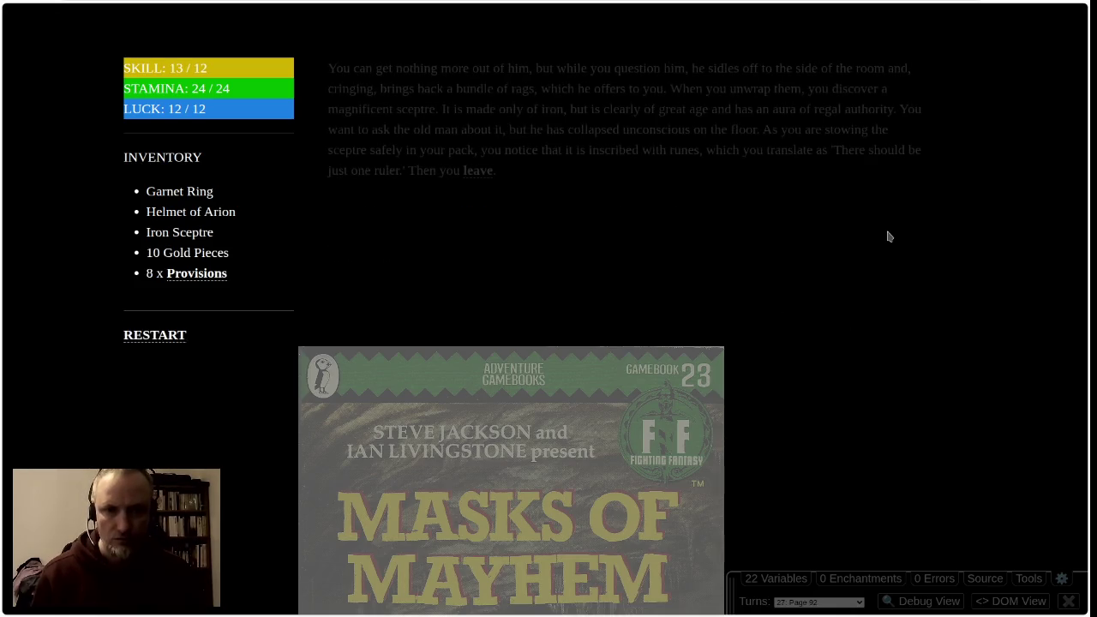
Highlight the Iron Sceptre entry and the word 'There', clear the selections, and leave the room
{"action": "left_click_drag", "start_coordinate": [159, 233], "coordinate": [220, 235]}
{"action": "left_click", "coordinate": [787, 169]}
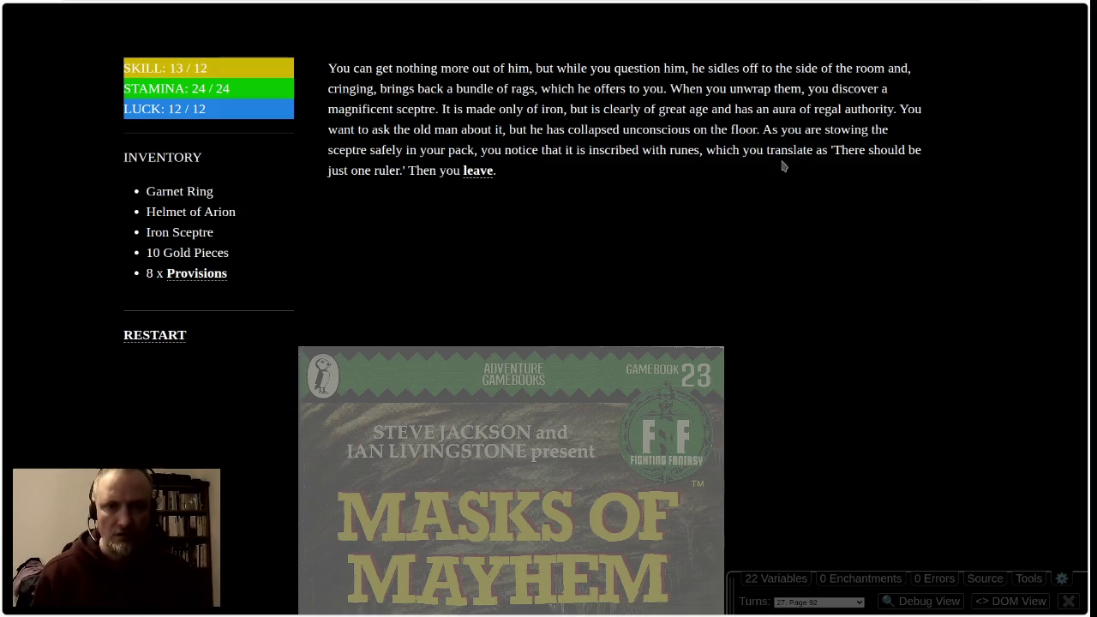
{"action": "double_click", "coordinate": [833, 149]}
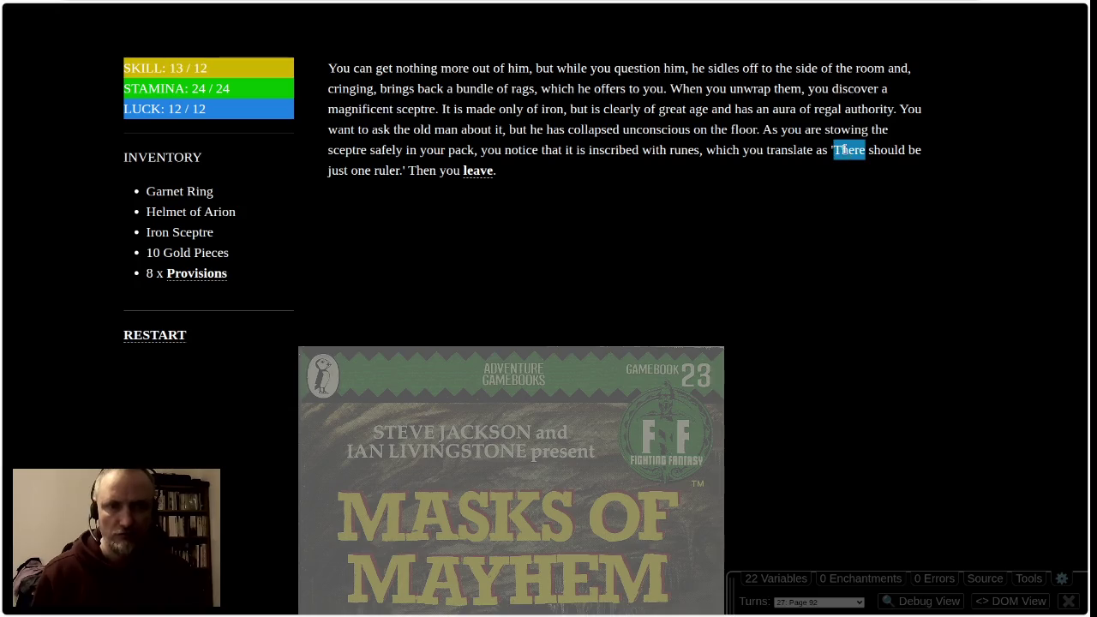
{"action": "left_click", "coordinate": [365, 152]}
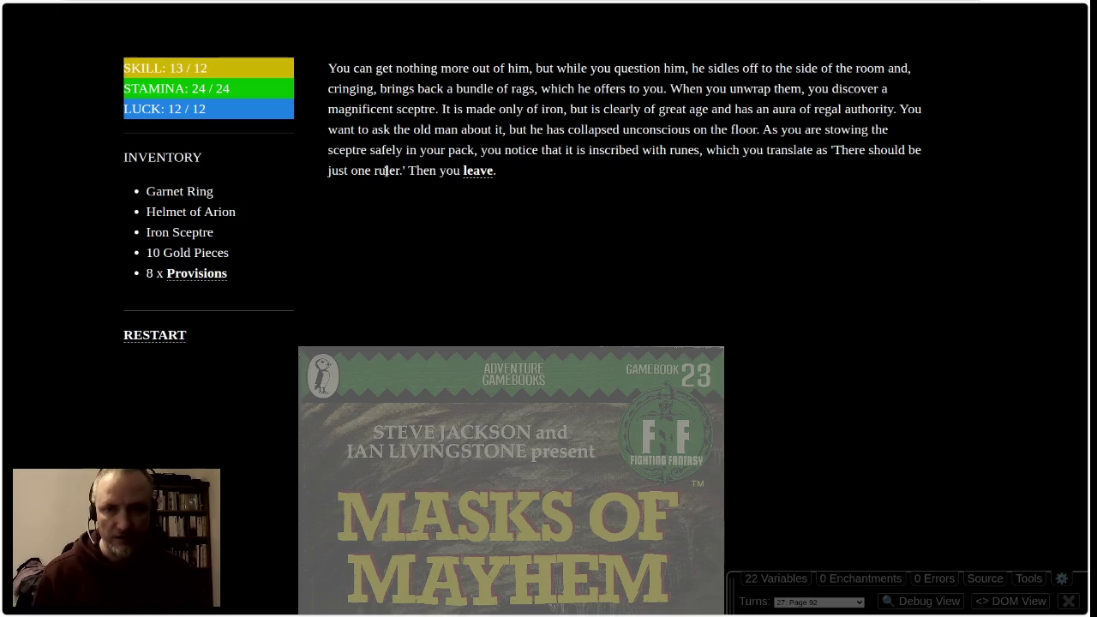
{"action": "left_click", "coordinate": [477, 173]}
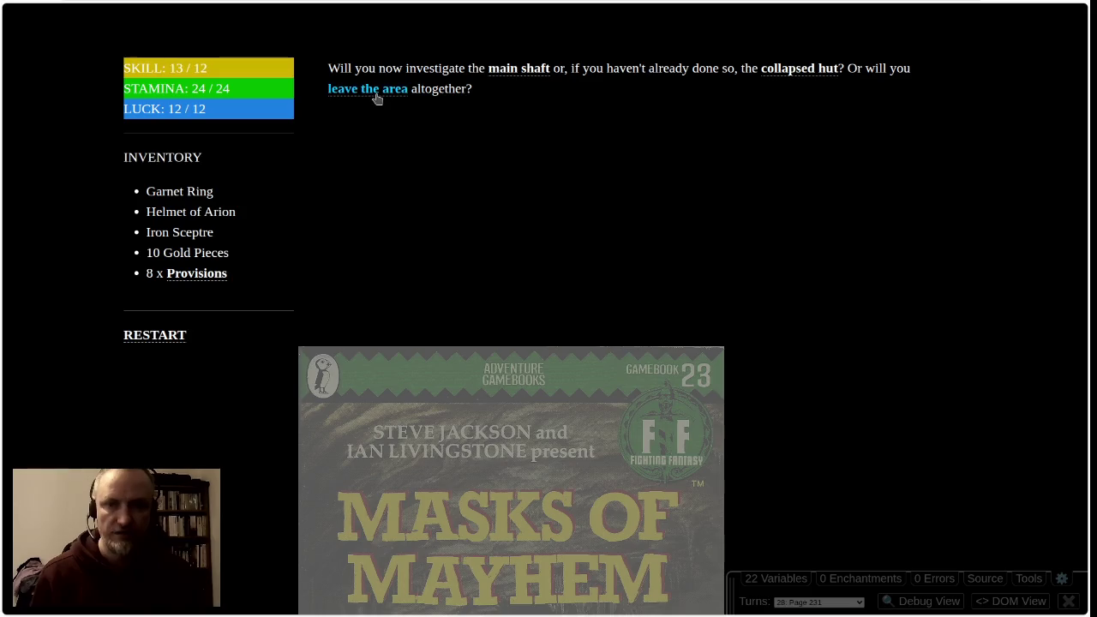
Descend the main shaft by ladder, having no rope, and survive the drop with a Lucky roll
{"action": "left_click", "coordinate": [504, 75]}
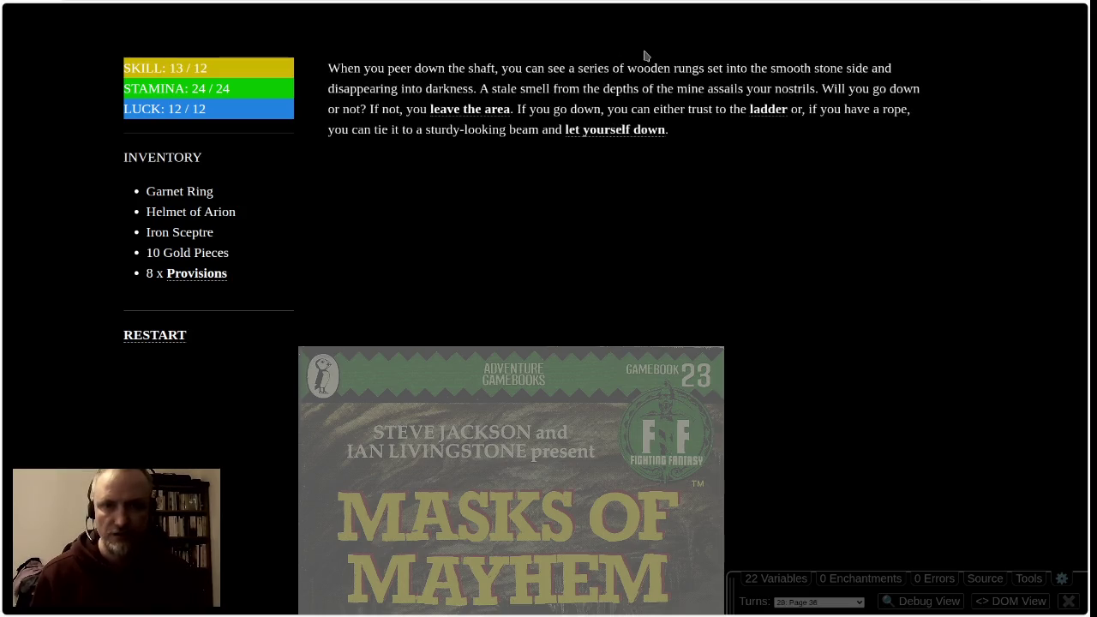
{"action": "left_click", "coordinate": [608, 135]}
{"action": "left_click", "coordinate": [608, 328]}
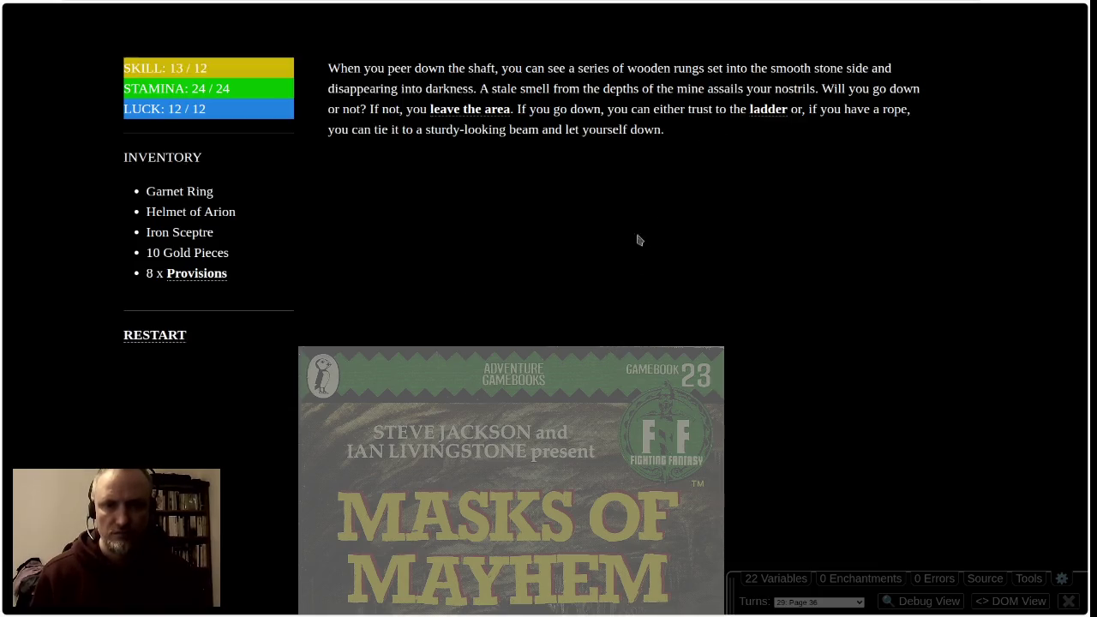
{"action": "left_click", "coordinate": [768, 112]}
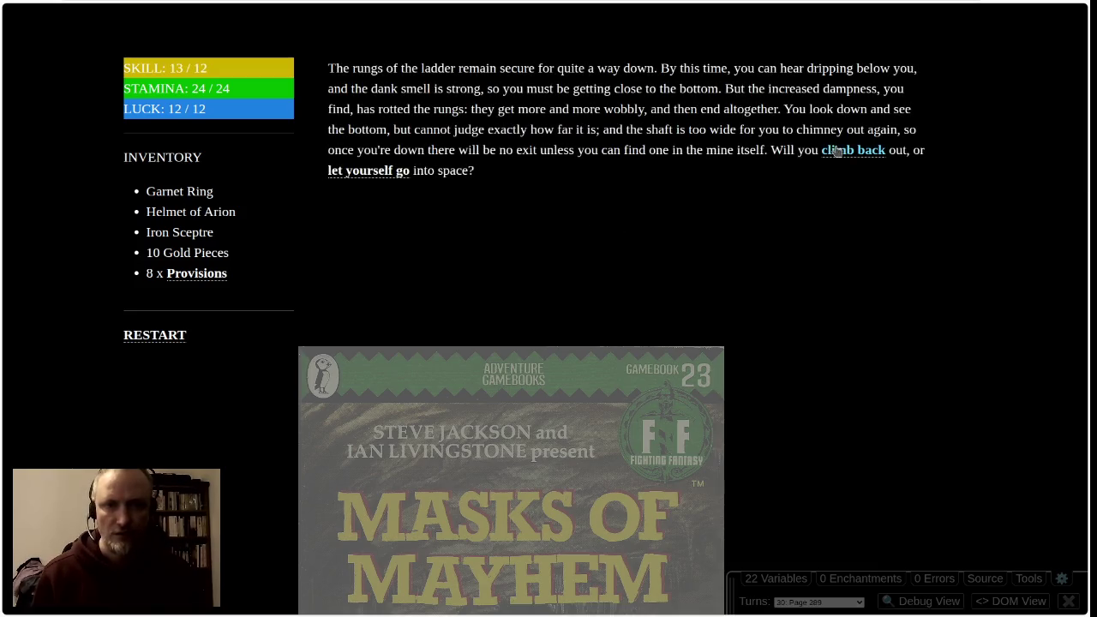
{"action": "left_click", "coordinate": [349, 175]}
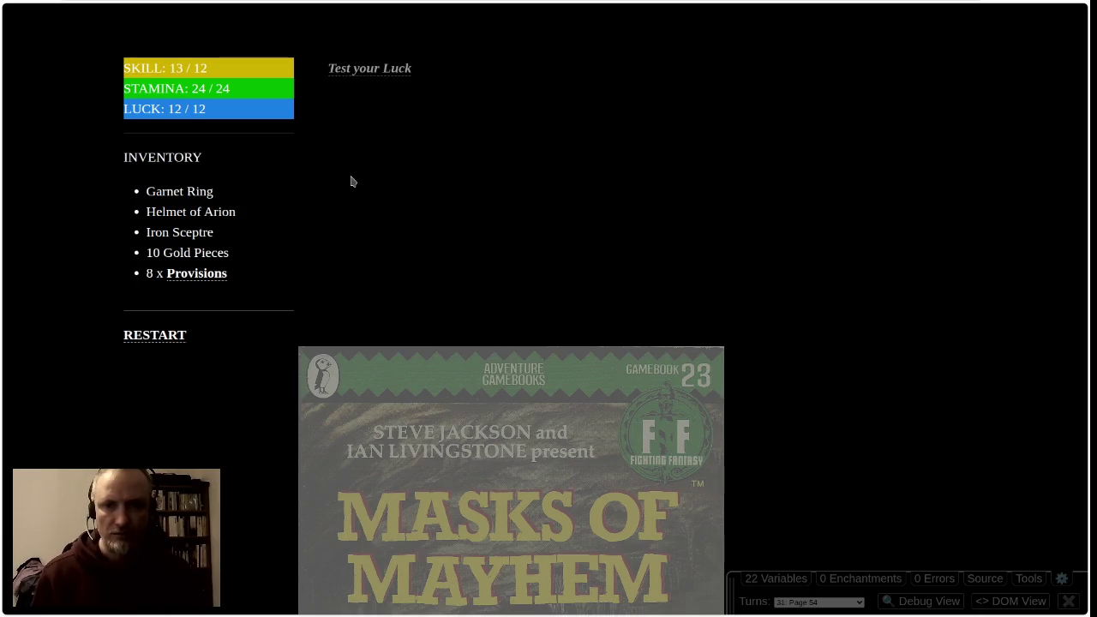
{"action": "left_click", "coordinate": [385, 70]}
{"action": "left_click", "coordinate": [553, 333]}
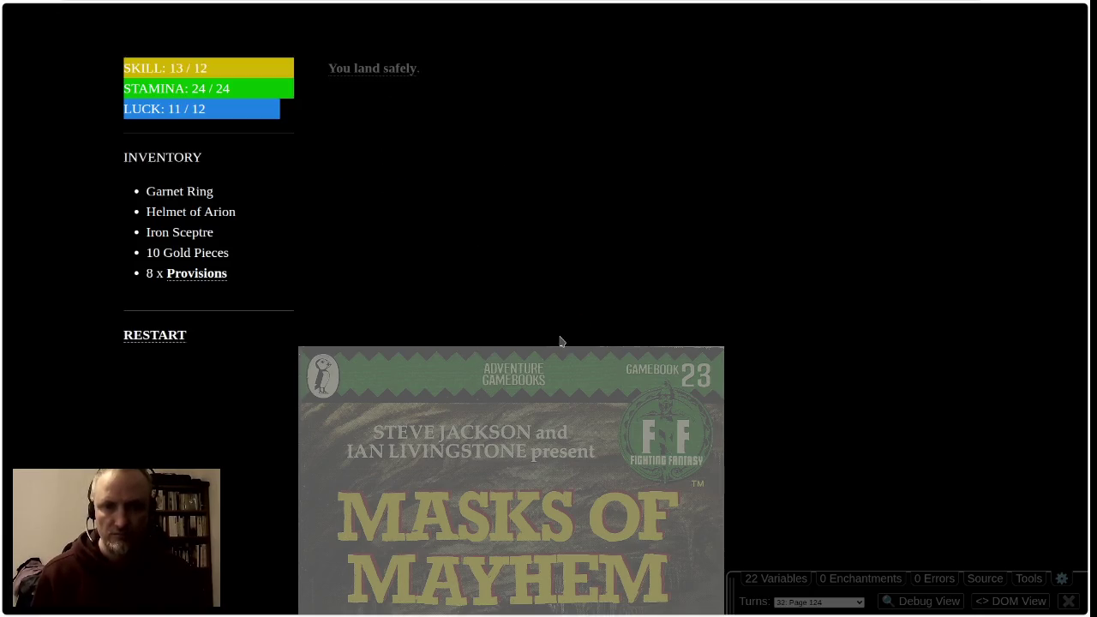
{"action": "left_click", "coordinate": [386, 69]}
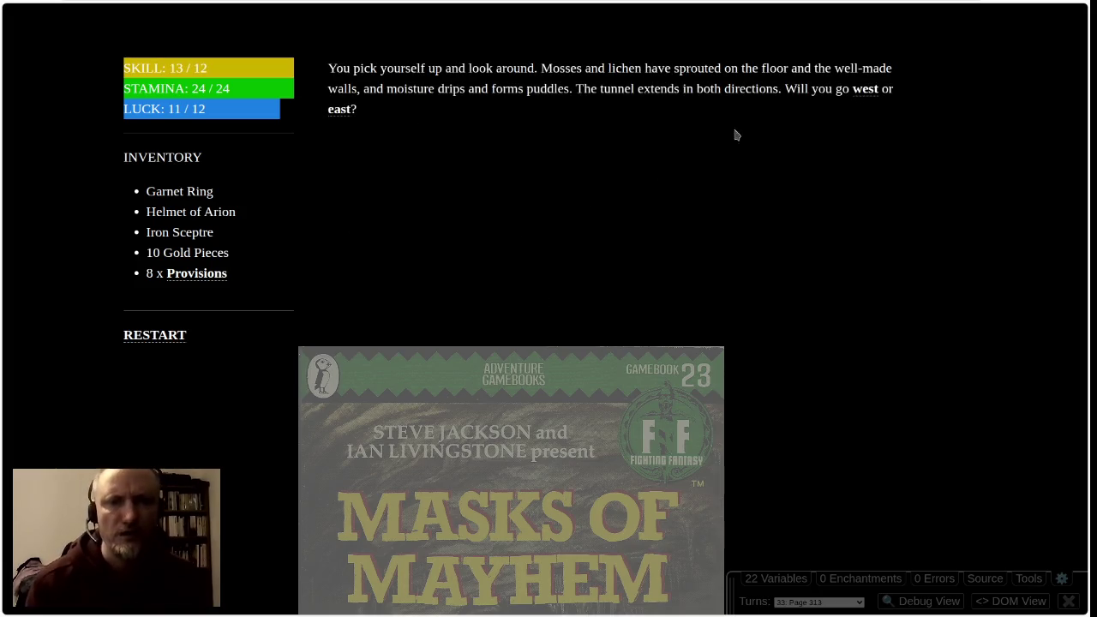
Head west gathering the Copper Nugget and Pick-axe Head, pass a Luck test and keep left
{"action": "left_click", "coordinate": [864, 90]}
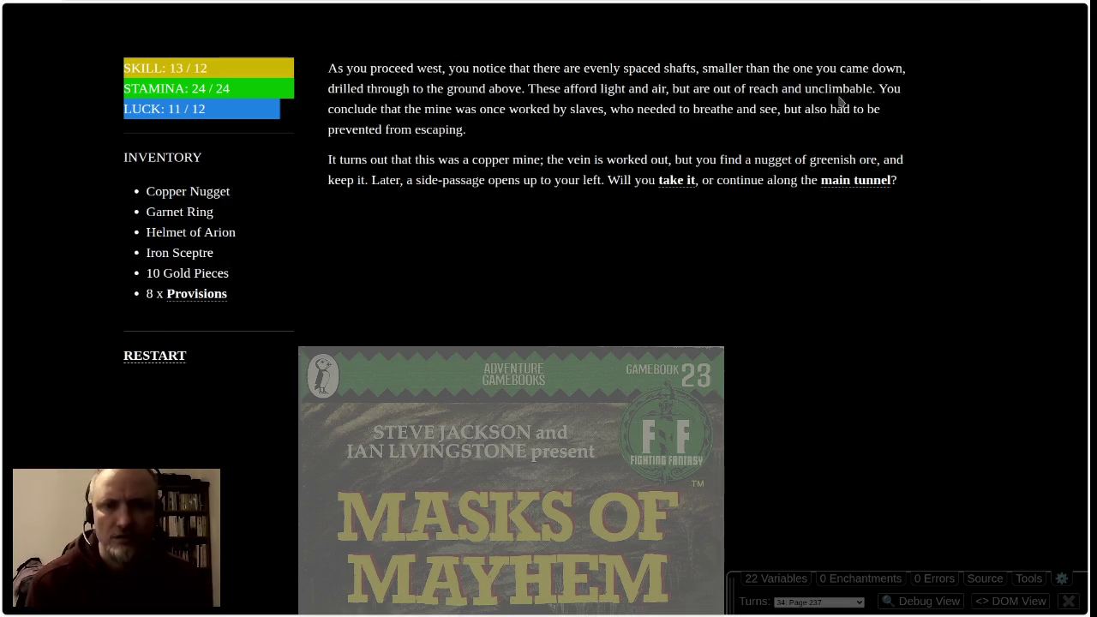
{"action": "left_click", "coordinate": [678, 180]}
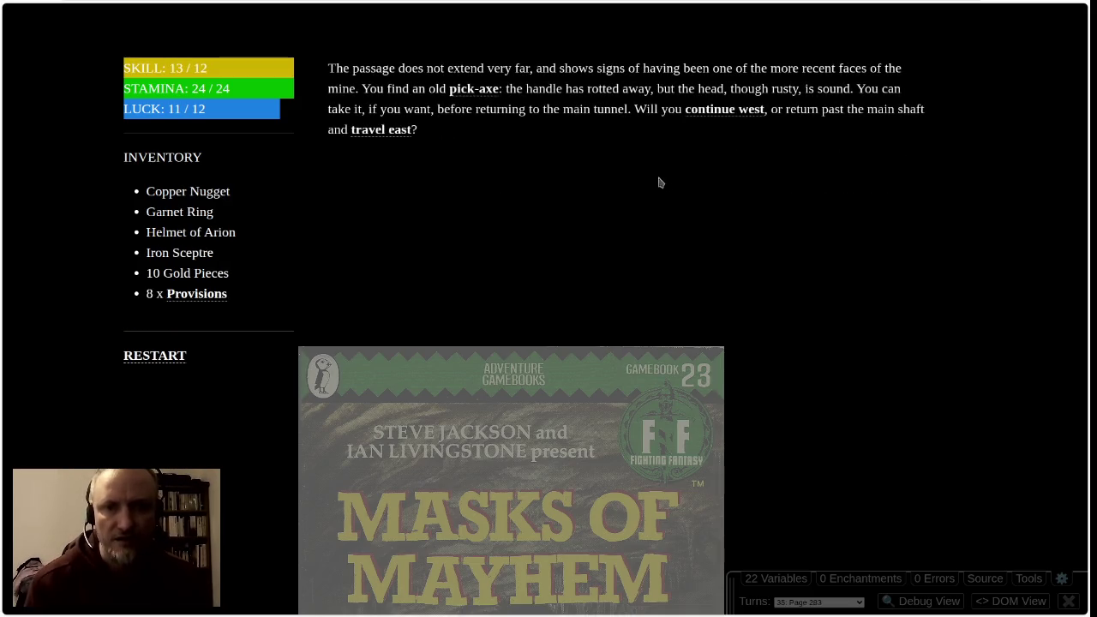
{"action": "left_click", "coordinate": [464, 89]}
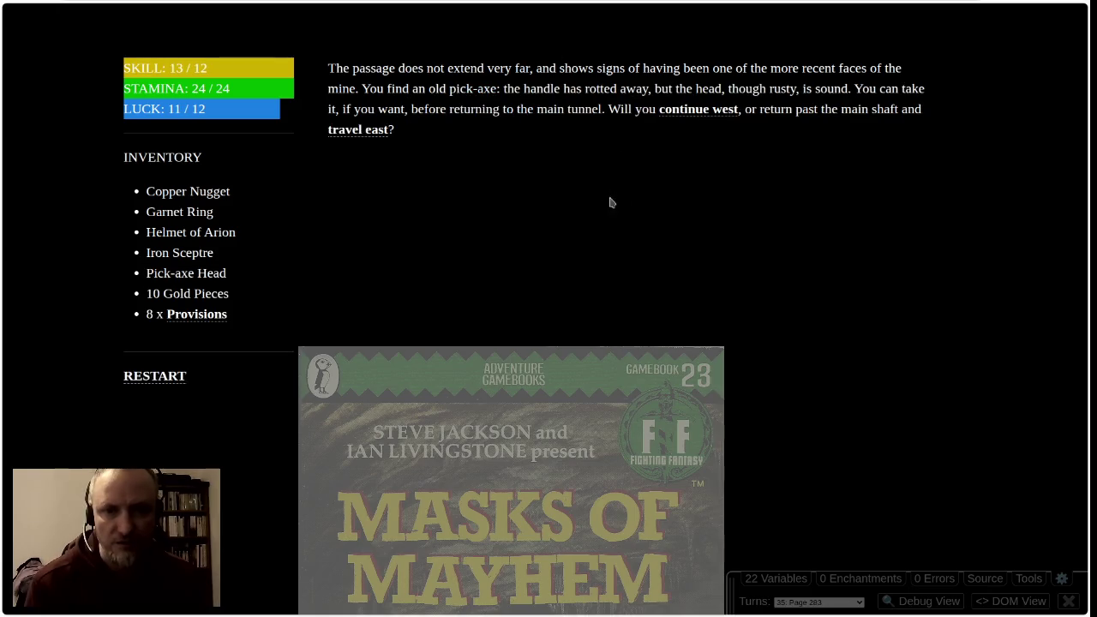
{"action": "left_click", "coordinate": [679, 115]}
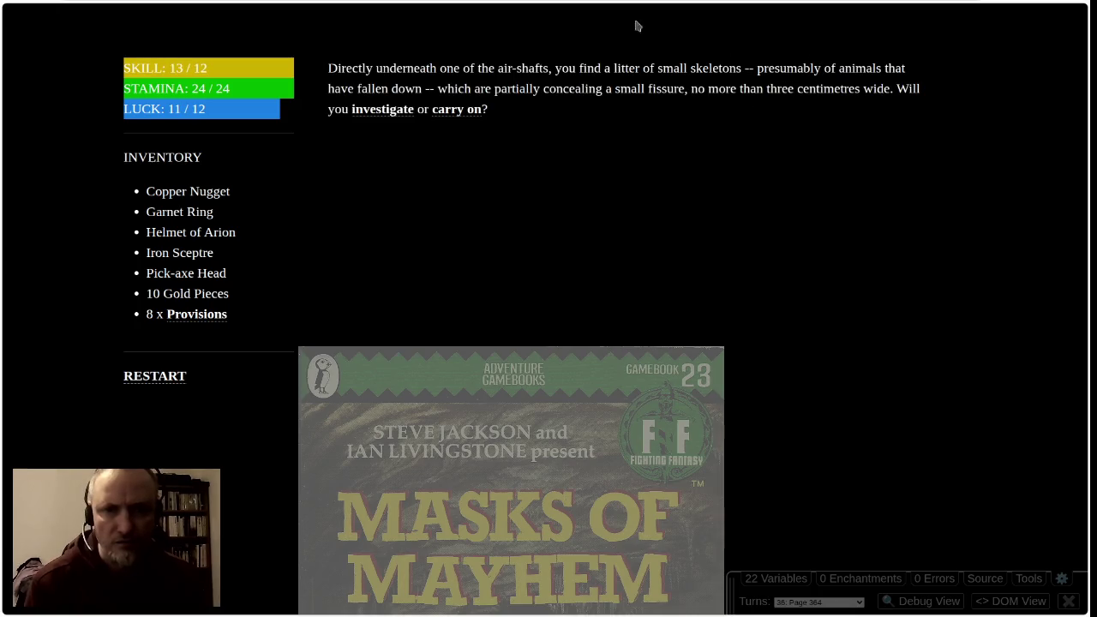
{"action": "left_click", "coordinate": [464, 113]}
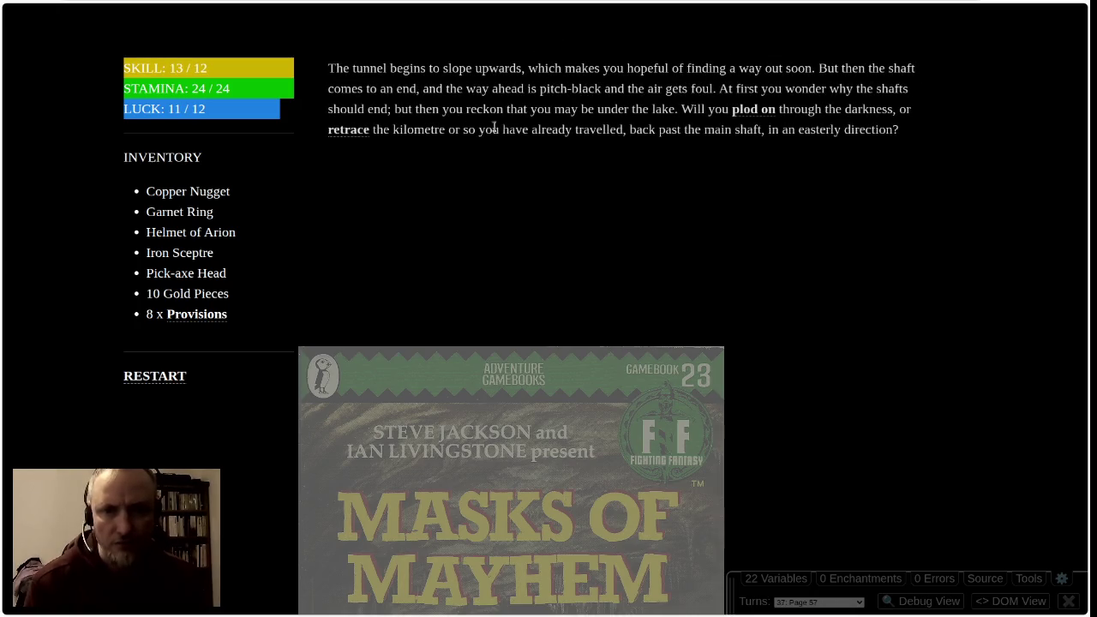
{"action": "left_click", "coordinate": [746, 111]}
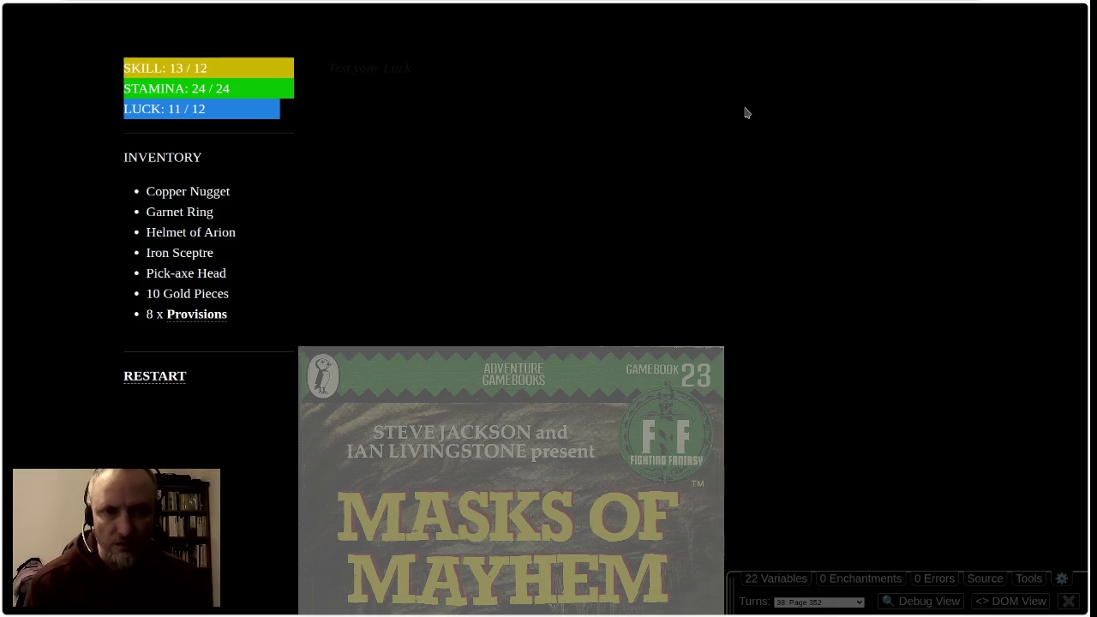
{"action": "left_click", "coordinate": [370, 70]}
{"action": "left_click", "coordinate": [542, 328]}
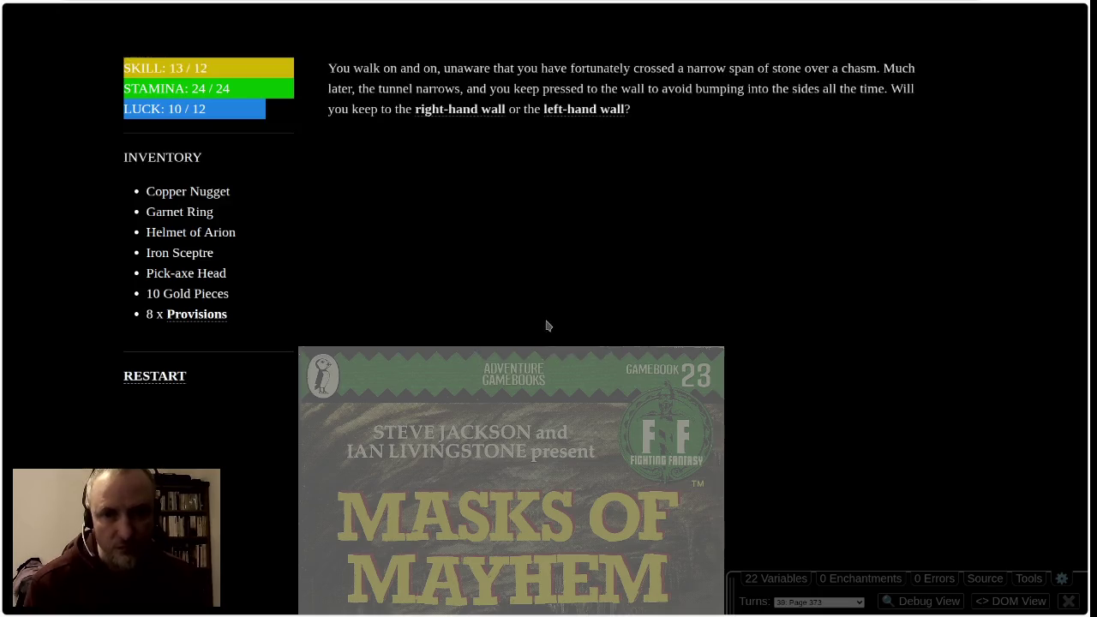
{"action": "left_click", "coordinate": [575, 111]}
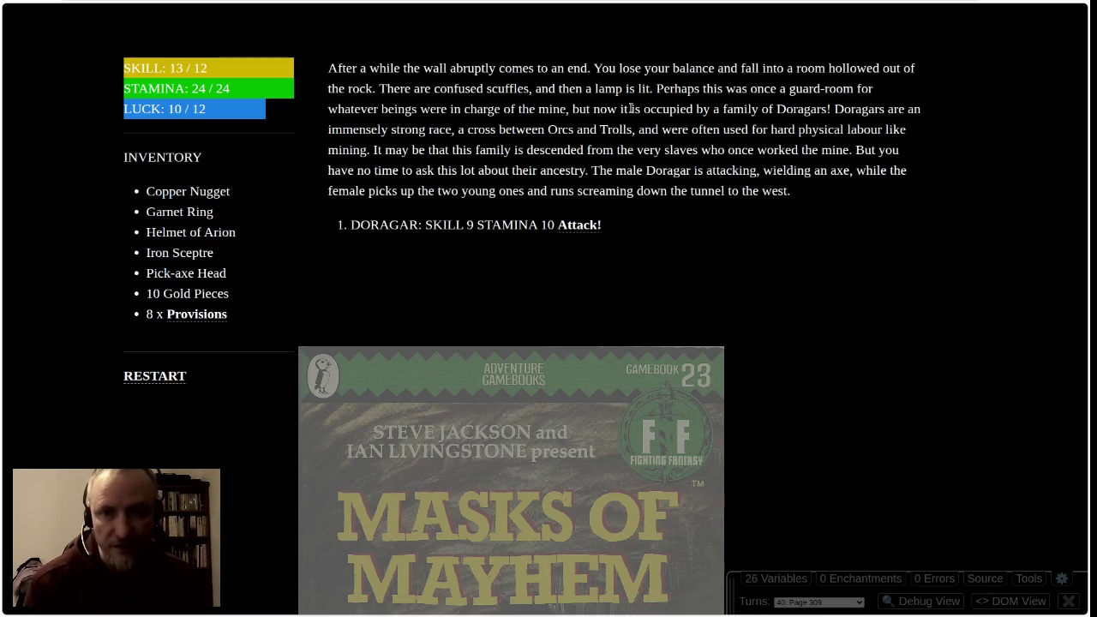
Fight the Doragar over six attack rounds until the fatal blow lands
{"action": "left_click", "coordinate": [579, 226]}
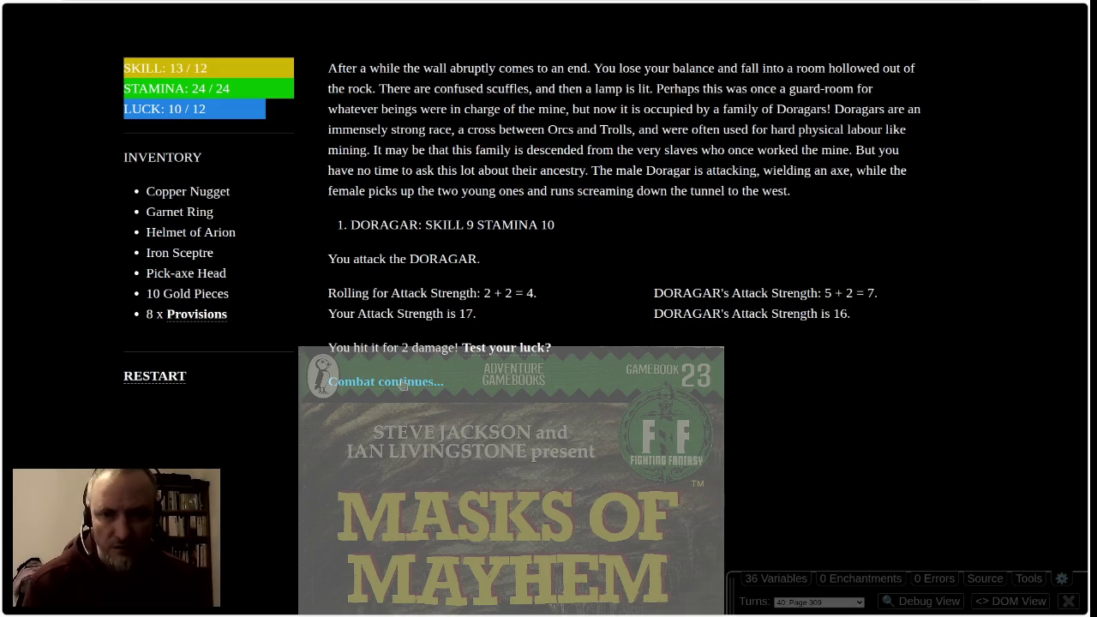
{"action": "left_click", "coordinate": [403, 383]}
{"action": "left_click", "coordinate": [570, 226]}
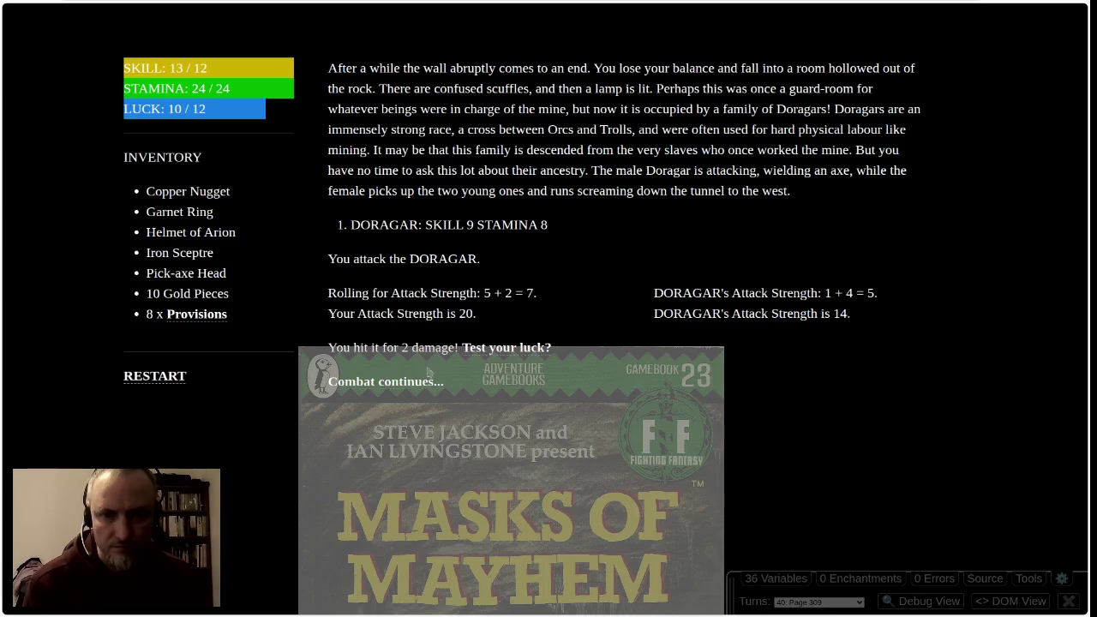
{"action": "left_click", "coordinate": [421, 383]}
{"action": "left_click", "coordinate": [573, 227]}
{"action": "left_click", "coordinate": [429, 382]}
{"action": "left_click", "coordinate": [572, 226]}
{"action": "left_click", "coordinate": [416, 391]}
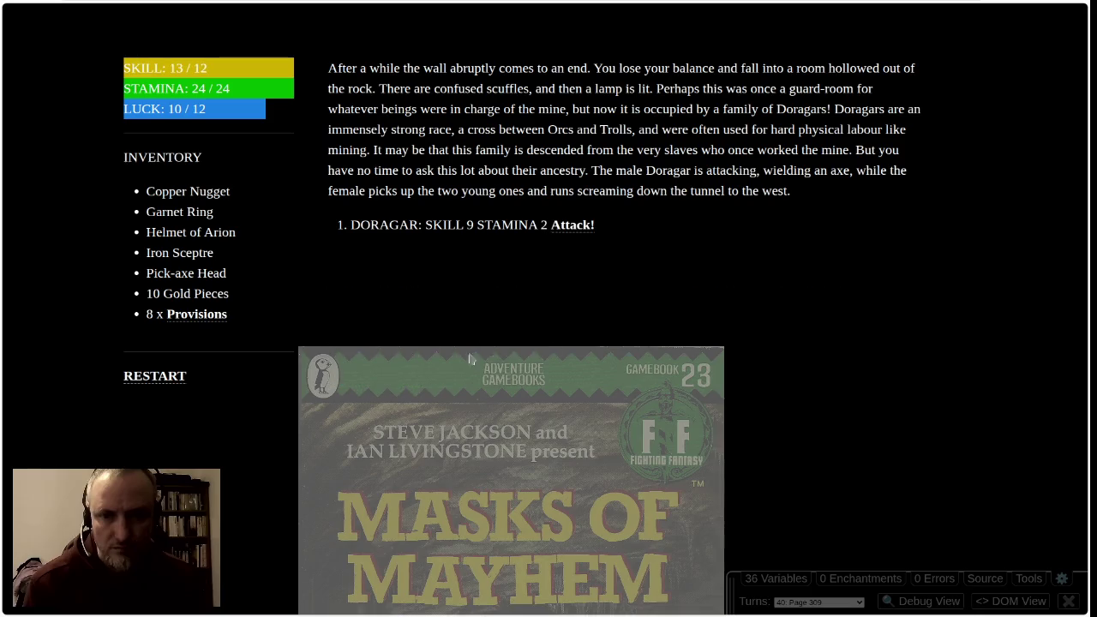
{"action": "left_click", "coordinate": [574, 226]}
{"action": "left_click", "coordinate": [435, 379]}
{"action": "left_click", "coordinate": [574, 225]}
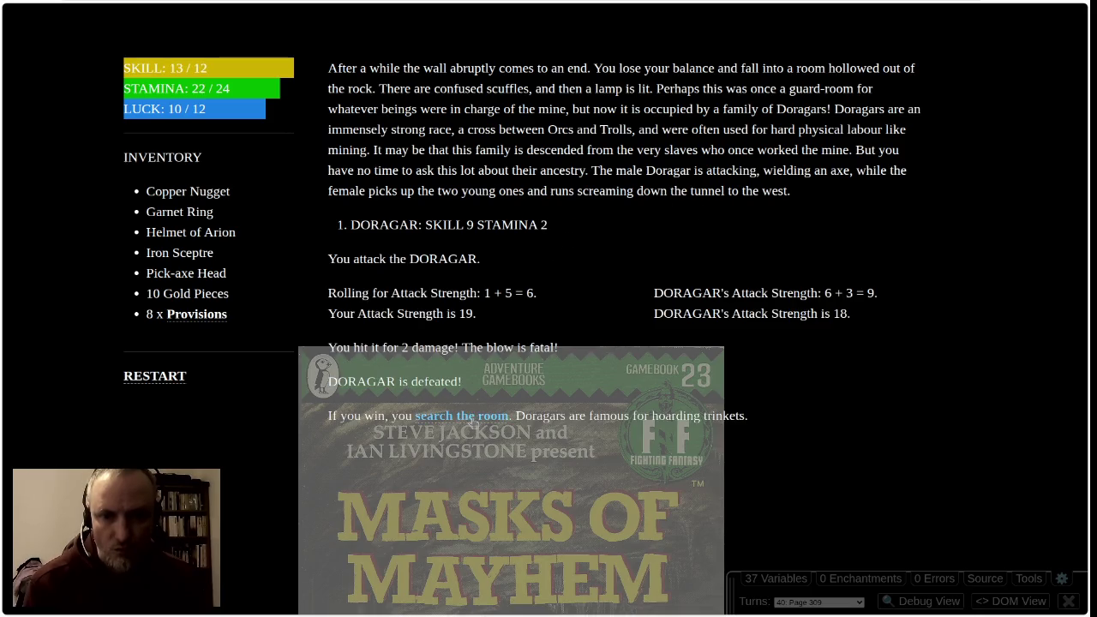
Search the room, take Snattacat's Tusk and 5 Gold Pieces (now 15), then head east to Test your Luck
{"action": "left_click", "coordinate": [452, 418]}
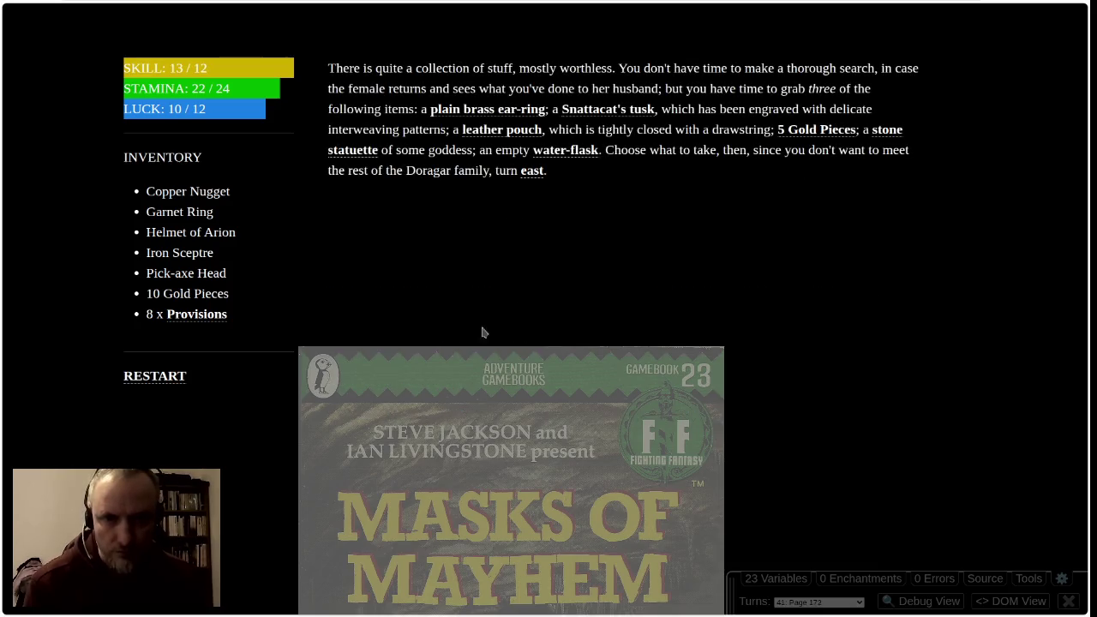
{"action": "left_click", "coordinate": [589, 113]}
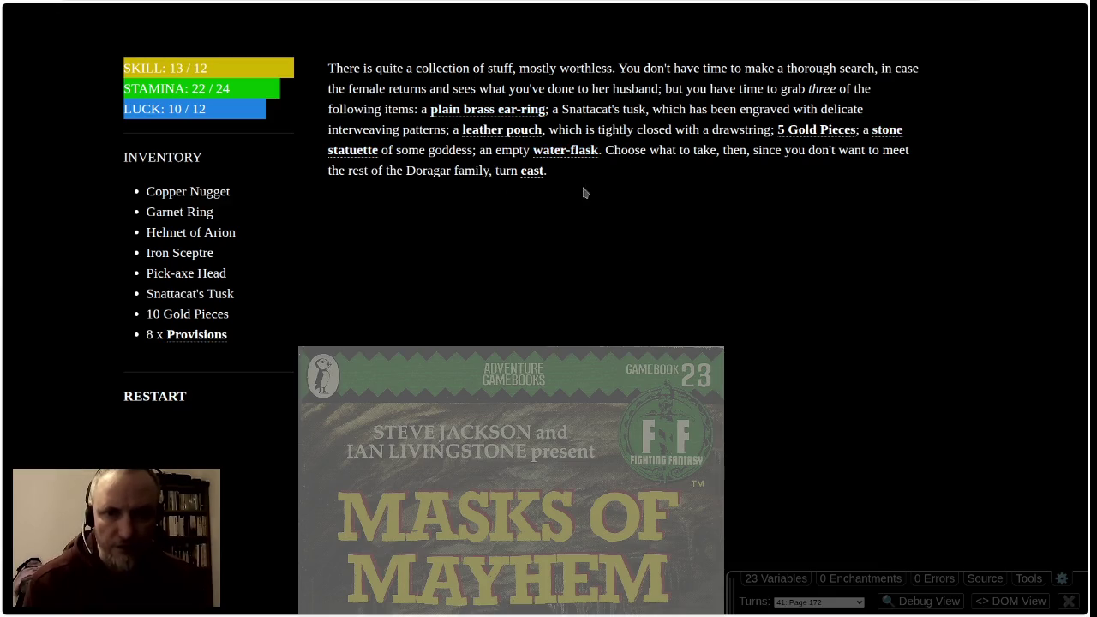
{"action": "left_click", "coordinate": [799, 132]}
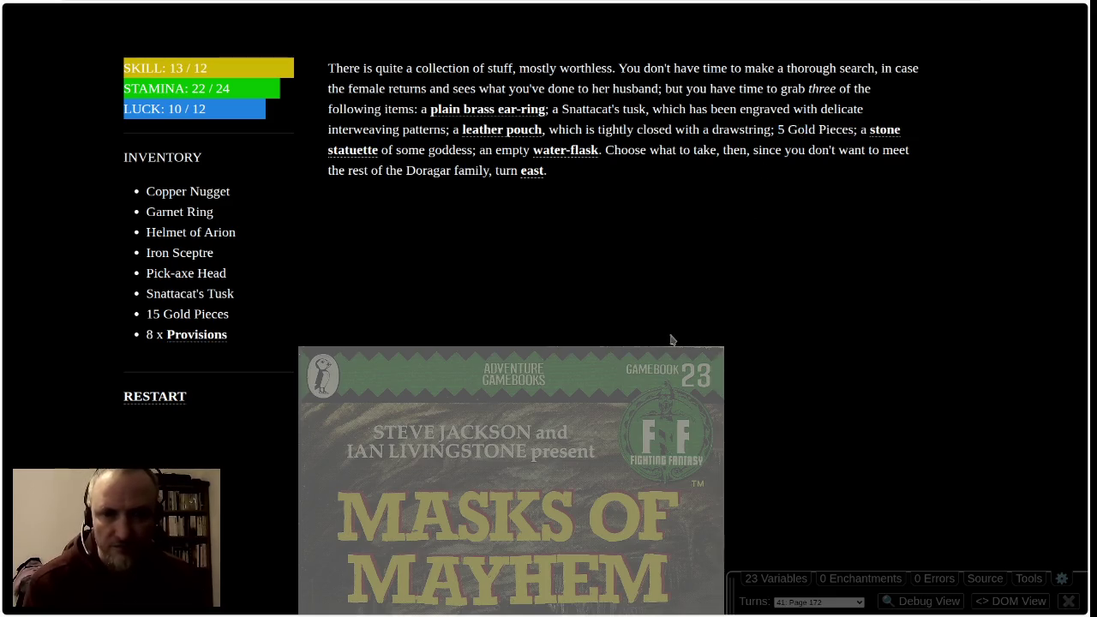
{"action": "left_click", "coordinate": [532, 172]}
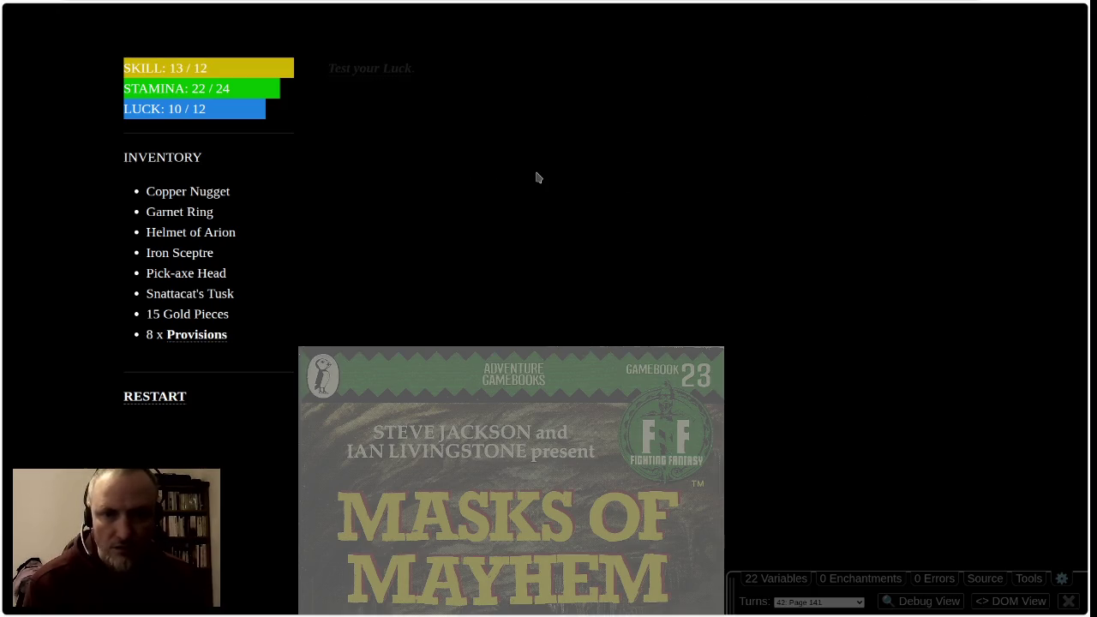
{"action": "left_click", "coordinate": [362, 70]}
Accept the Lucky roll, continue east along the main tunnel and eat a Provisions ration
{"action": "left_click", "coordinate": [562, 330]}
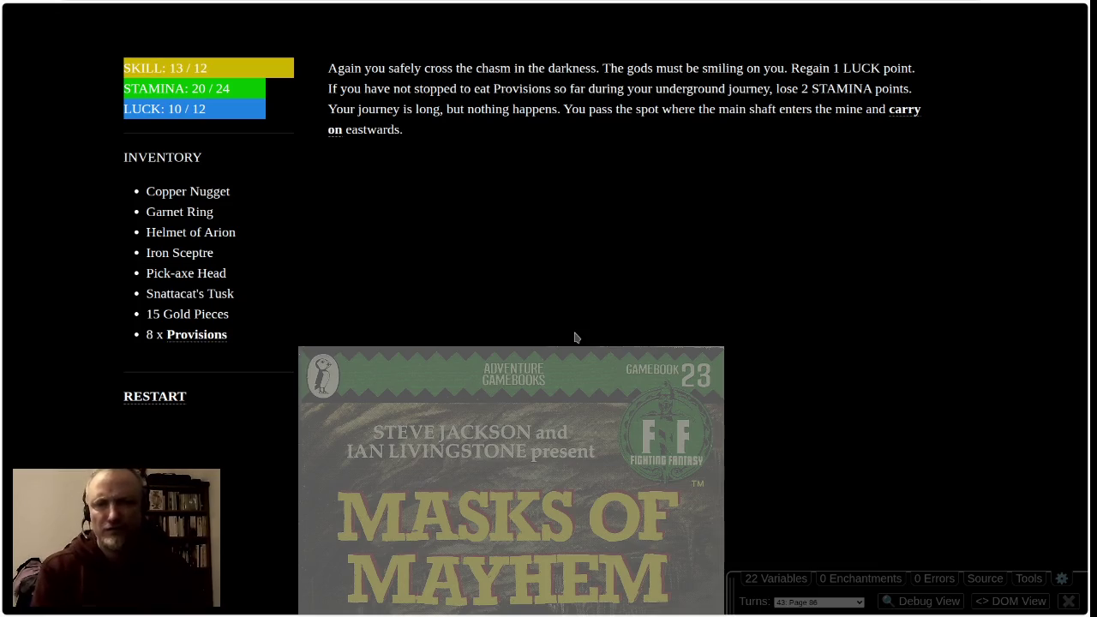
{"action": "left_click", "coordinate": [900, 110]}
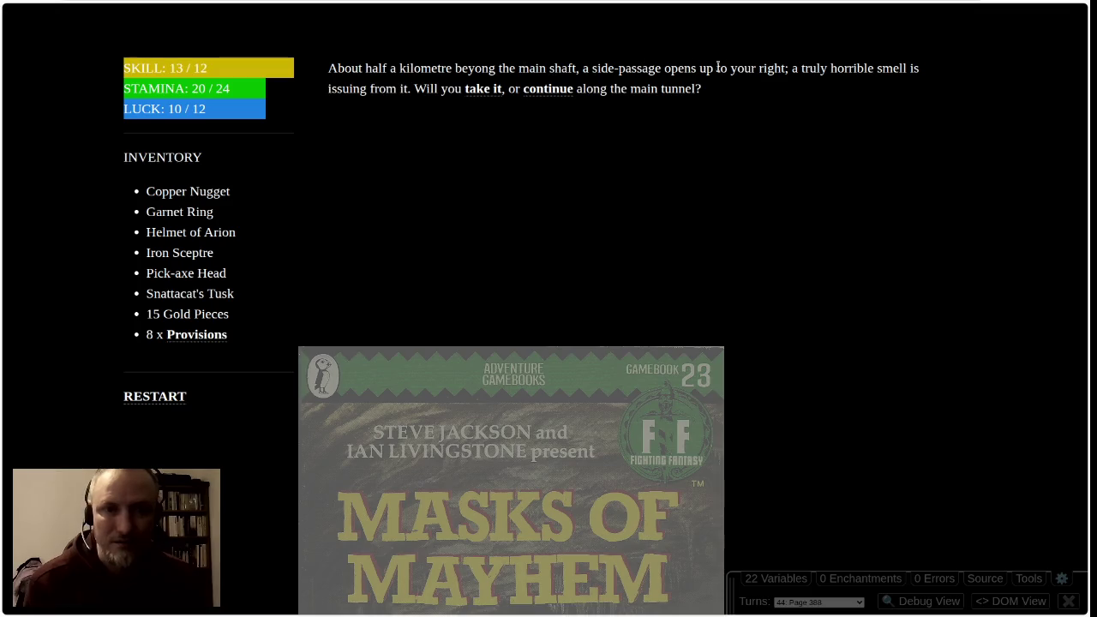
{"action": "left_click", "coordinate": [549, 91]}
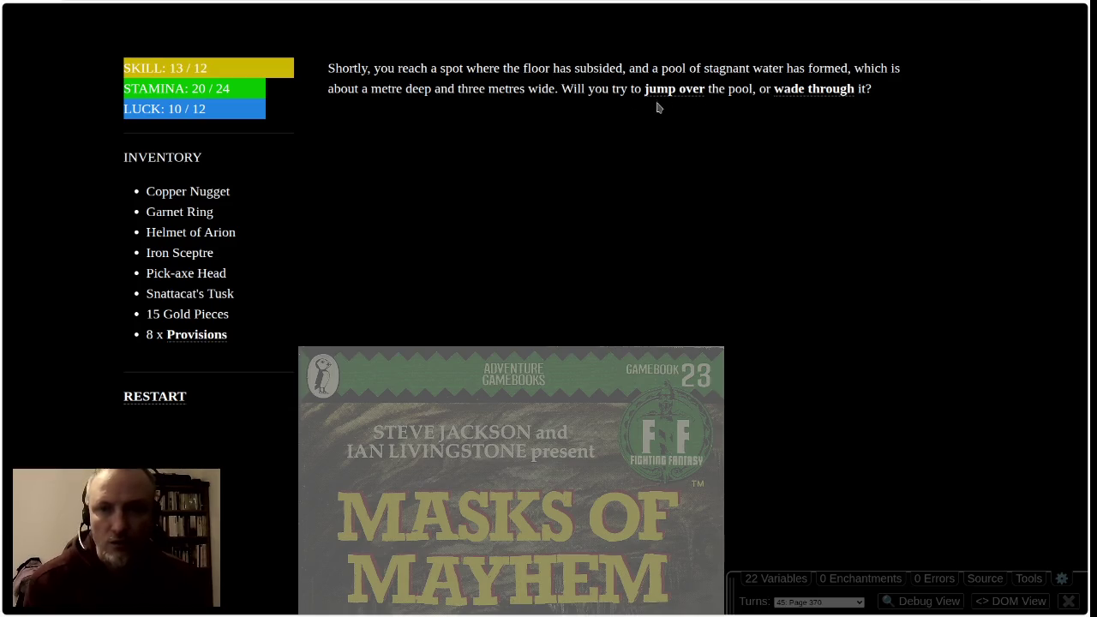
{"action": "left_click", "coordinate": [196, 334]}
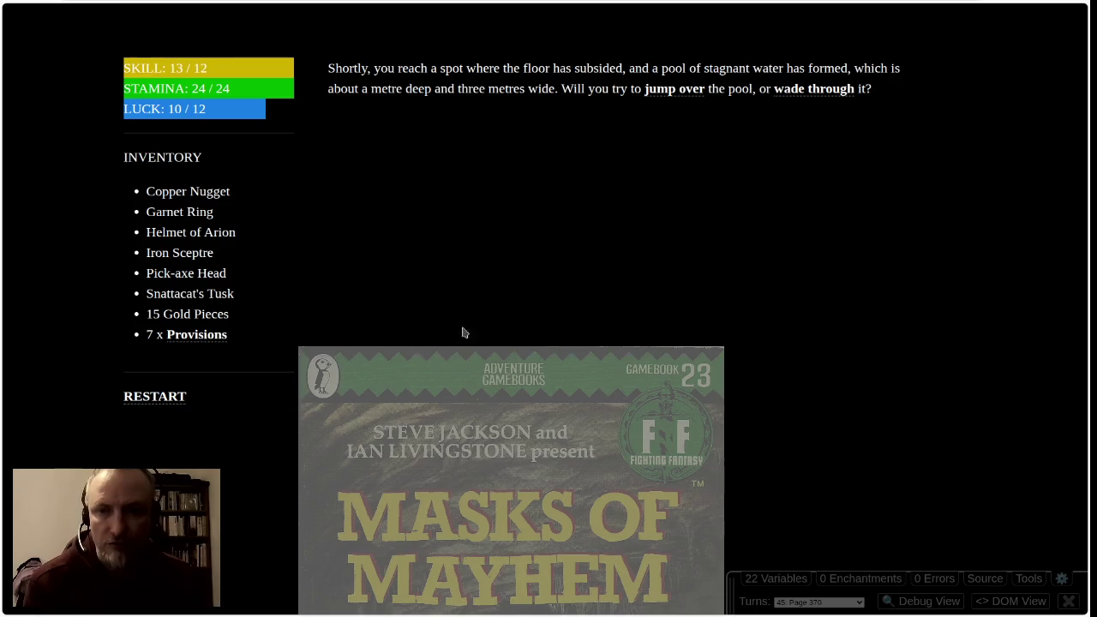
Wade past the Water Snake, pass the STAMINA-under-12 check and take the left branch
{"action": "left_click", "coordinate": [801, 91]}
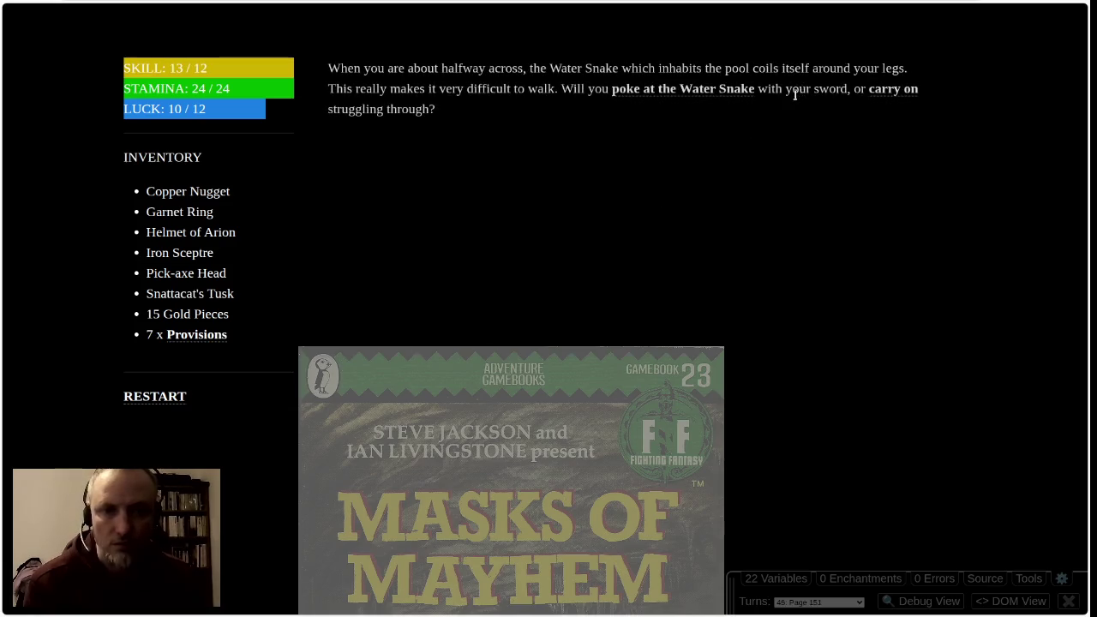
{"action": "left_click", "coordinate": [894, 91]}
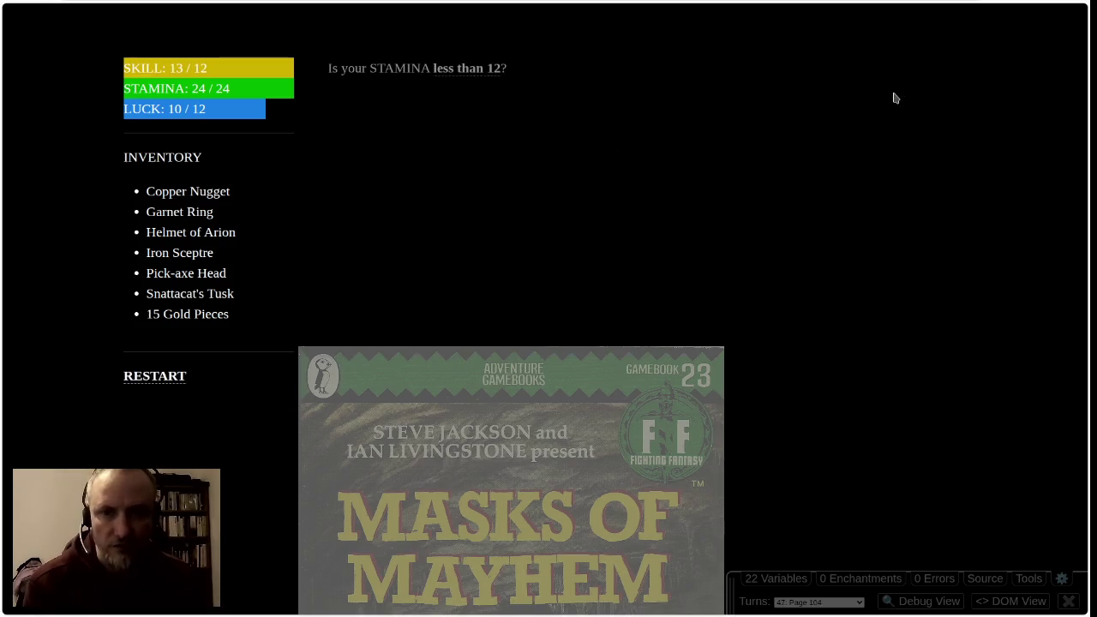
{"action": "left_click", "coordinate": [477, 74]}
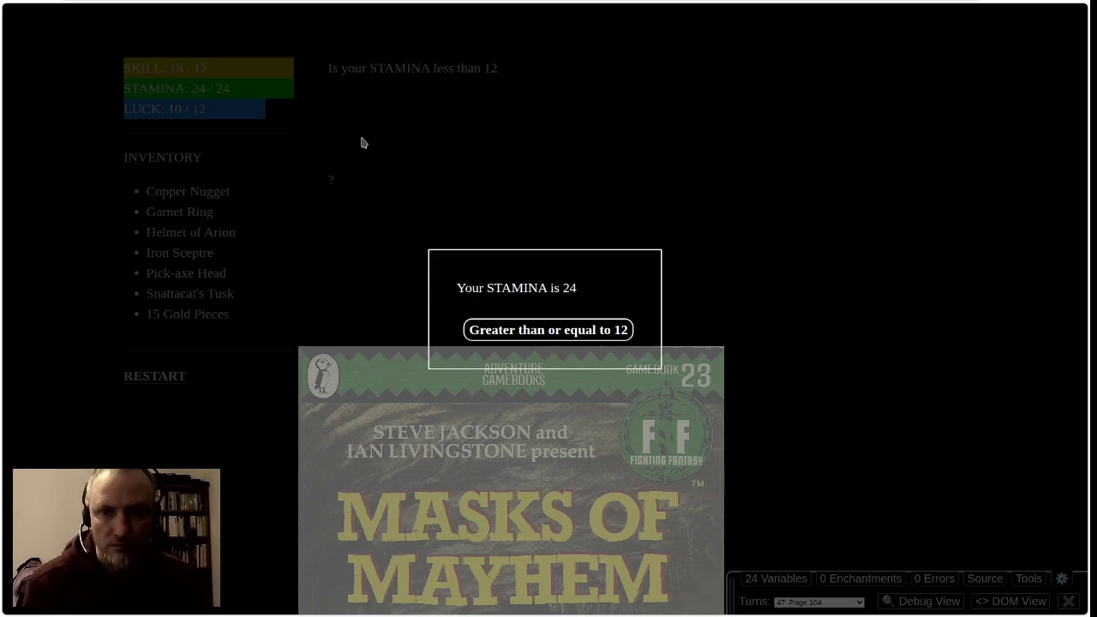
{"action": "left_click", "coordinate": [563, 332]}
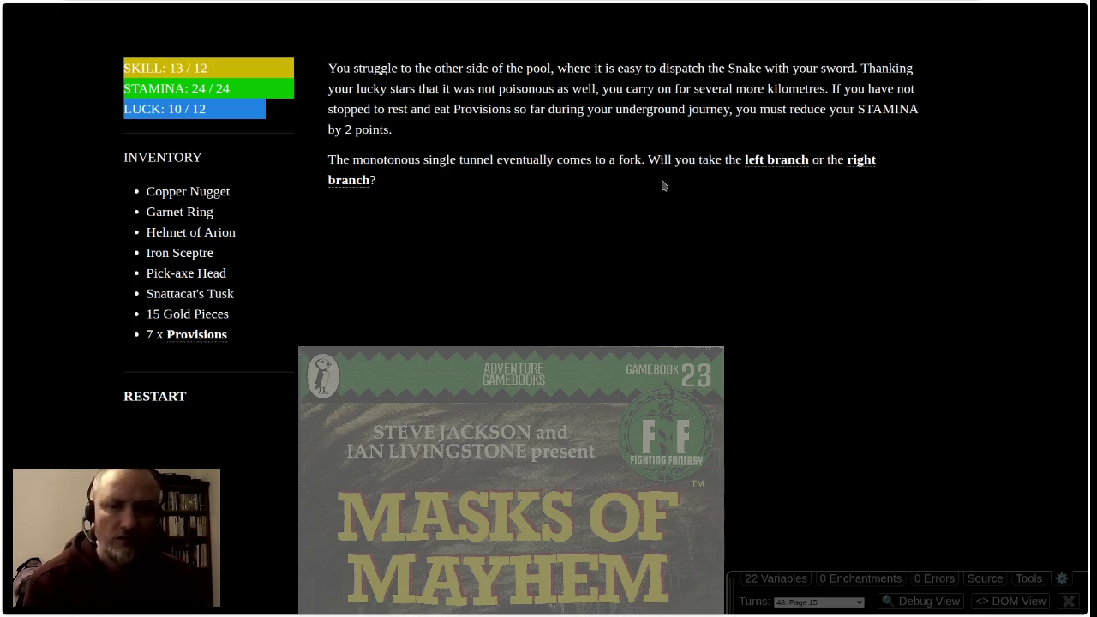
{"action": "left_click", "coordinate": [774, 163]}
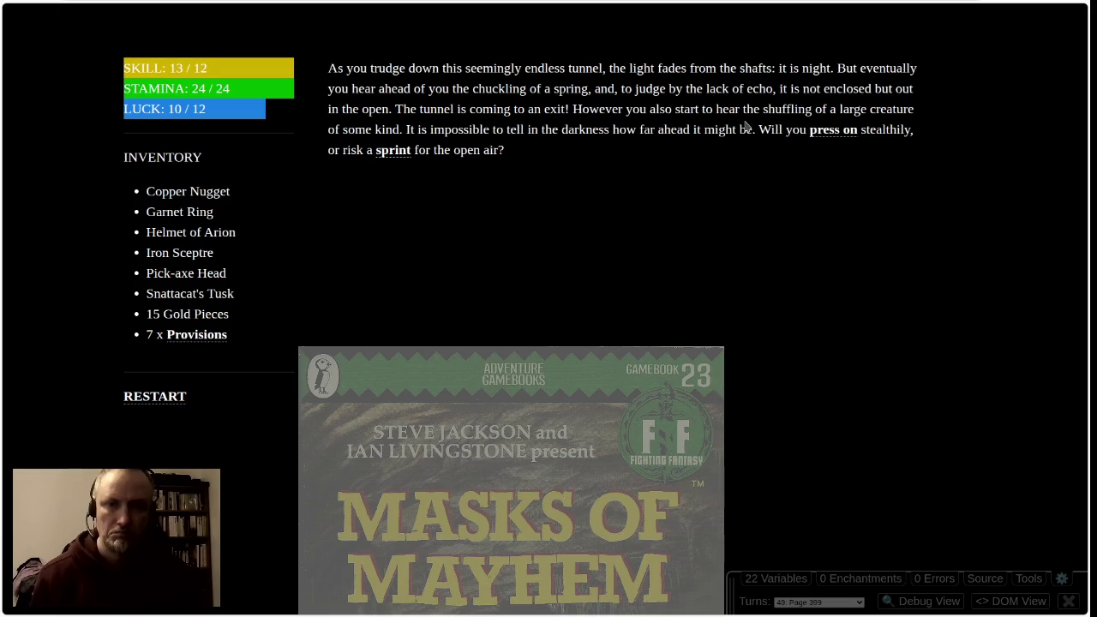
{"action": "left_click", "coordinate": [821, 132]}
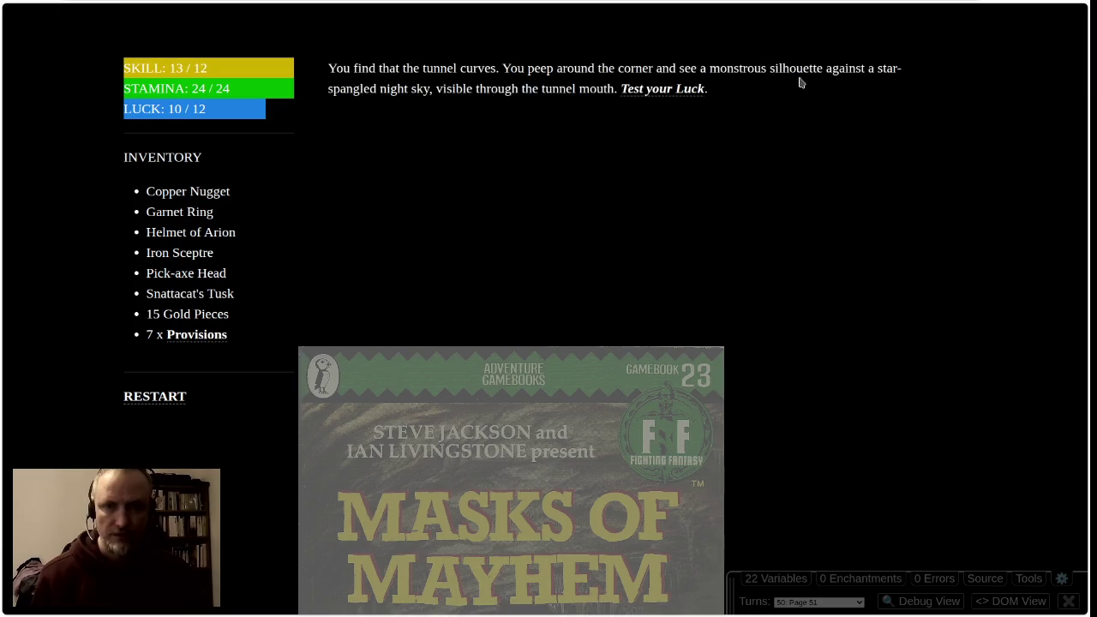
Pass the Luck test (LUCK 9) and the two-dice SKILL roll, then roll to wound the Nandibear
{"action": "left_click", "coordinate": [674, 91]}
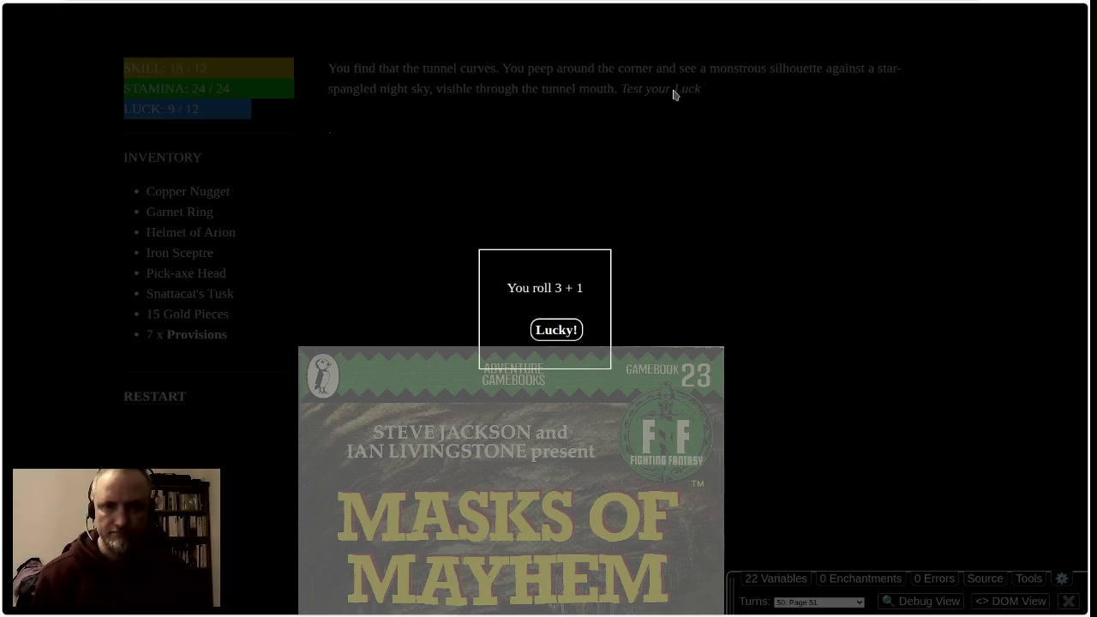
{"action": "left_click", "coordinate": [569, 326]}
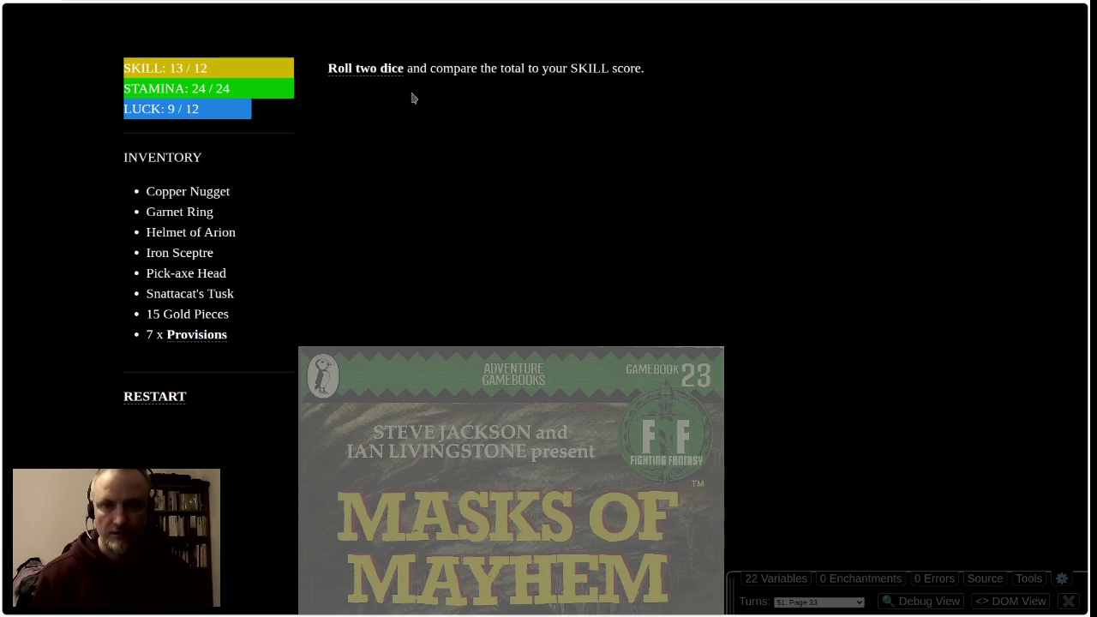
{"action": "left_click", "coordinate": [364, 69]}
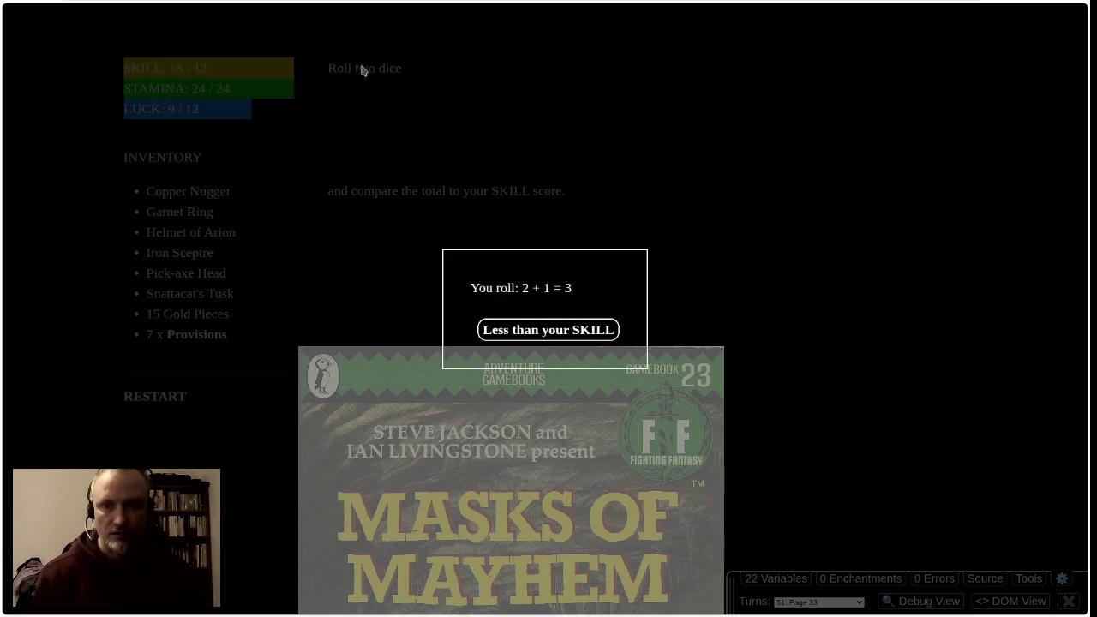
{"action": "left_click", "coordinate": [548, 329]}
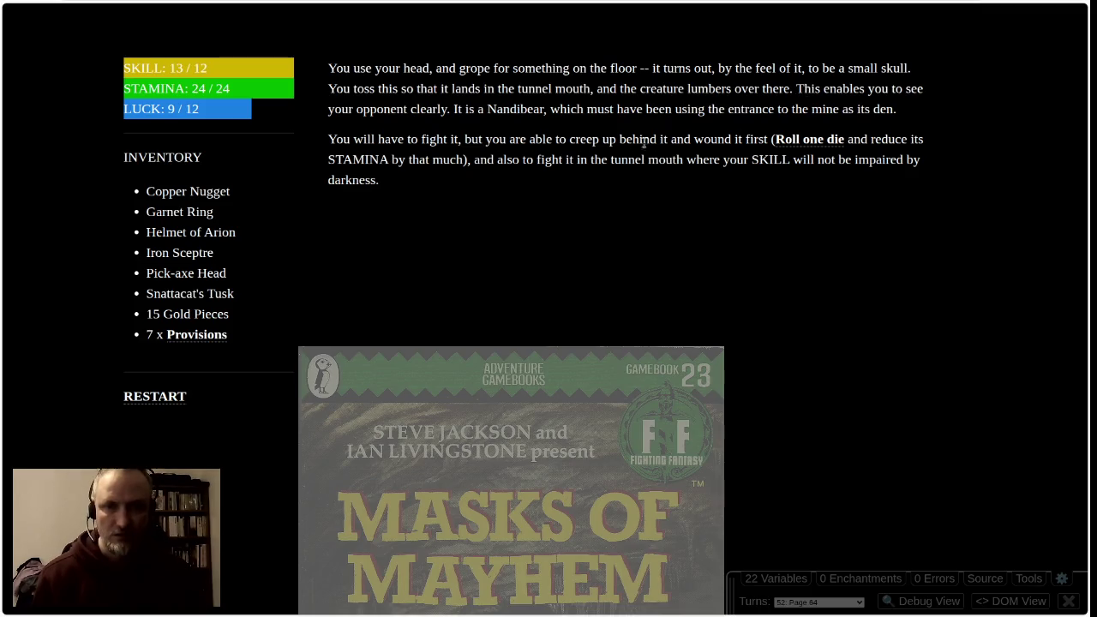
{"action": "left_click", "coordinate": [808, 144]}
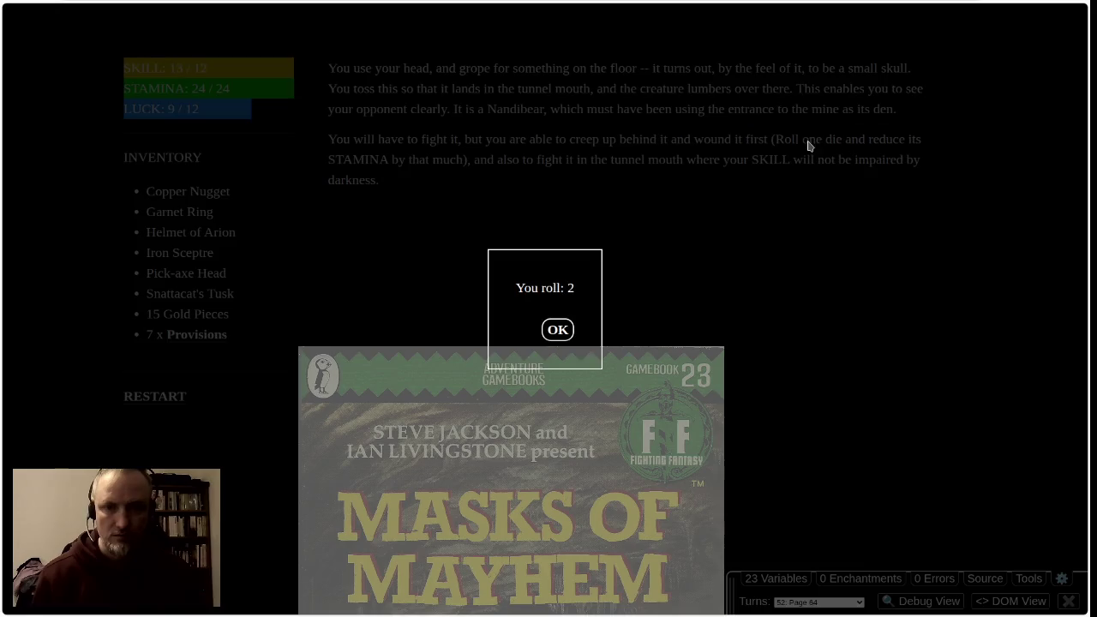
Accept the first-wound roll of 2, fight the Nandibear six rounds to victory at STAMINA 22, and continue
{"action": "left_click", "coordinate": [558, 332]}
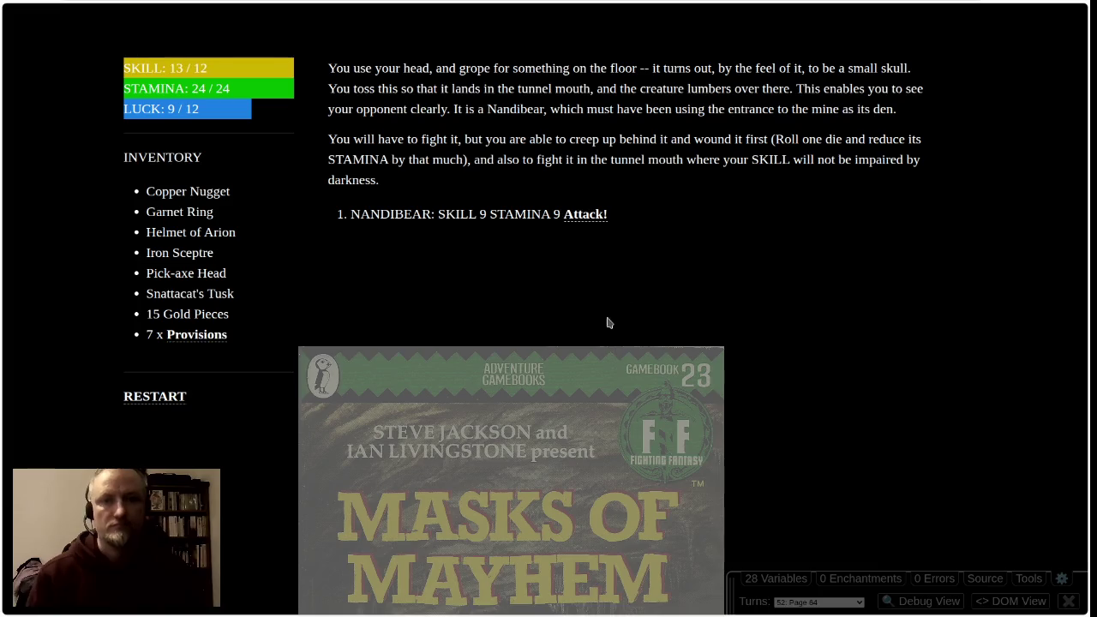
{"action": "left_click", "coordinate": [591, 216]}
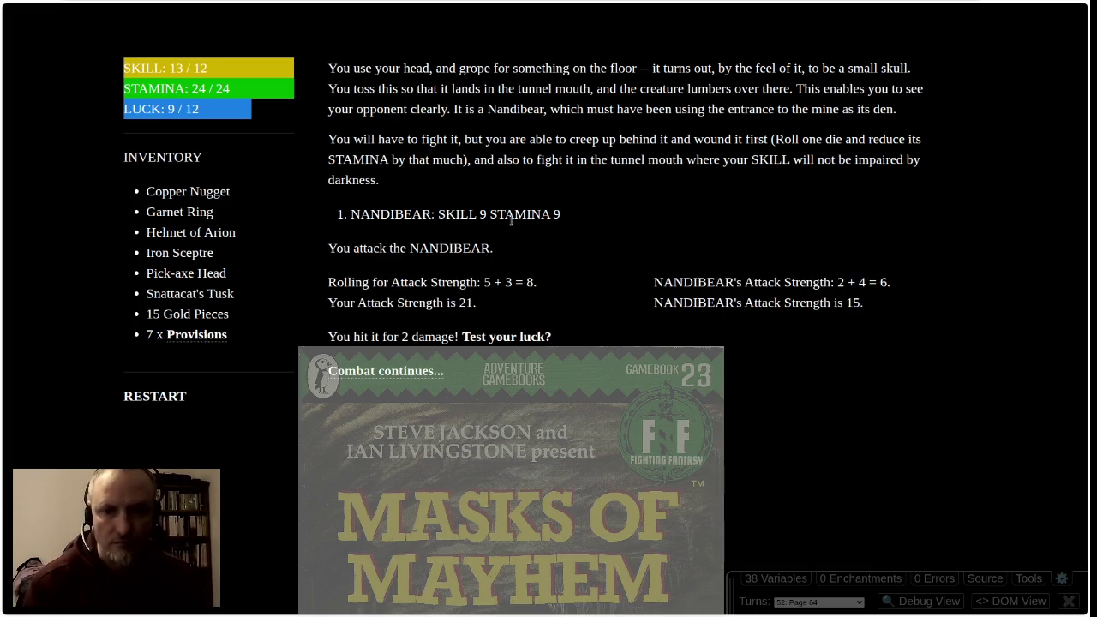
{"action": "left_click", "coordinate": [394, 372]}
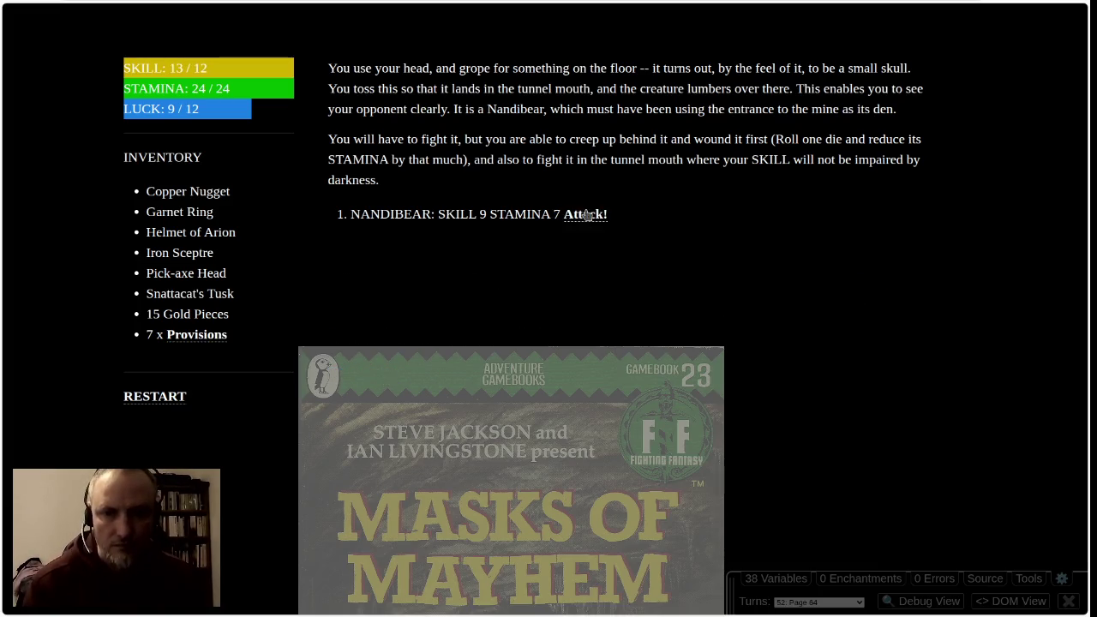
{"action": "left_click", "coordinate": [588, 216]}
{"action": "left_click", "coordinate": [409, 371]}
{"action": "left_click", "coordinate": [583, 216]}
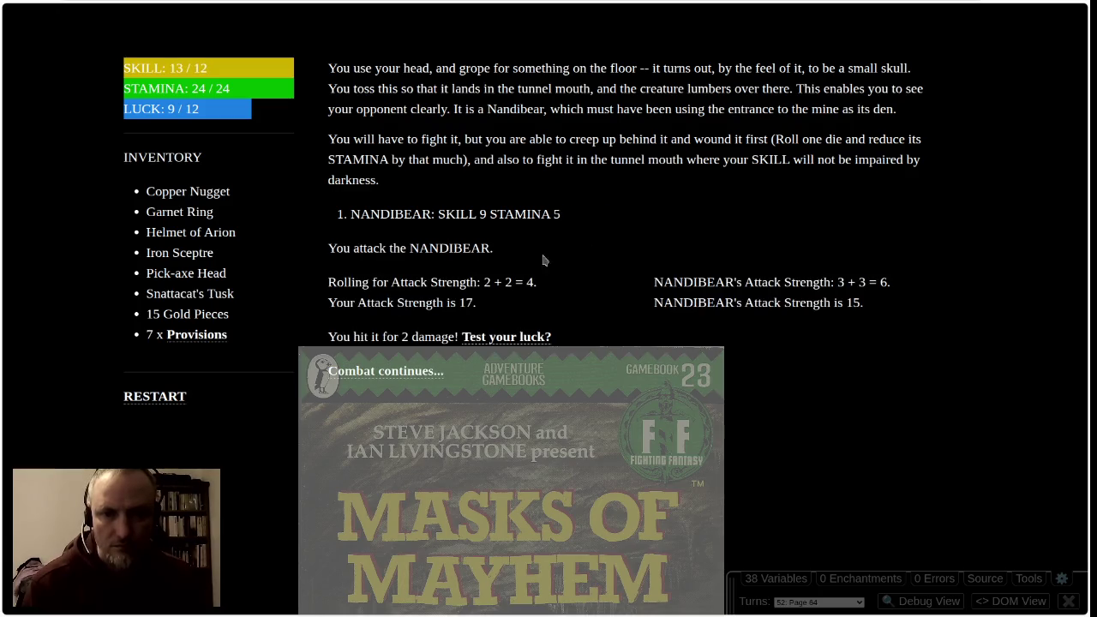
{"action": "left_click", "coordinate": [418, 372]}
{"action": "left_click", "coordinate": [587, 216]}
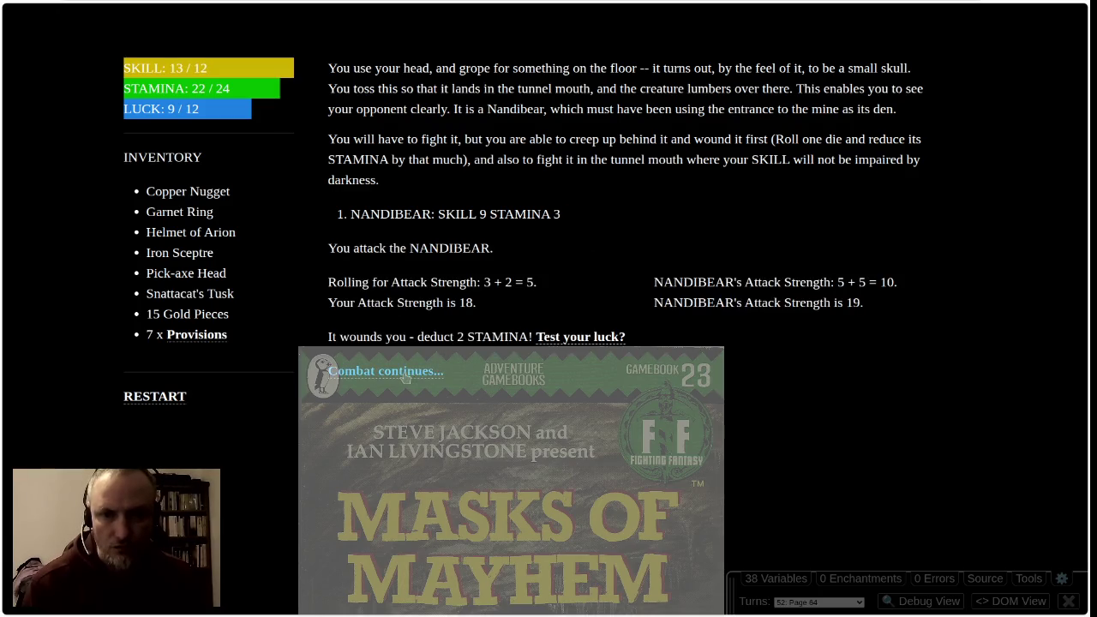
{"action": "left_click", "coordinate": [406, 373]}
{"action": "left_click", "coordinate": [586, 217]}
{"action": "left_click", "coordinate": [408, 374]}
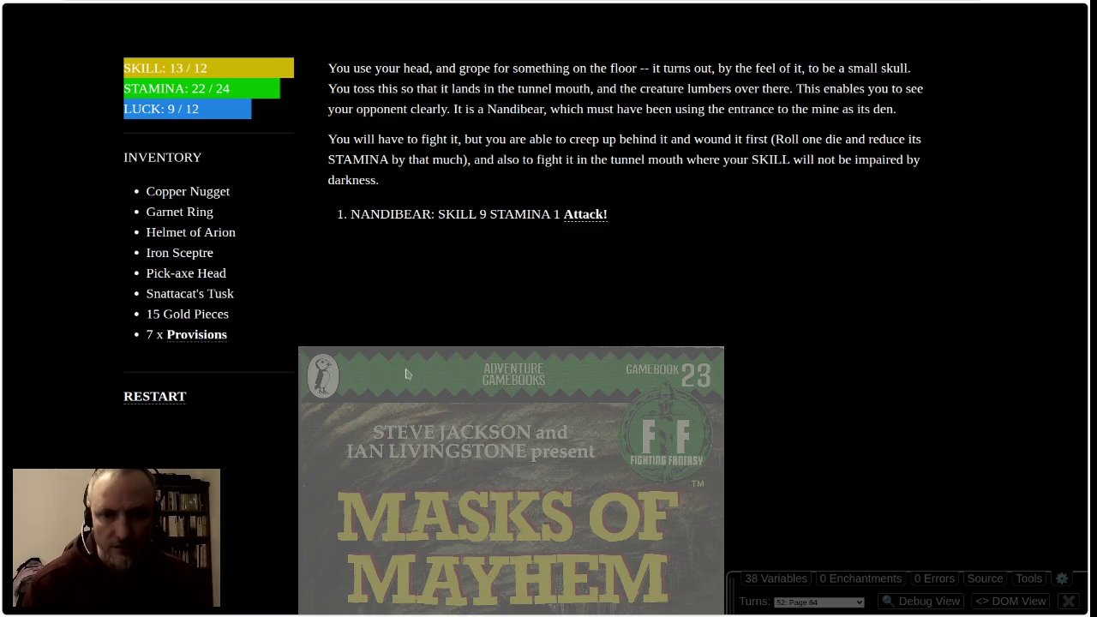
{"action": "left_click", "coordinate": [592, 219]}
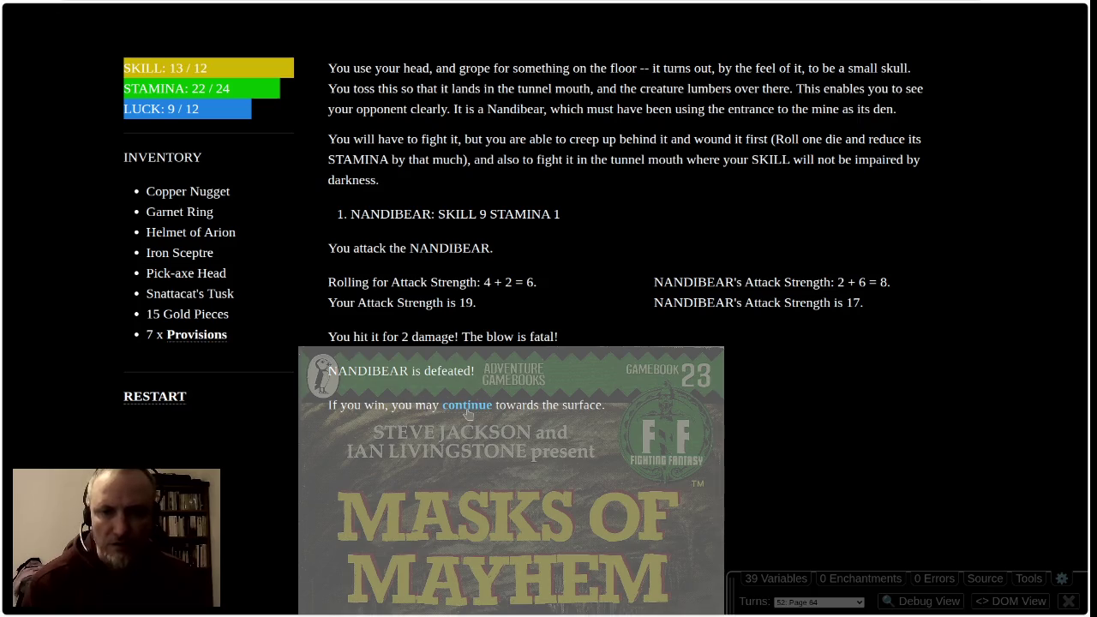
{"action": "left_click", "coordinate": [468, 407]}
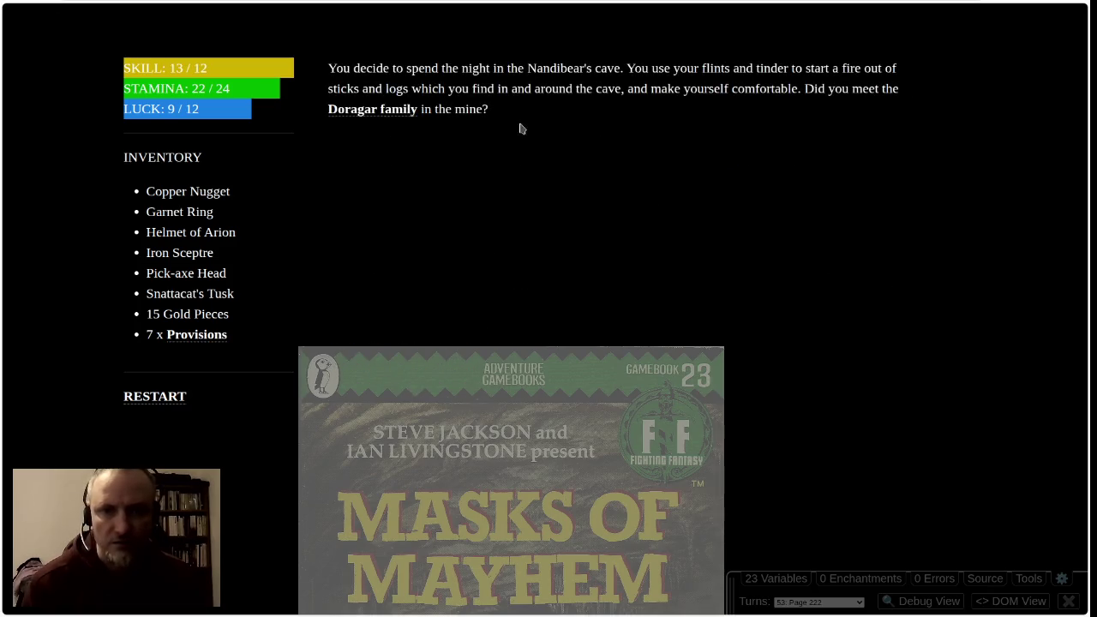
Confirm meeting the Doragar family and read the Snattacat's Tusk description
{"action": "left_click", "coordinate": [392, 111]}
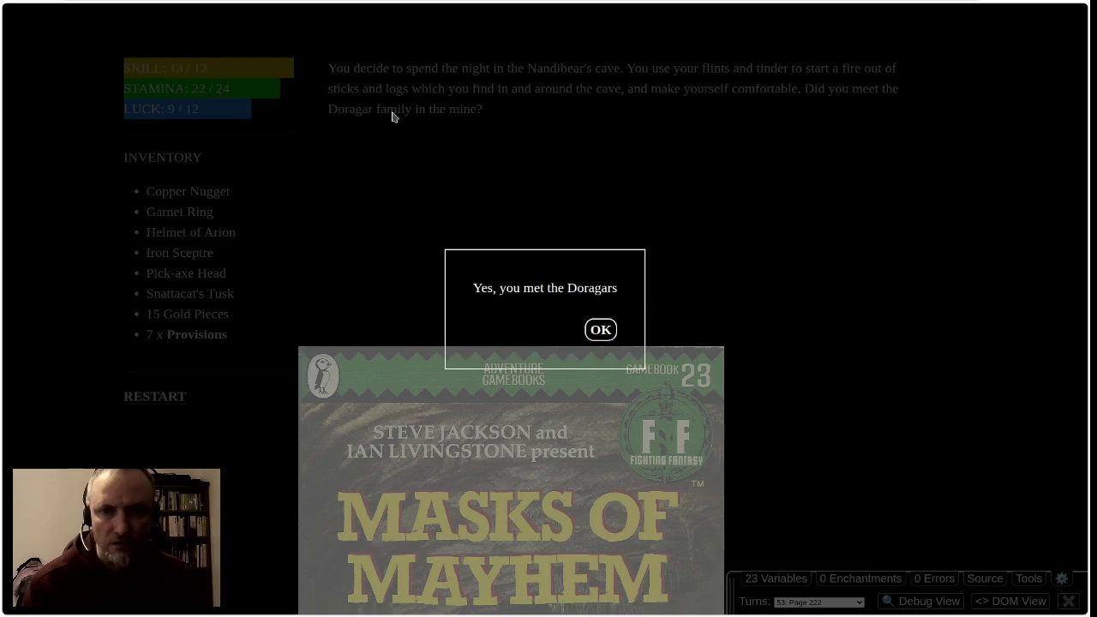
{"action": "left_click", "coordinate": [599, 332]}
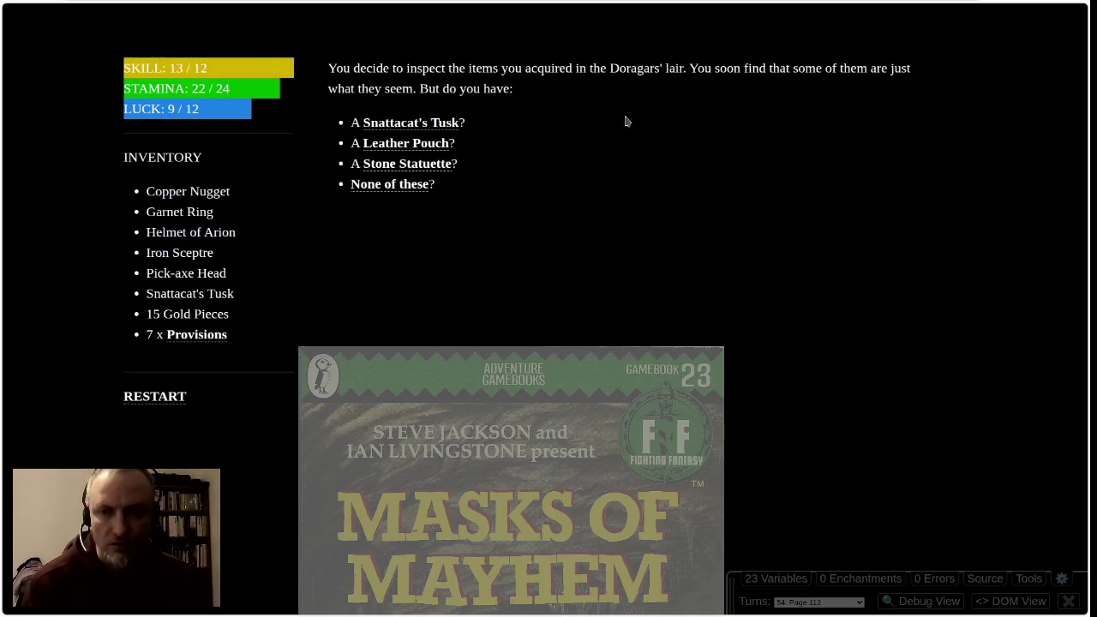
{"action": "left_click", "coordinate": [401, 125]}
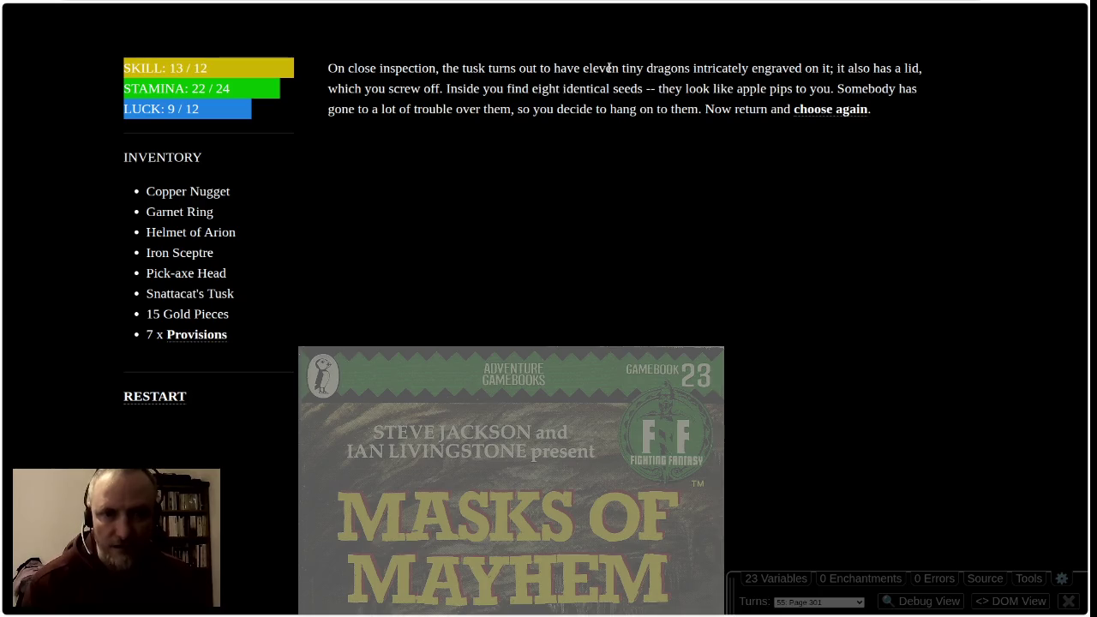
{"action": "mouse_move", "coordinate": [549, 88]}
{"action": "left_mouse_down"}
{"action": "mouse_move", "coordinate": [642, 89]}
{"action": "mouse_move", "coordinate": [590, 80]}
{"action": "left_mouse_up"}
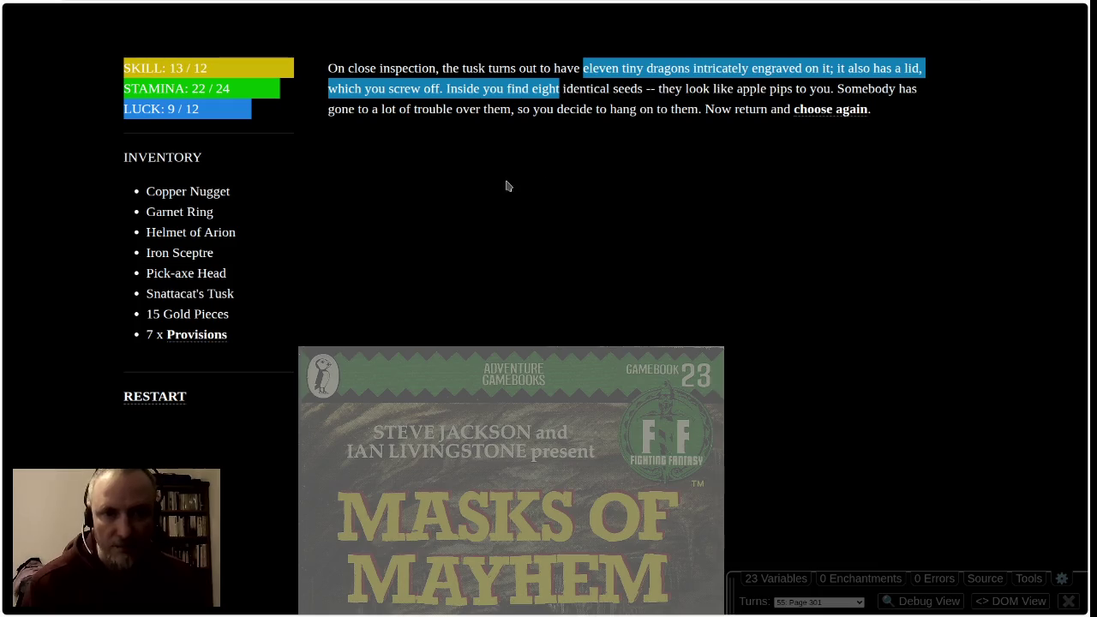
{"action": "left_click", "coordinate": [511, 141]}
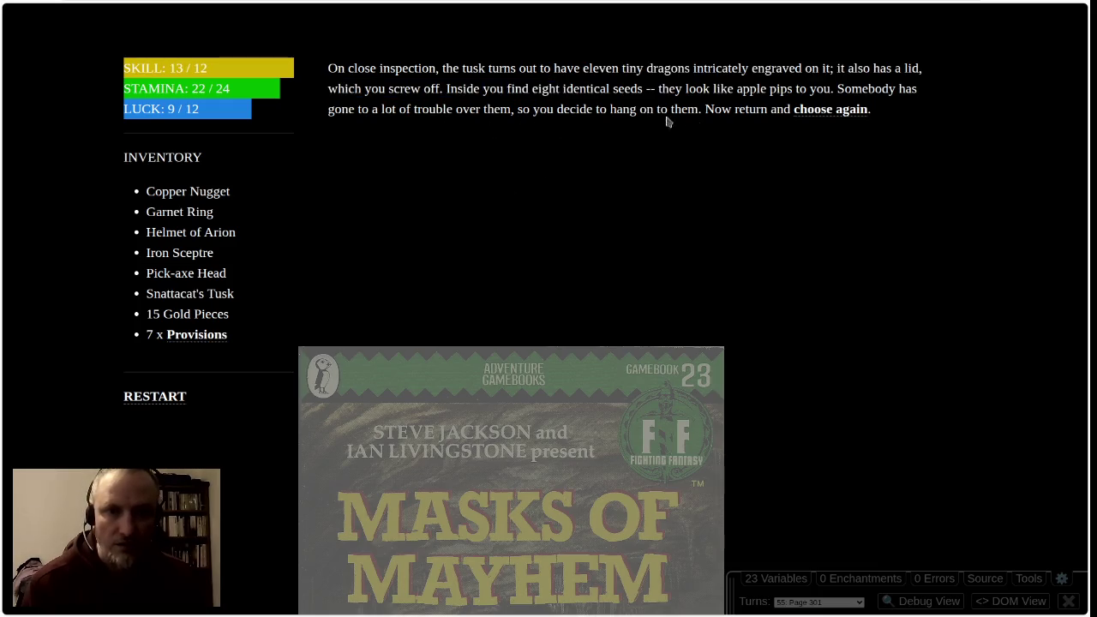
{"action": "left_click", "coordinate": [821, 111]}
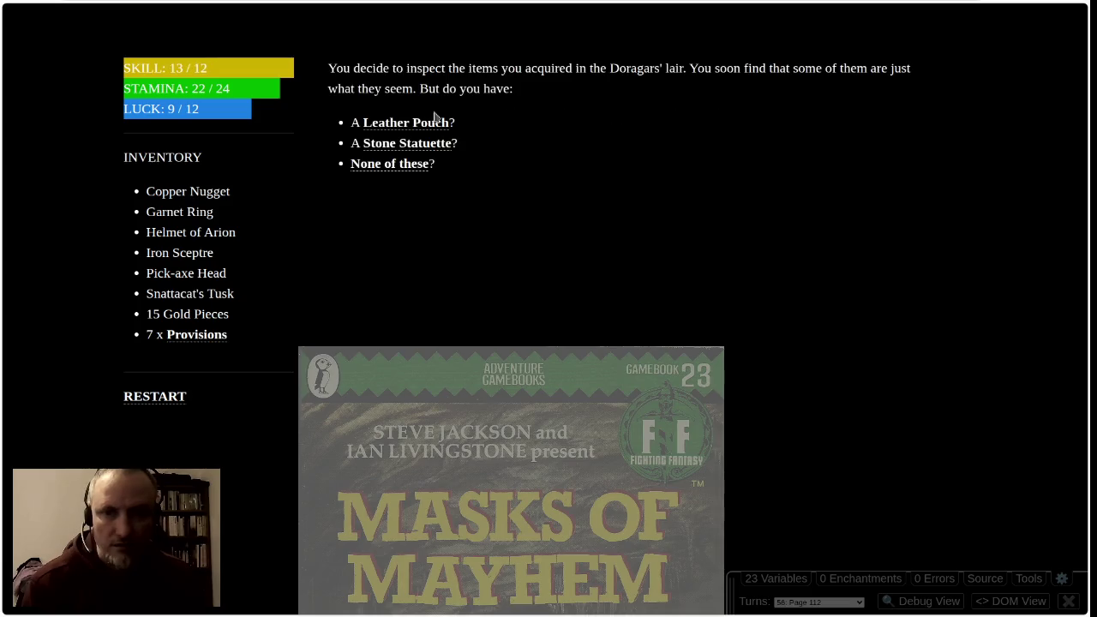
Find no Leather Pouch or Stone Statuette, choose none, and rest to STAMINA 24, LUCK 11
{"action": "left_click", "coordinate": [394, 128]}
{"action": "left_click", "coordinate": [610, 325]}
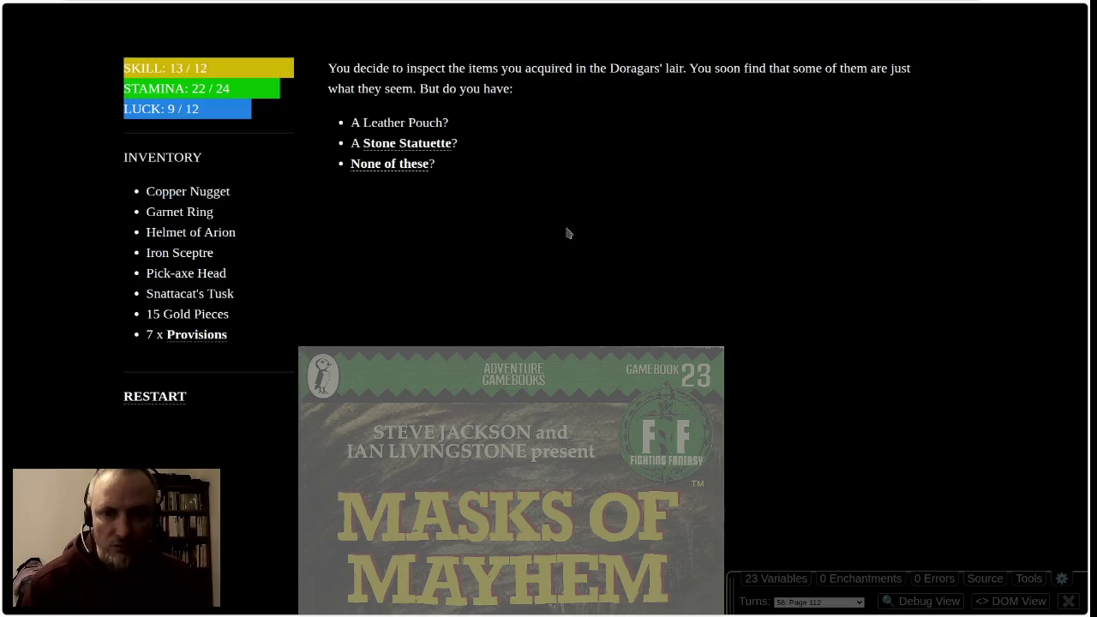
{"action": "left_click", "coordinate": [448, 150]}
{"action": "left_click", "coordinate": [623, 330]}
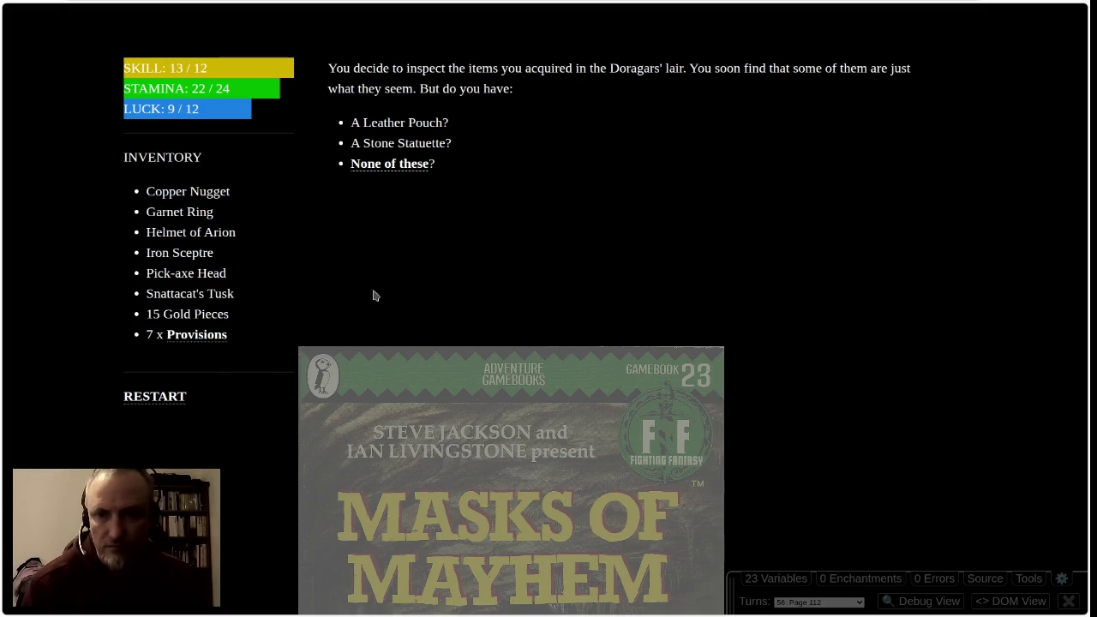
{"action": "left_click", "coordinate": [371, 166]}
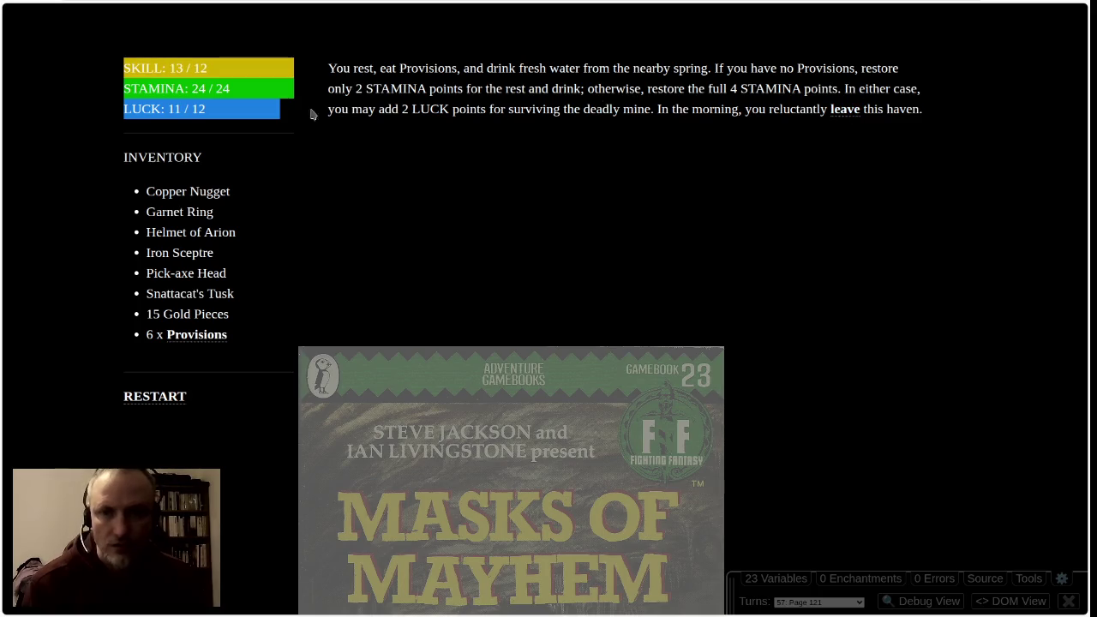
Leave the cave, pass the Provisions check, and travel through Fallow Dale's village and inn
{"action": "left_click", "coordinate": [849, 110]}
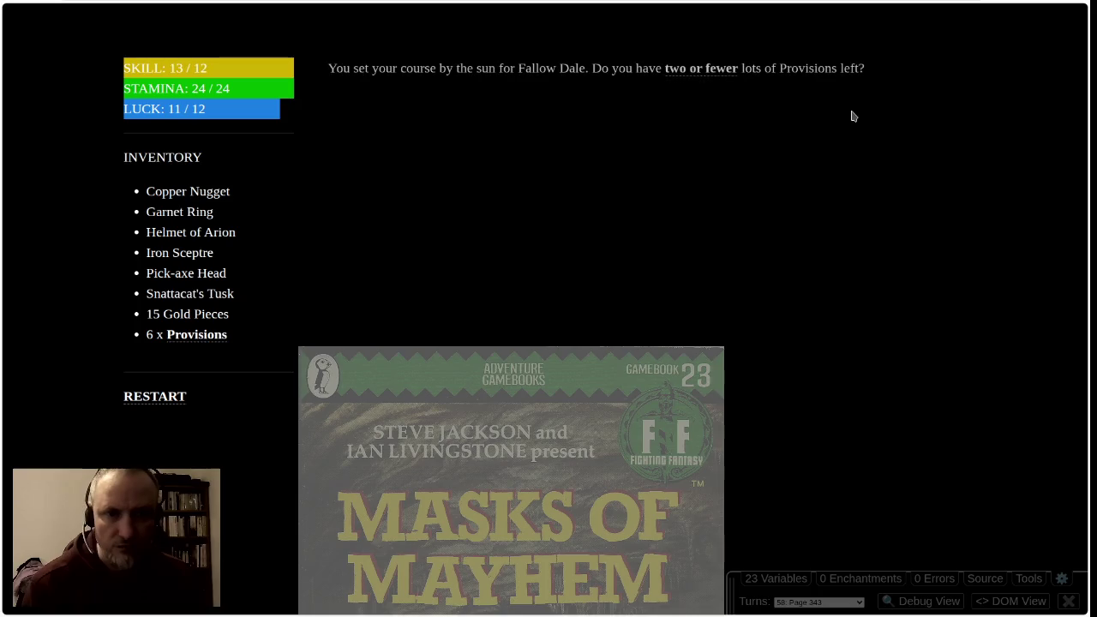
{"action": "left_click", "coordinate": [695, 68]}
{"action": "left_click", "coordinate": [611, 330]}
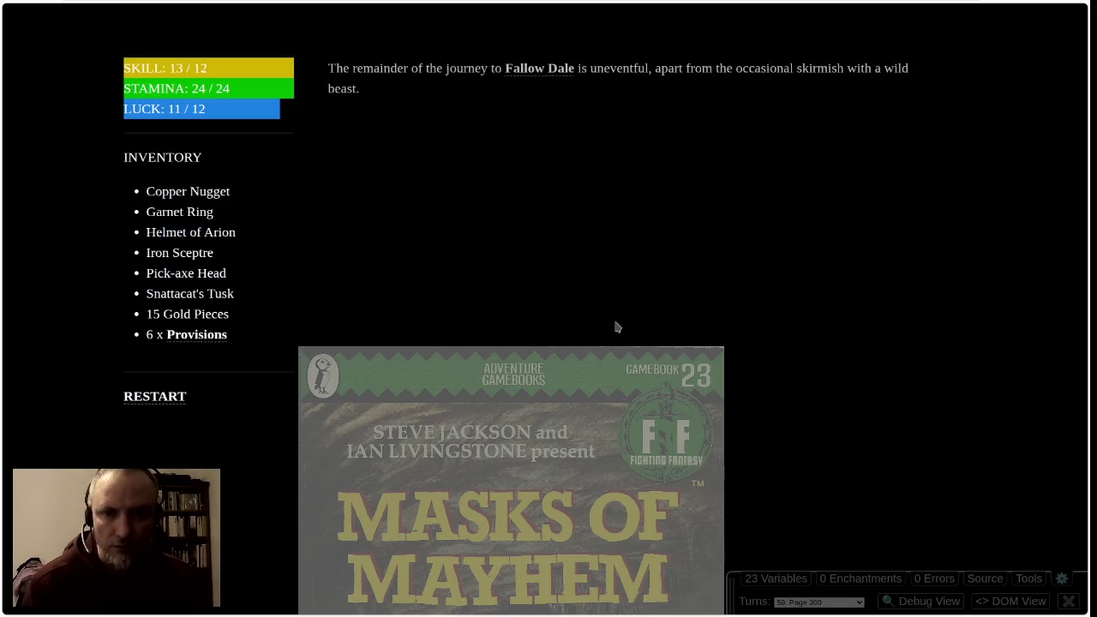
{"action": "left_click", "coordinate": [551, 68]}
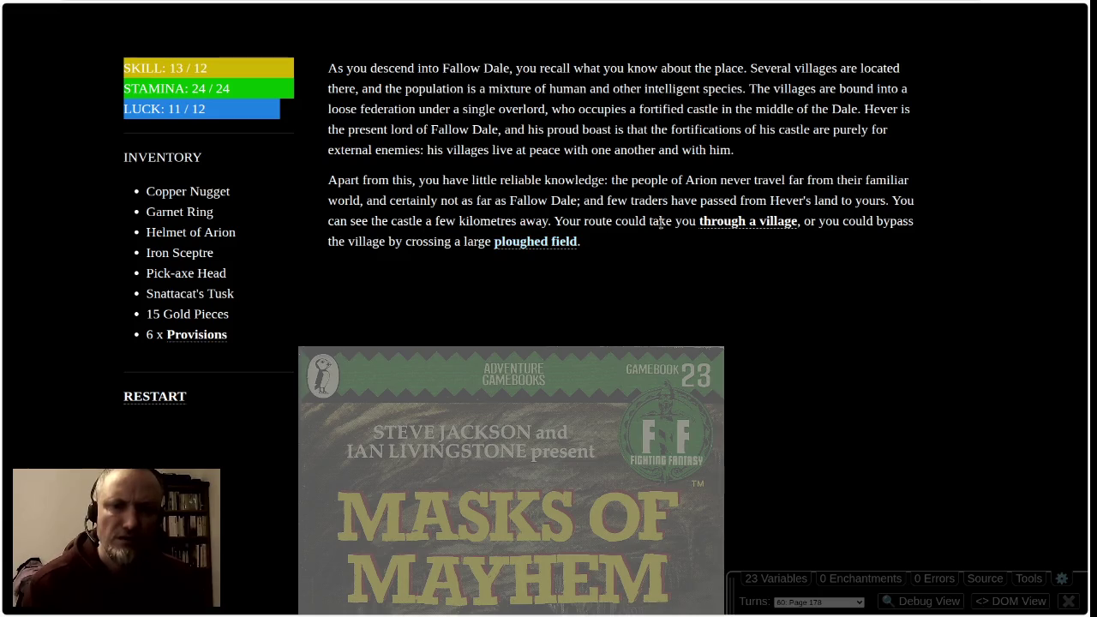
{"action": "left_click", "coordinate": [730, 224]}
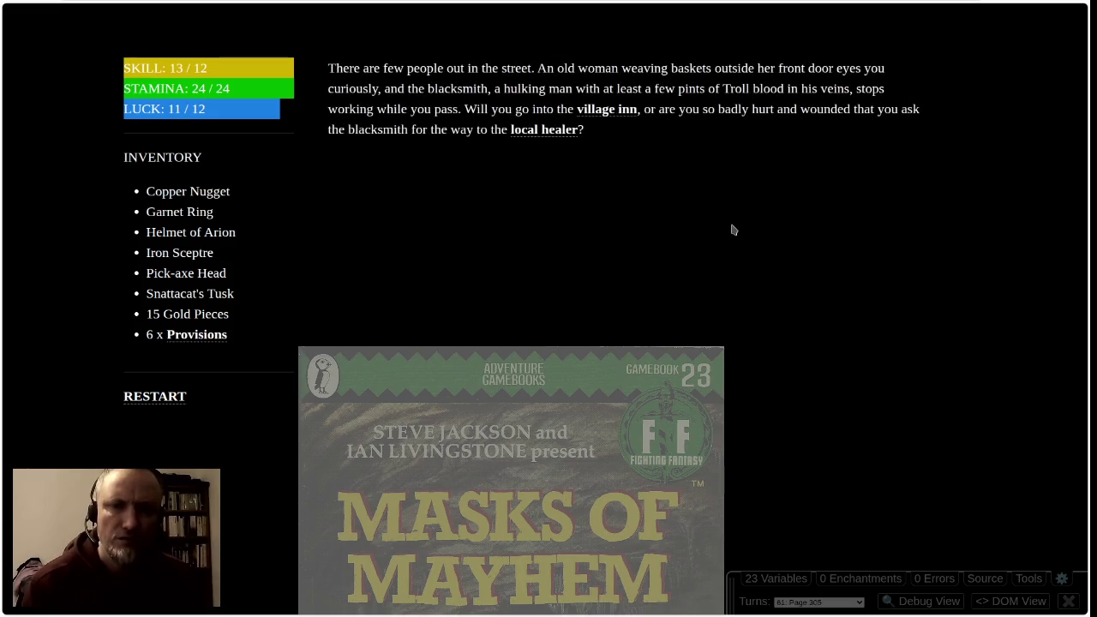
{"action": "left_click", "coordinate": [599, 115]}
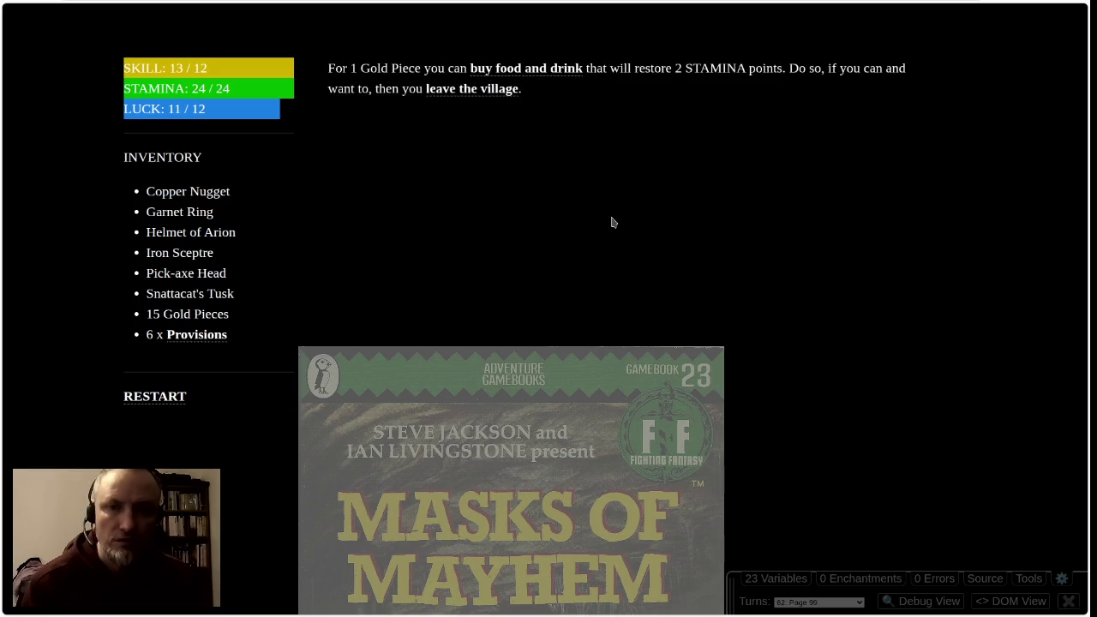
{"action": "left_click", "coordinate": [452, 94]}
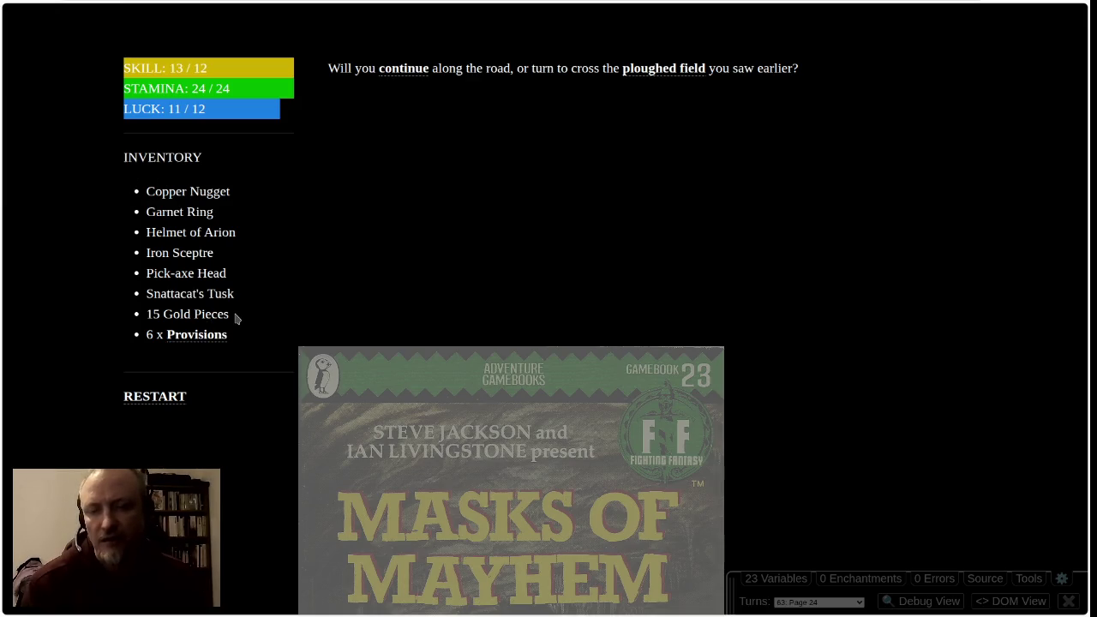
Cross the ploughed field, losing the Copper Nugget and paying the farmer 2 Gold Pieces (now 13)
{"action": "left_click", "coordinate": [664, 69]}
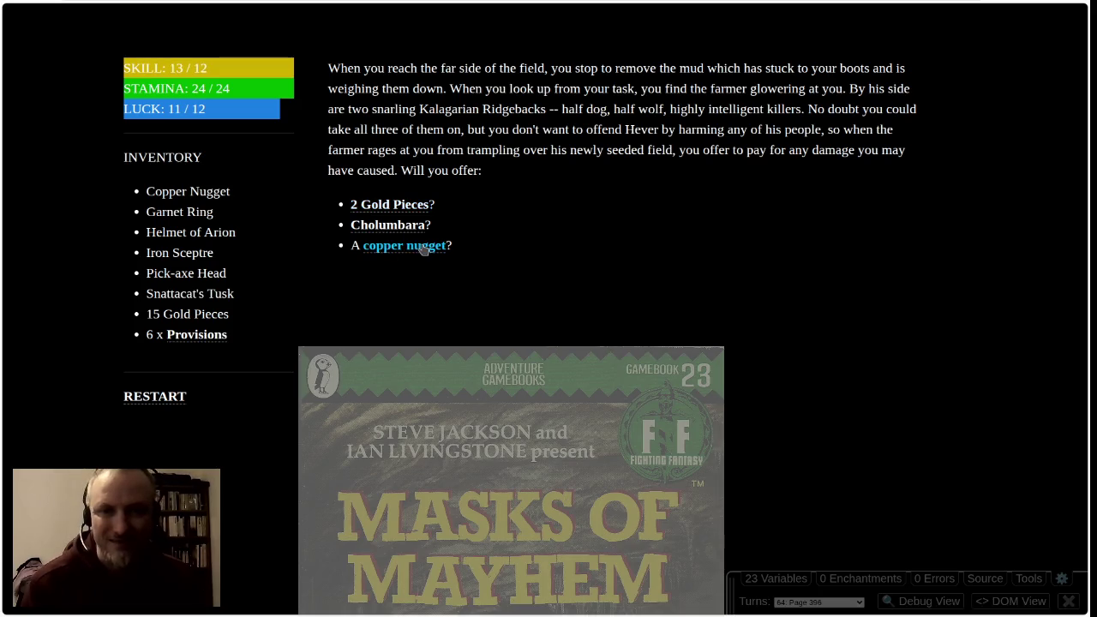
{"action": "left_click", "coordinate": [381, 251]}
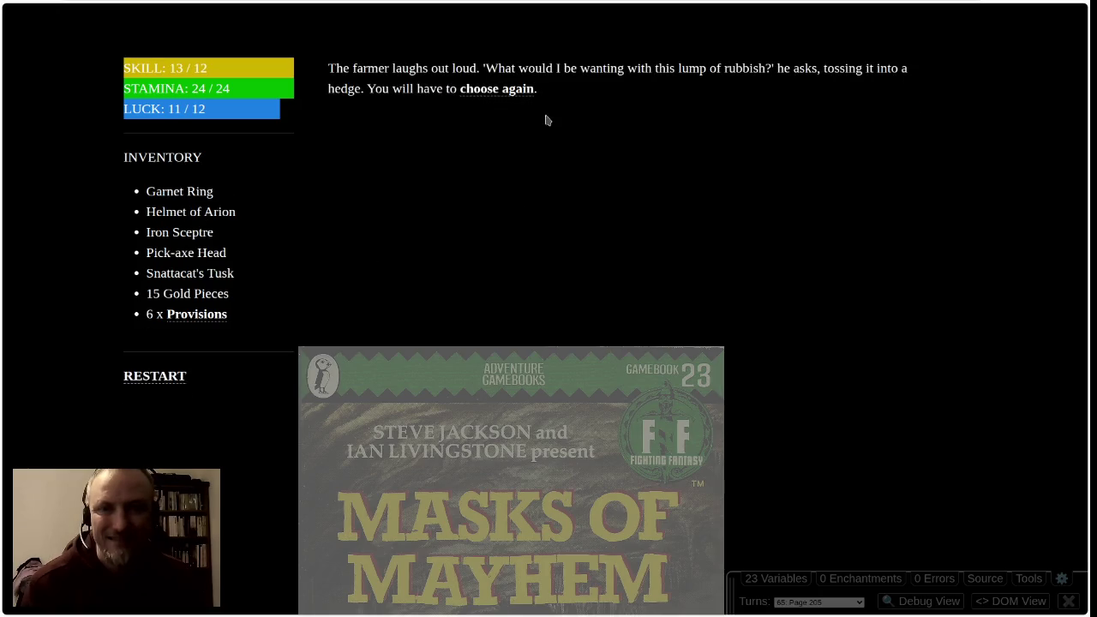
{"action": "left_click", "coordinate": [501, 92]}
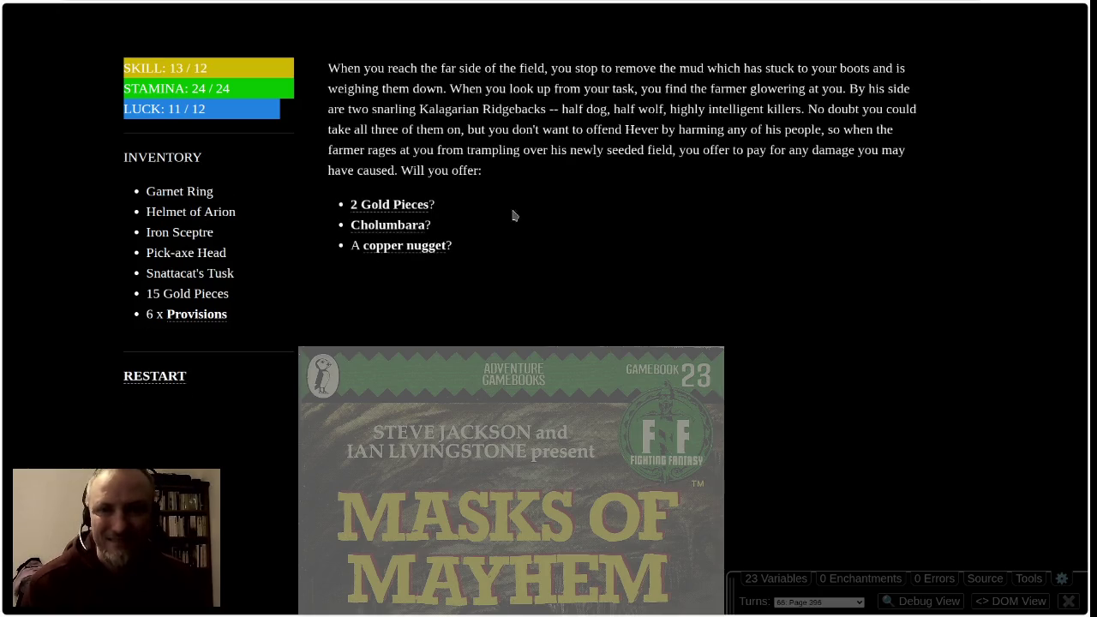
{"action": "left_click", "coordinate": [384, 206]}
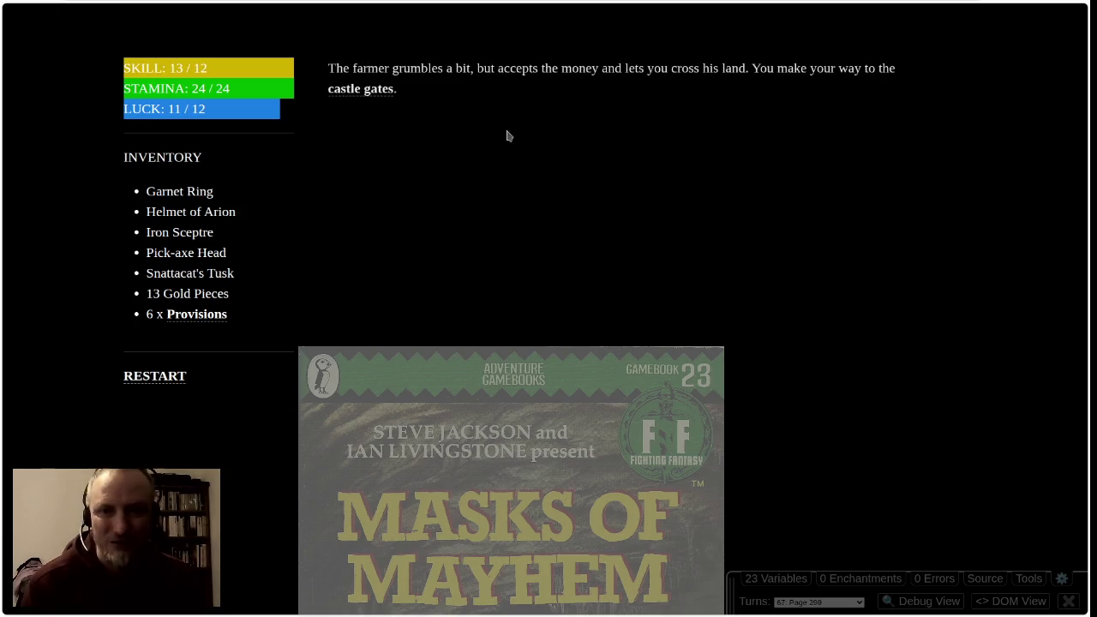
{"action": "left_click", "coordinate": [377, 90]}
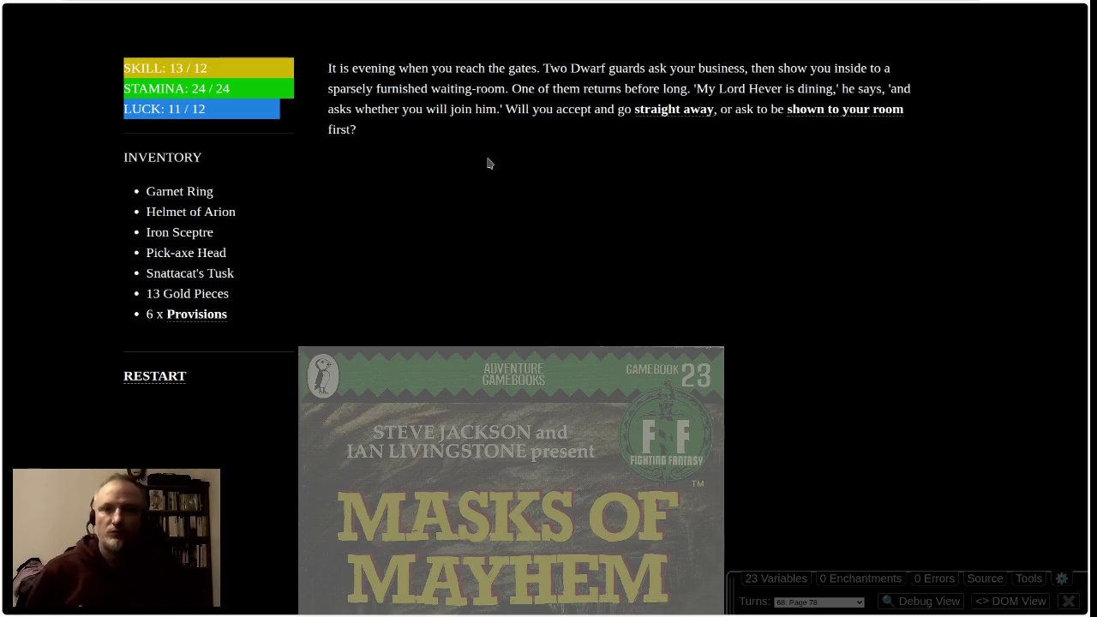
Accept Hever's dinner, keep your belongings, hear the bard's improvised song, then go to bed
{"action": "left_click", "coordinate": [665, 109]}
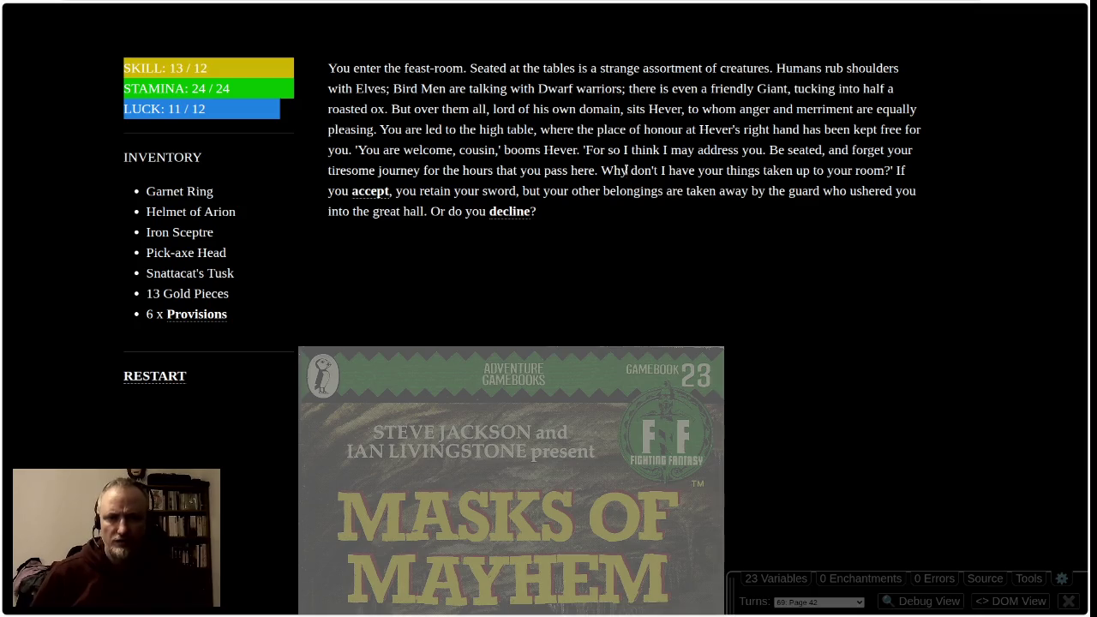
{"action": "left_click", "coordinate": [507, 213]}
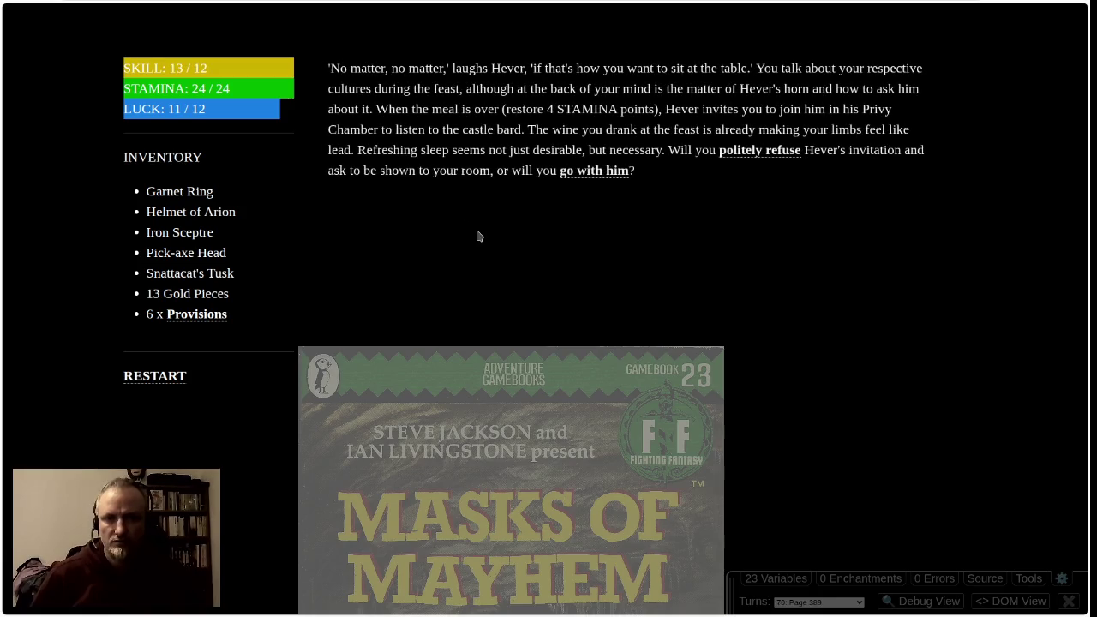
{"action": "left_click", "coordinate": [590, 171]}
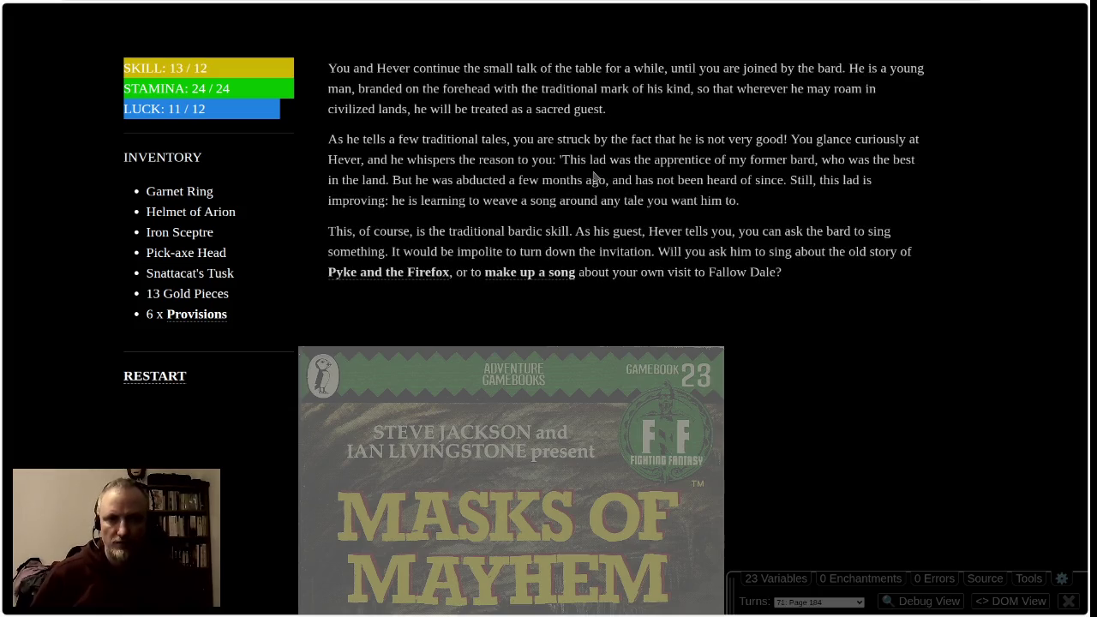
{"action": "left_click", "coordinate": [517, 275]}
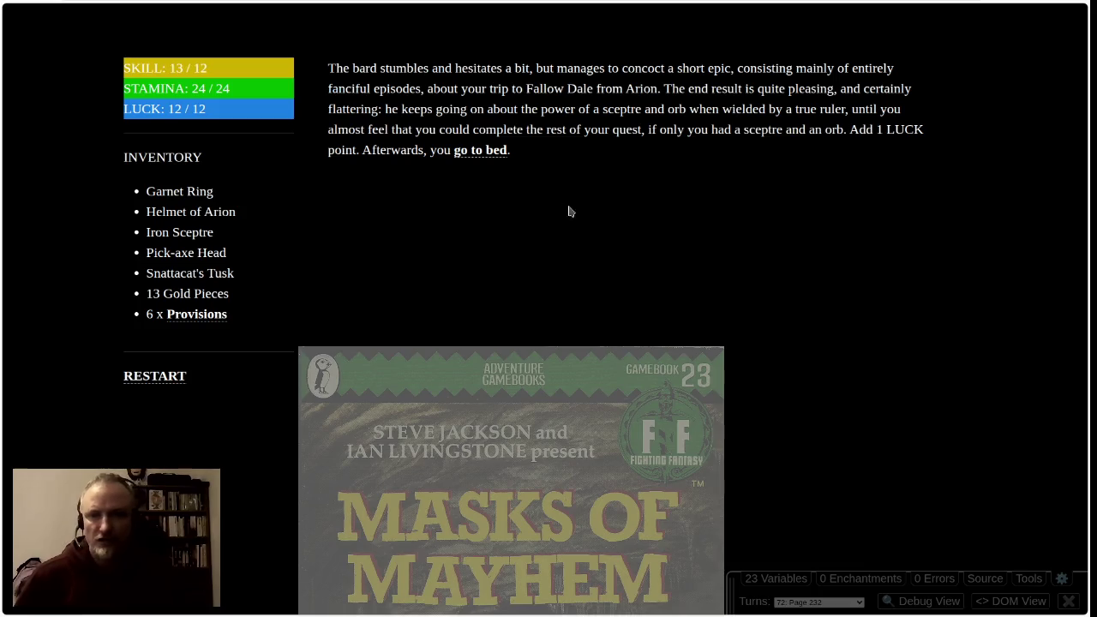
{"action": "left_click", "coordinate": [490, 150]}
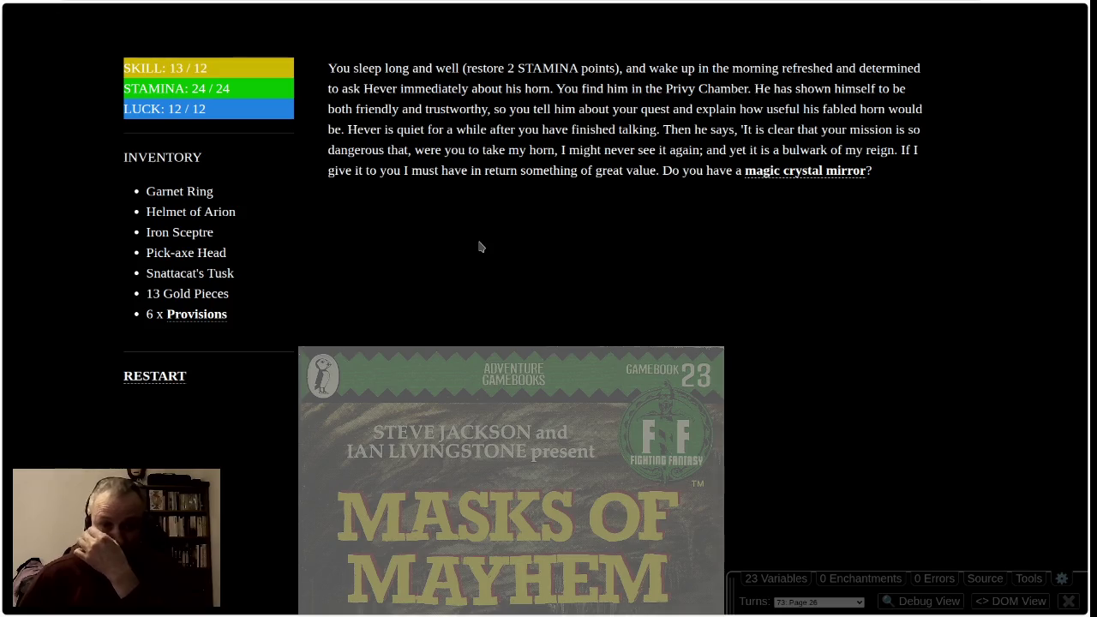
Confirm having no magic crystal mirror and accept Hever's Sabre-toothed Tiger hunting test
{"action": "left_click", "coordinate": [781, 172]}
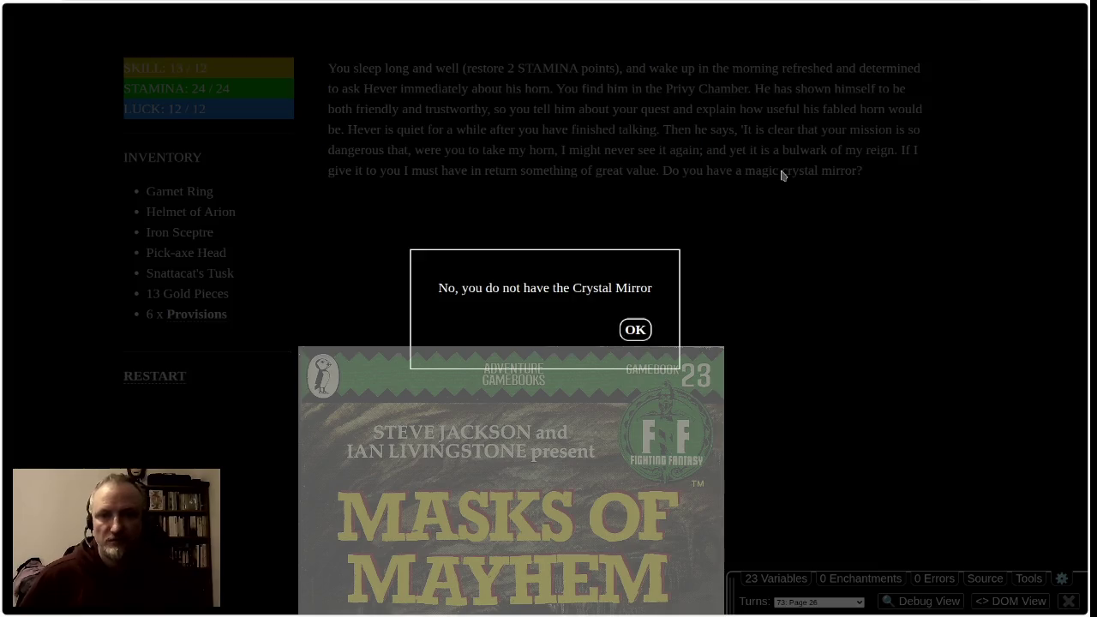
{"action": "left_click", "coordinate": [635, 328]}
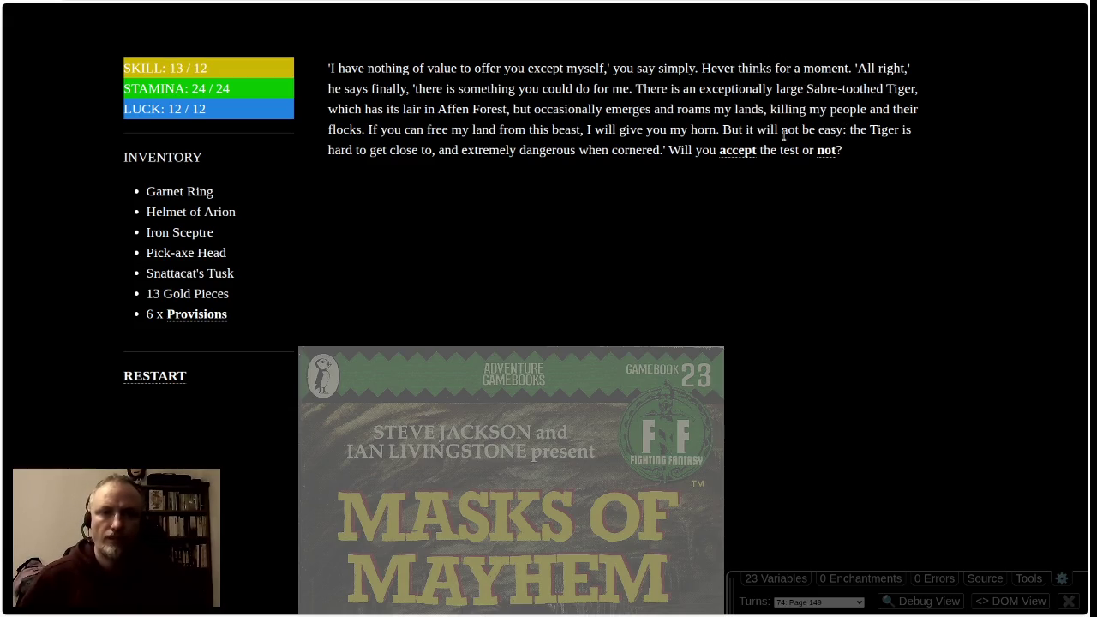
{"action": "left_click", "coordinate": [735, 152]}
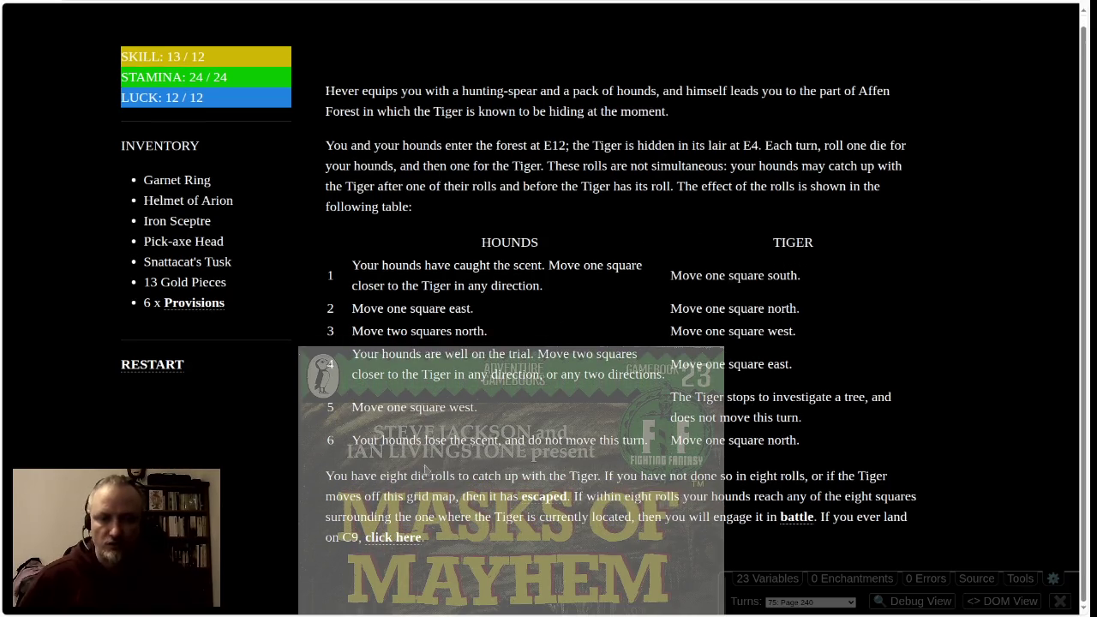
Skip the hunt table and go straight to battle, rolling a 5 for the hounds' damage
{"action": "left_click_drag", "start_coordinate": [464, 235], "coordinate": [843, 449]}
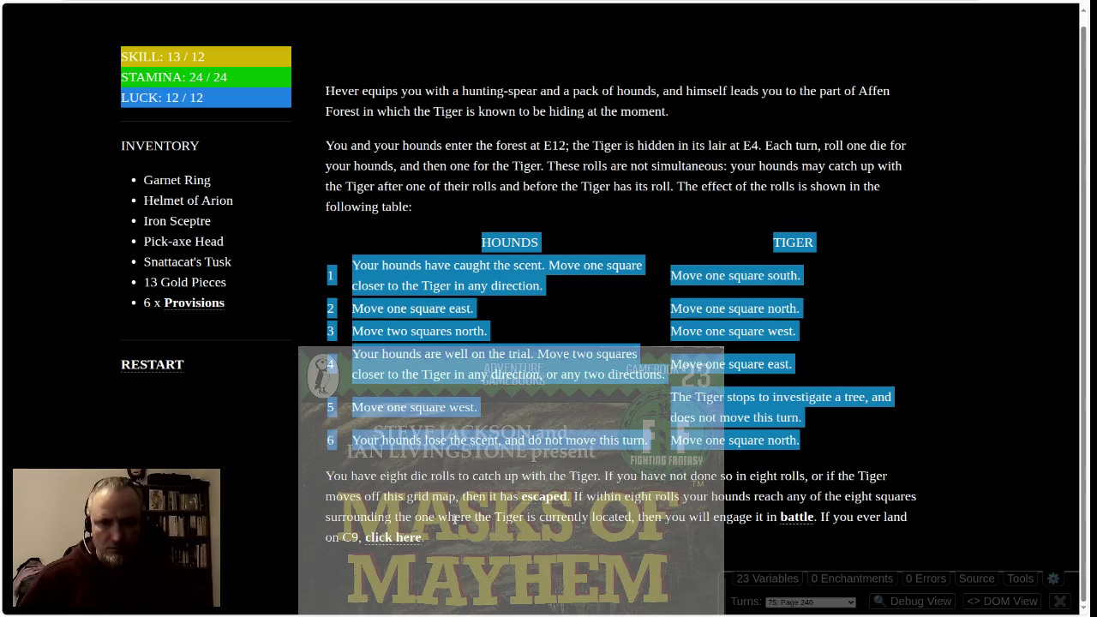
{"action": "left_click", "coordinate": [797, 518]}
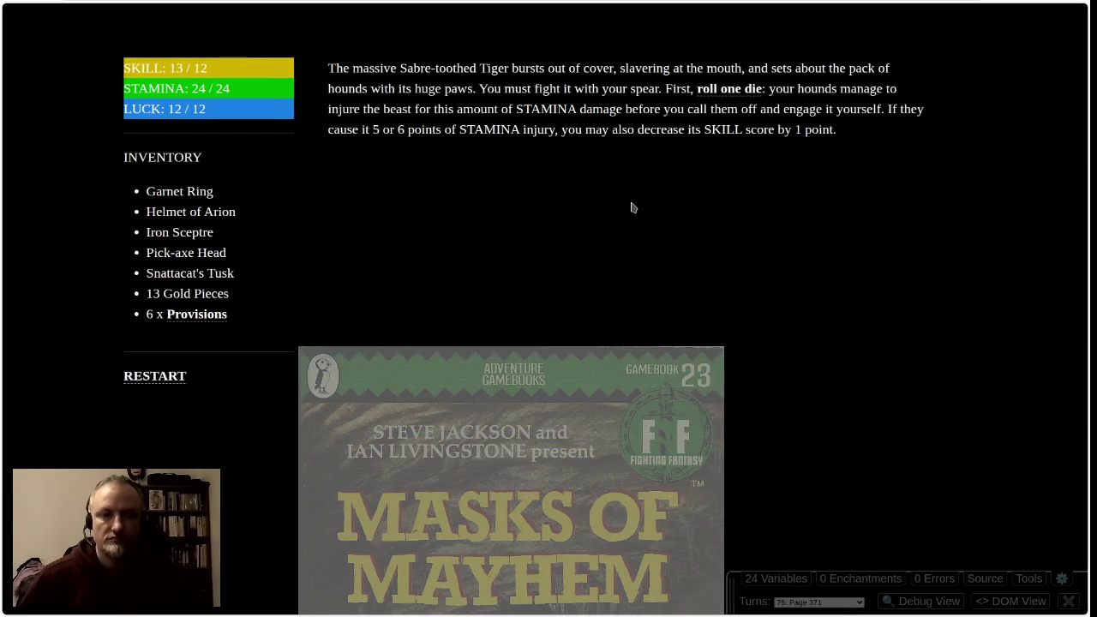
{"action": "left_click", "coordinate": [722, 90]}
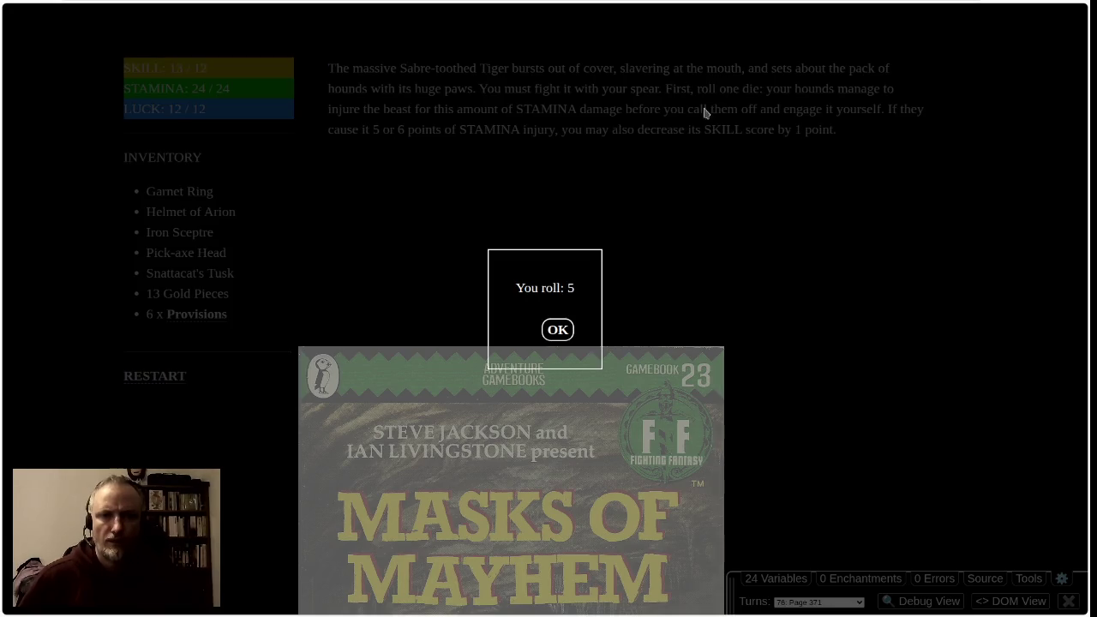
{"action": "left_click", "coordinate": [556, 331]}
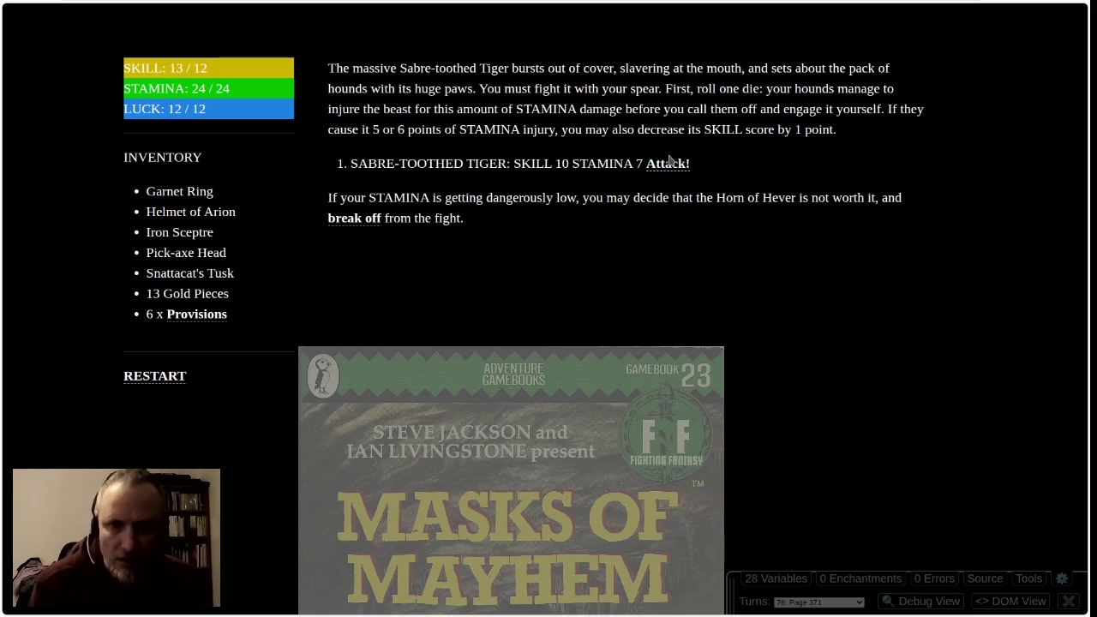
Fight the Sabre-toothed Tiger with a Lucky extra-damage test, winning Horn of Hever and Tiger Claws
{"action": "left_click", "coordinate": [668, 164]}
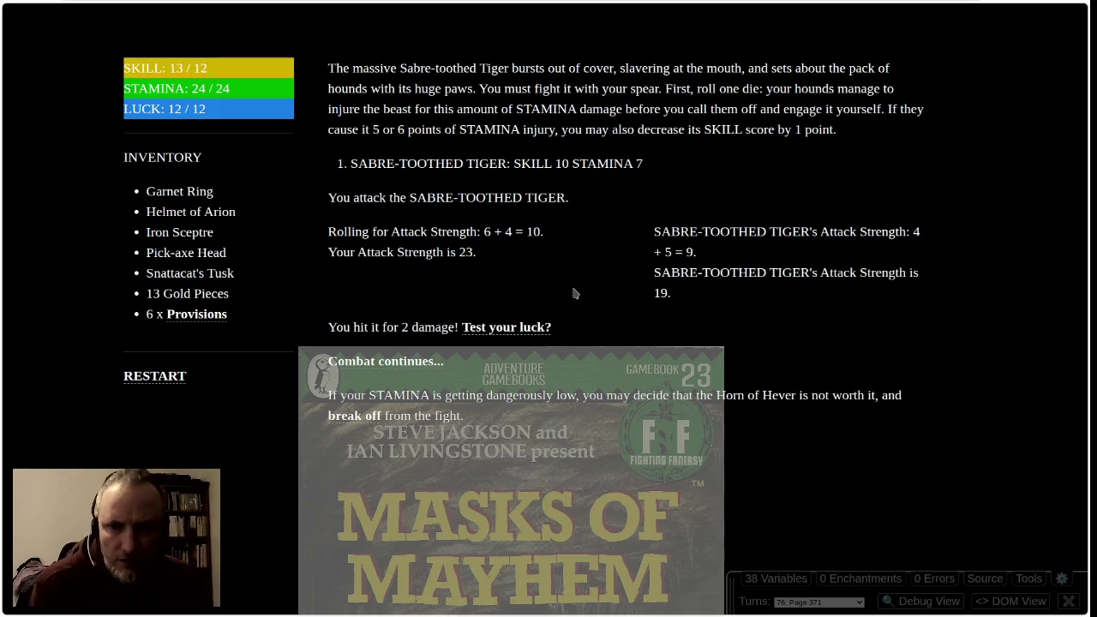
{"action": "left_click", "coordinate": [515, 332]}
{"action": "left_click", "coordinate": [545, 331]}
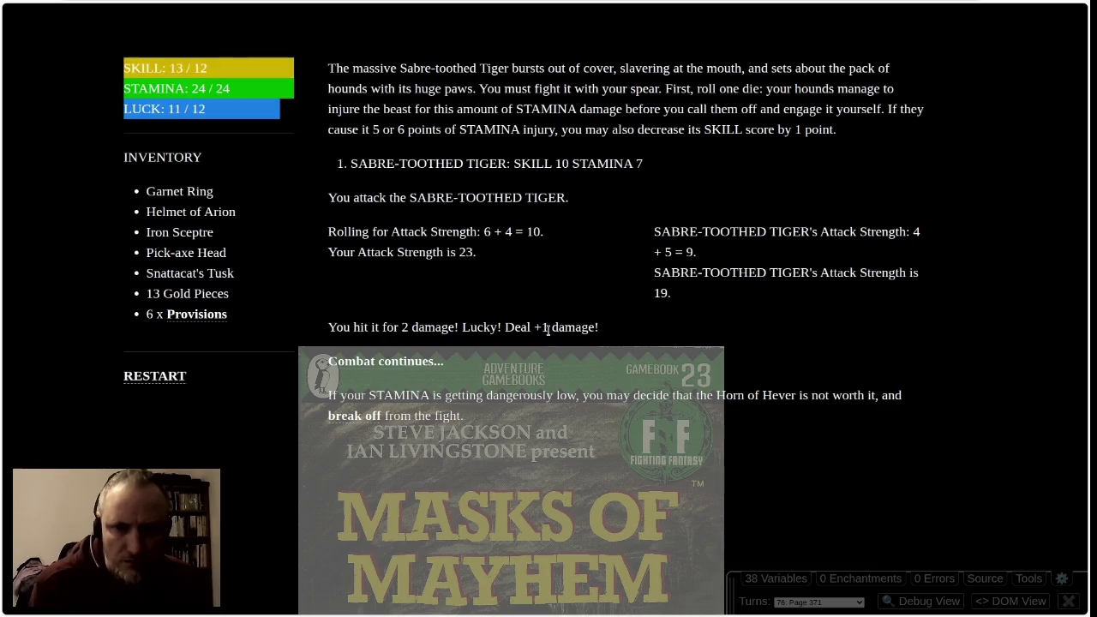
{"action": "left_click", "coordinate": [392, 364]}
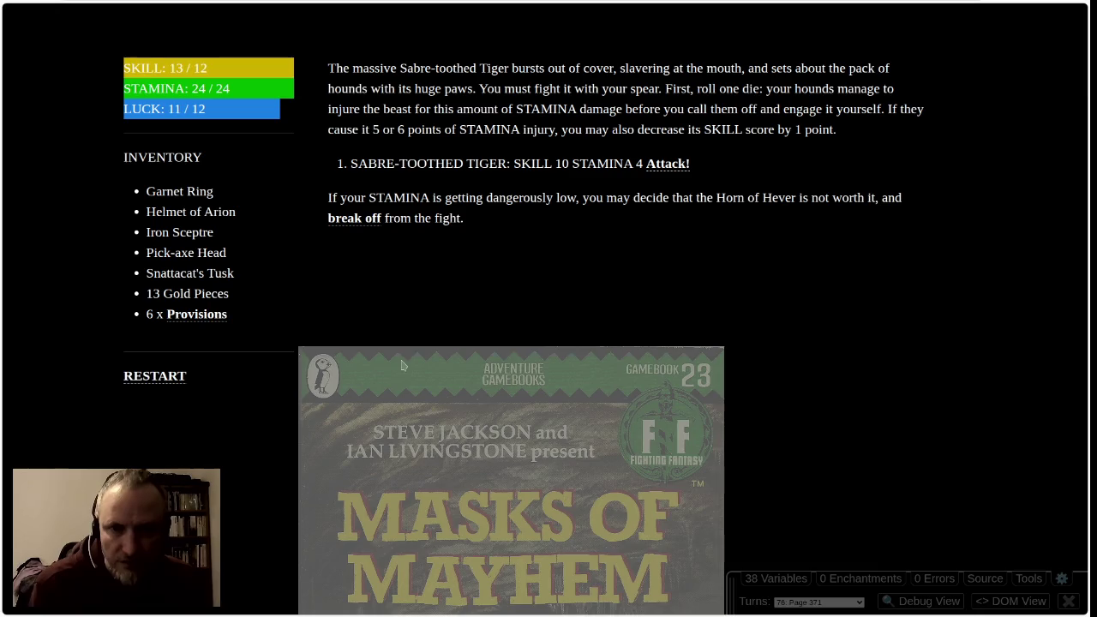
{"action": "left_click", "coordinate": [669, 164]}
{"action": "left_click", "coordinate": [394, 365]}
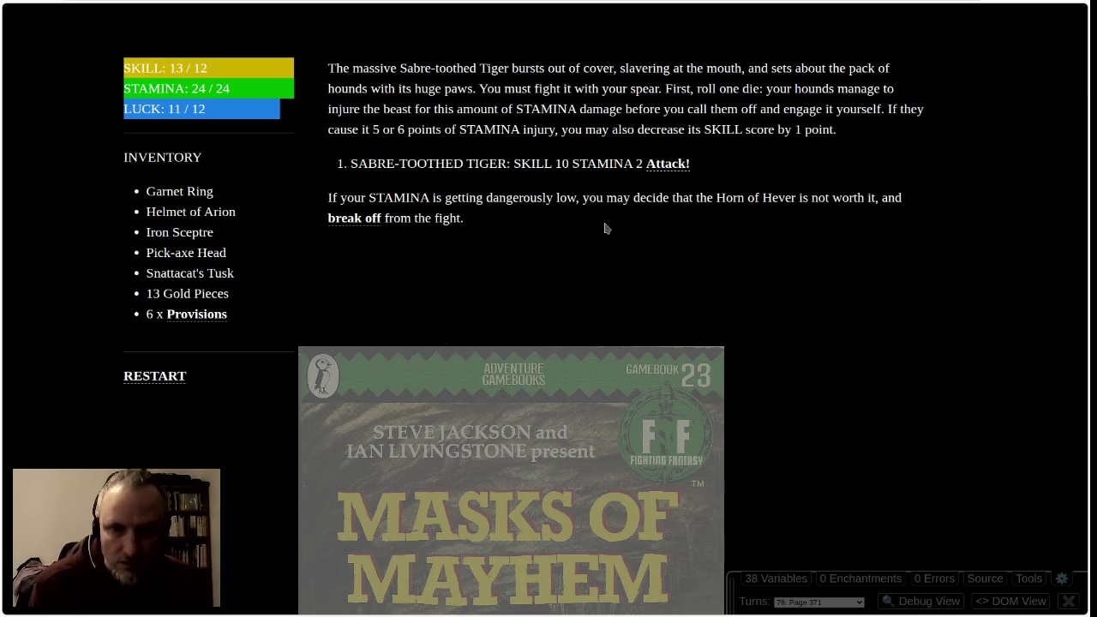
{"action": "left_click", "coordinate": [664, 163]}
{"action": "left_click", "coordinate": [393, 360]}
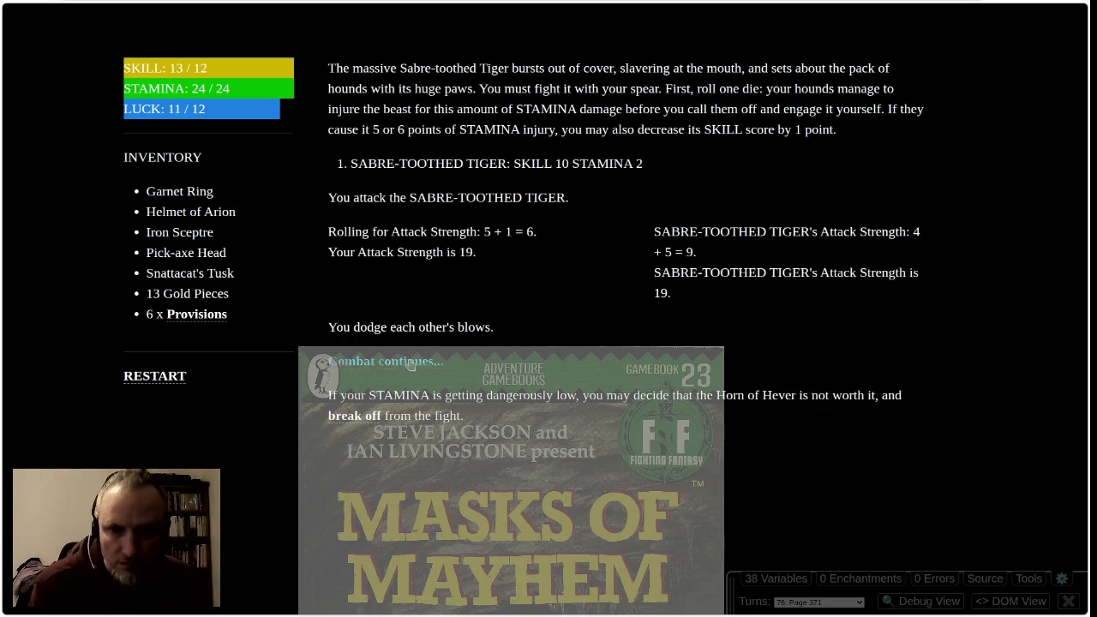
{"action": "left_click", "coordinate": [664, 164]}
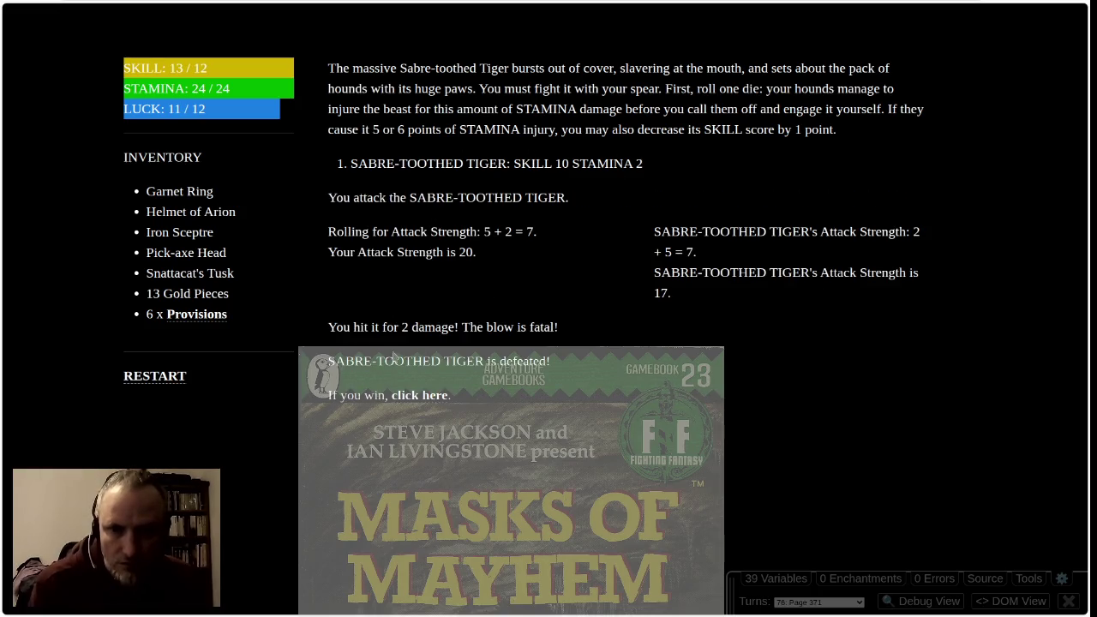
{"action": "left_click", "coordinate": [403, 396]}
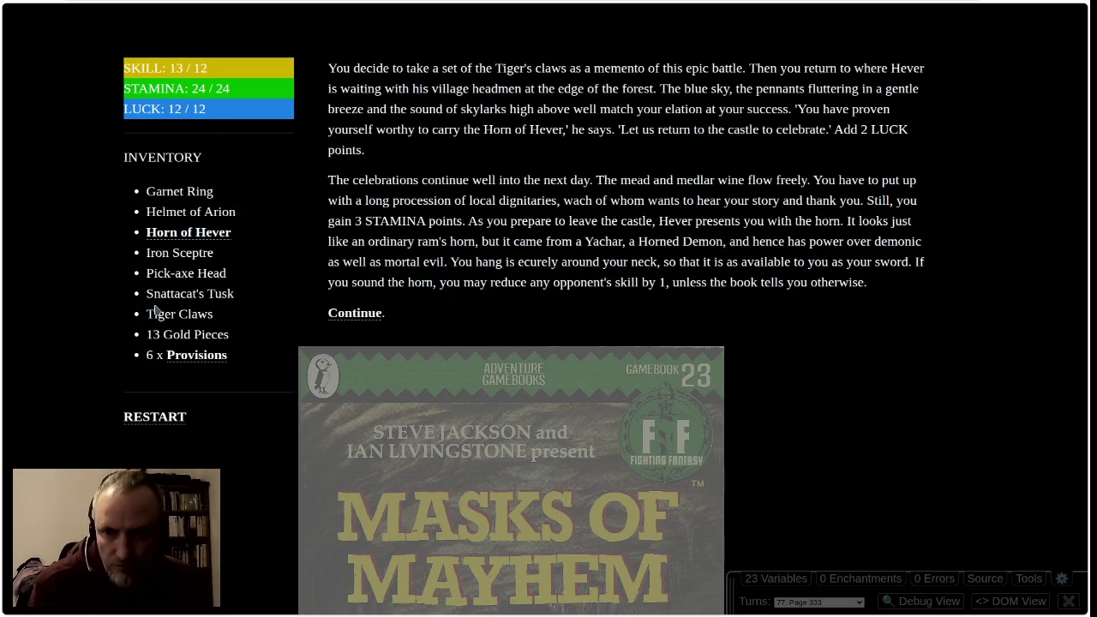
Read the Tiger Claws and Horn of Hever rules, then continue to the dying armourer's passage
{"action": "left_click_drag", "start_coordinate": [157, 316], "coordinate": [214, 316]}
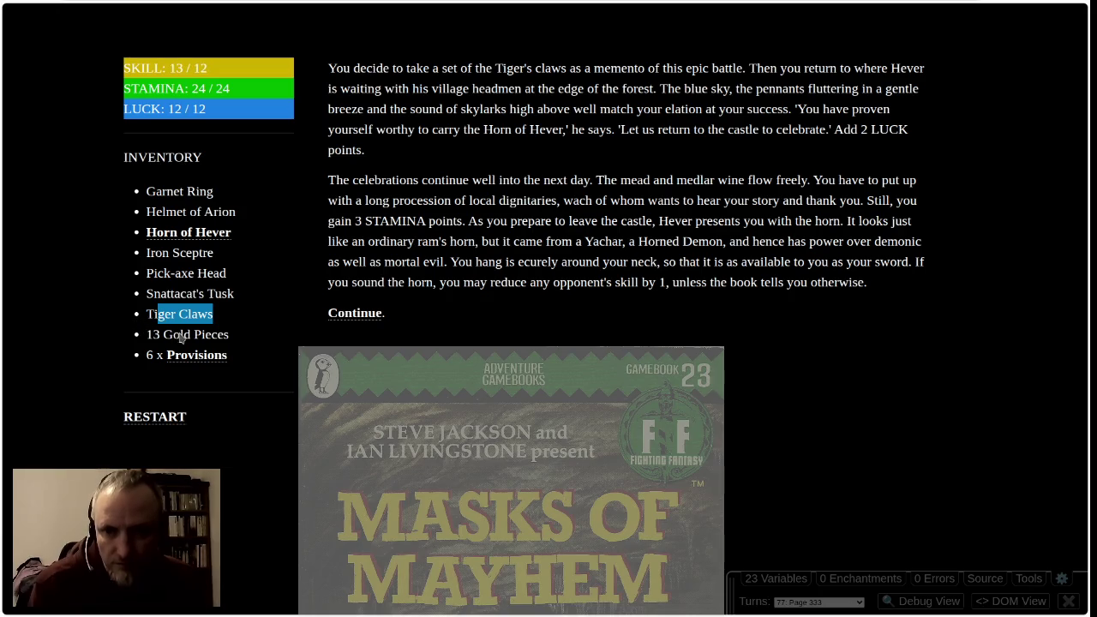
{"action": "left_click", "coordinate": [498, 200]}
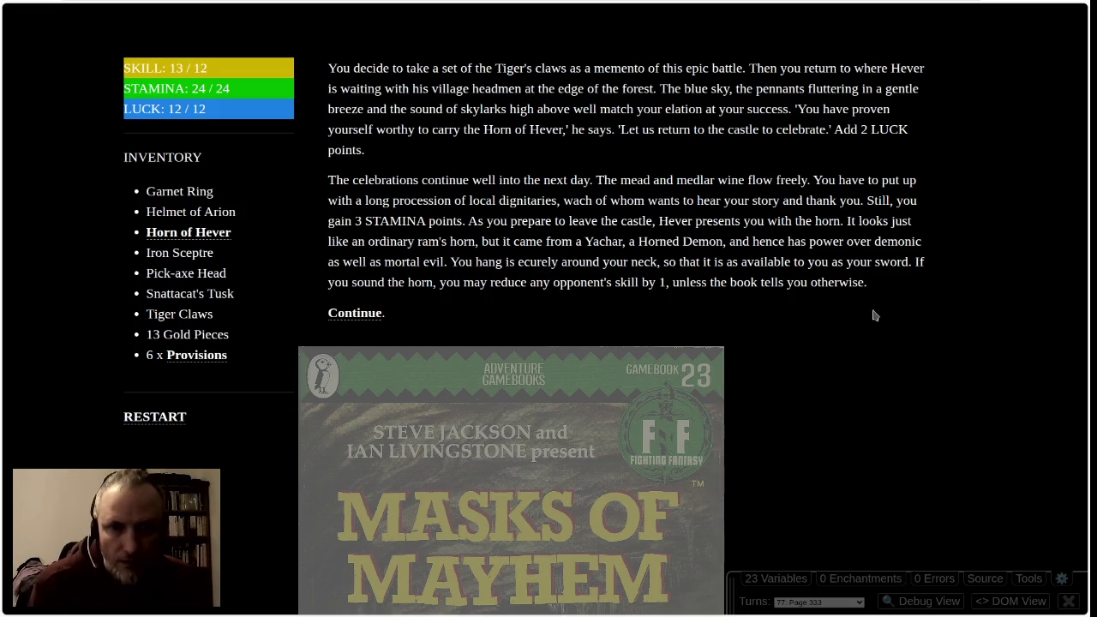
{"action": "mouse_move", "coordinate": [867, 283]}
{"action": "left_mouse_down"}
{"action": "mouse_move", "coordinate": [482, 221]}
{"action": "mouse_move", "coordinate": [437, 200]}
{"action": "mouse_move", "coordinate": [882, 288]}
{"action": "left_mouse_up"}
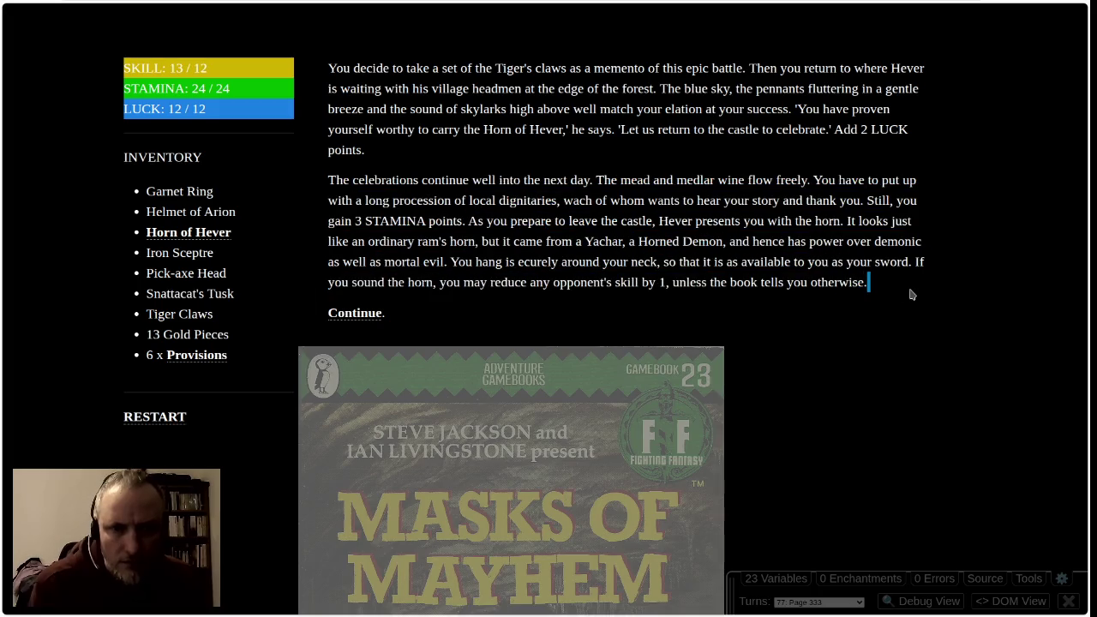
{"action": "left_click", "coordinate": [527, 276]}
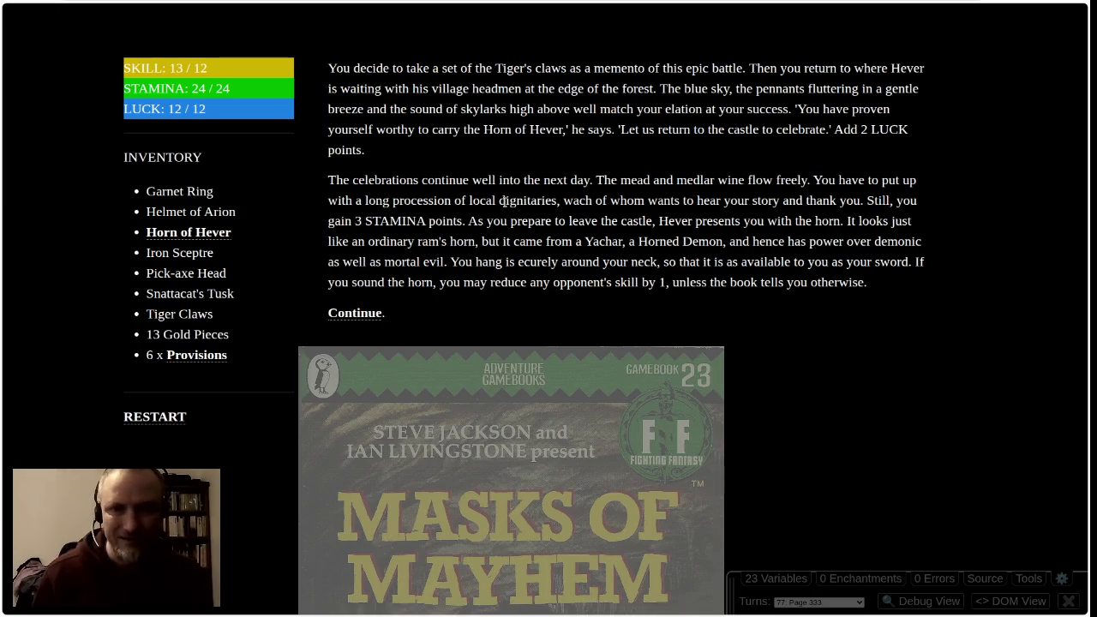
{"action": "left_click_drag", "start_coordinate": [448, 260], "coordinate": [799, 262]}
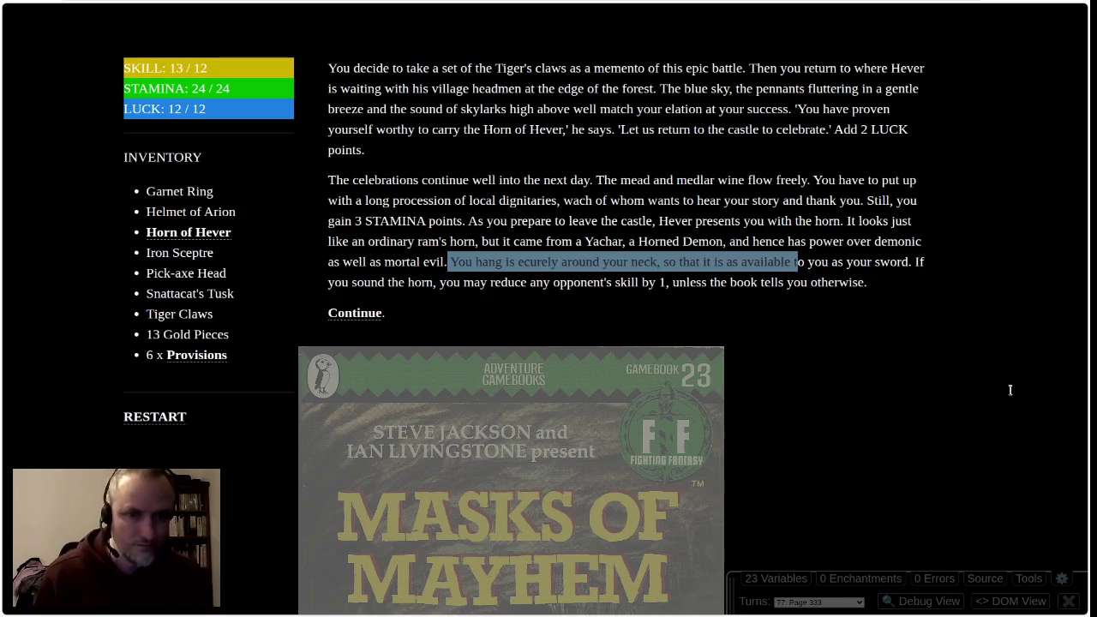
{"action": "left_click", "coordinate": [886, 380]}
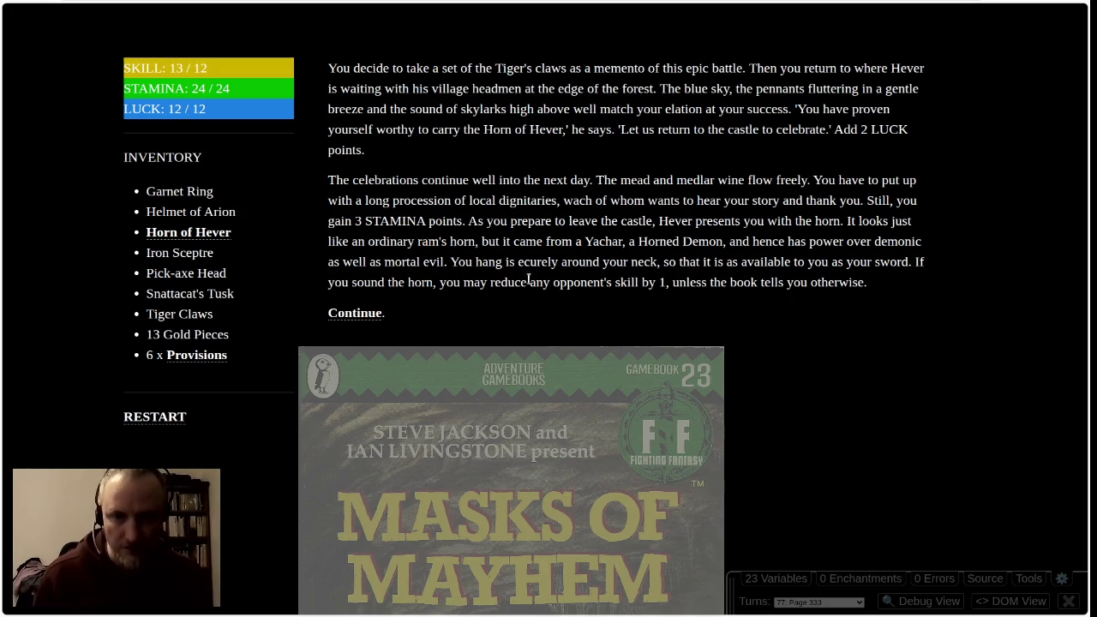
{"action": "left_click", "coordinate": [355, 315]}
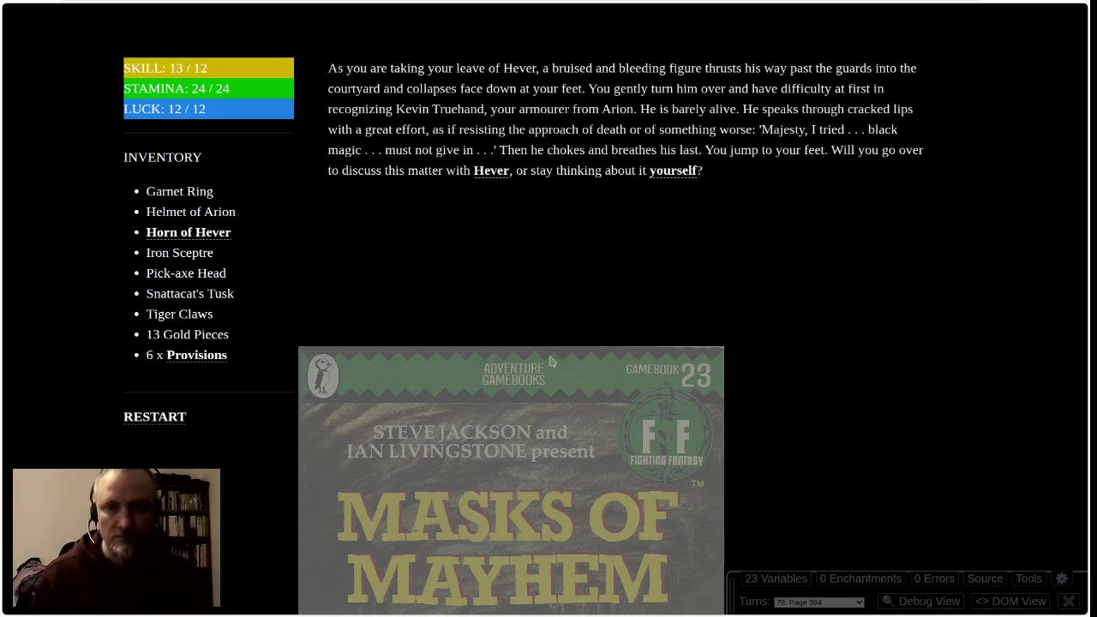
Try the Horn of Hever outside combat, then go over to Hever to face the Hellfire Spirit
{"action": "left_click", "coordinate": [198, 232]}
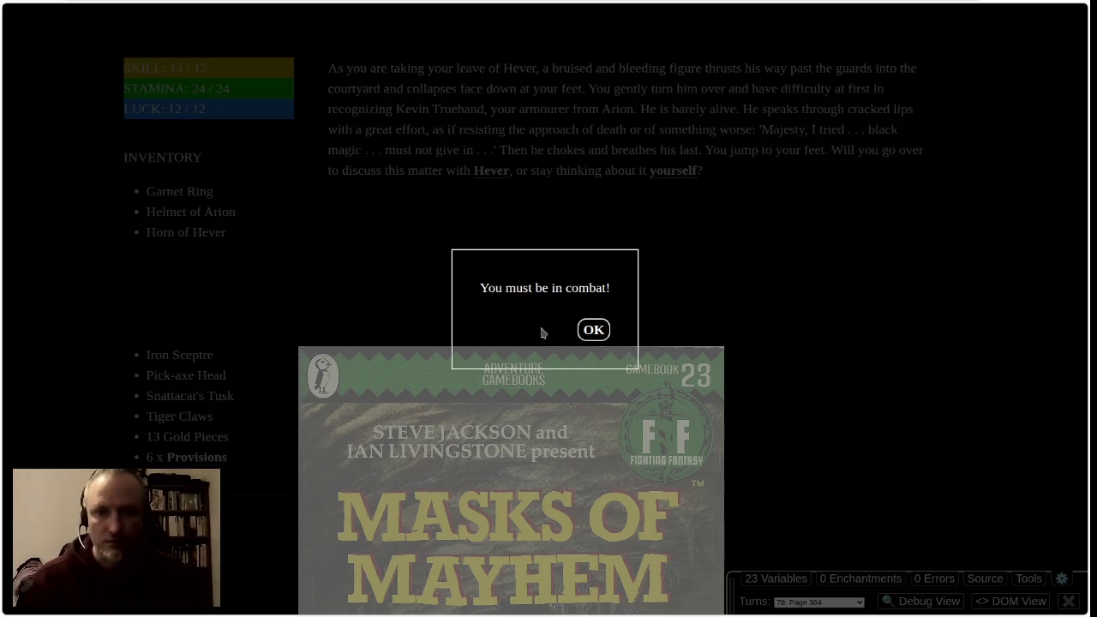
{"action": "left_click", "coordinate": [594, 331]}
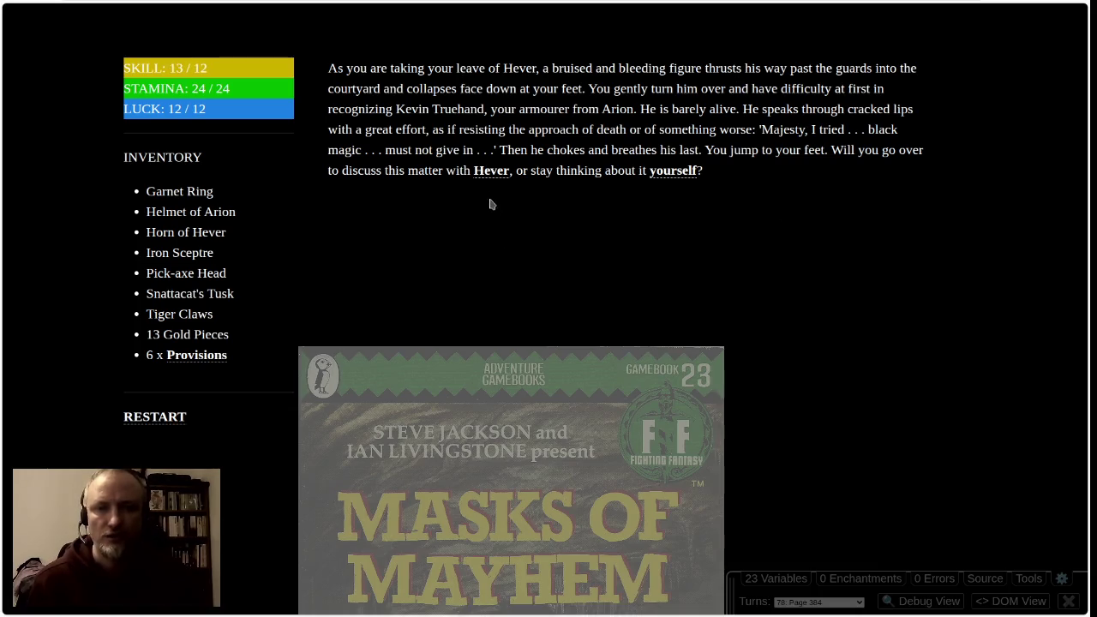
{"action": "left_click", "coordinate": [492, 172]}
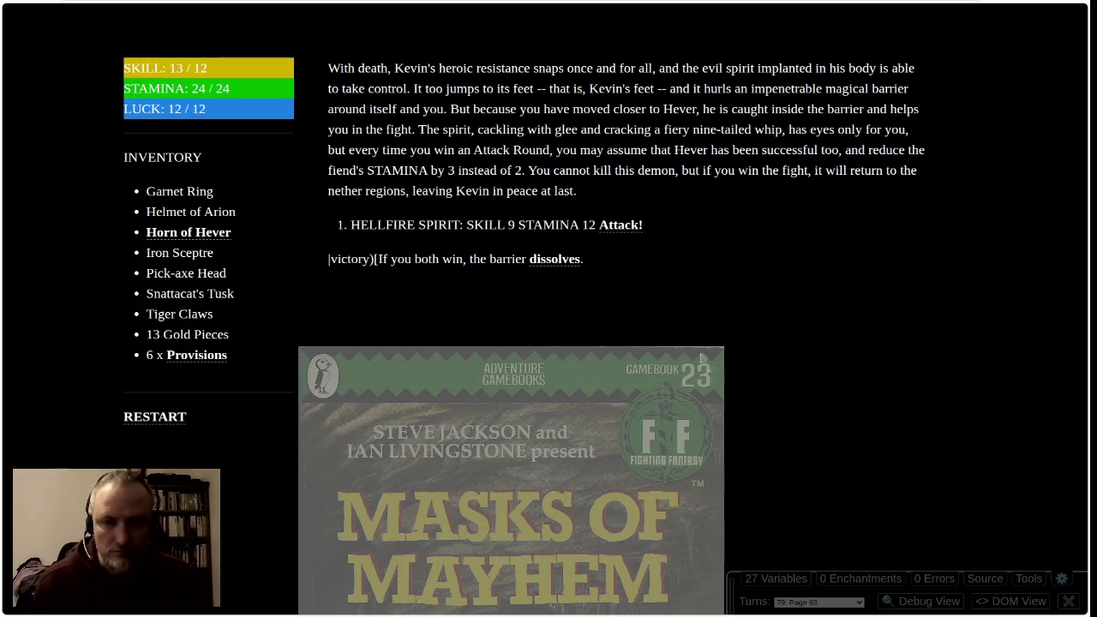
Defeat the Hellfire Spirit over seven attack rounds, then go on as the barrier dissolves
{"action": "left_click", "coordinate": [624, 226]}
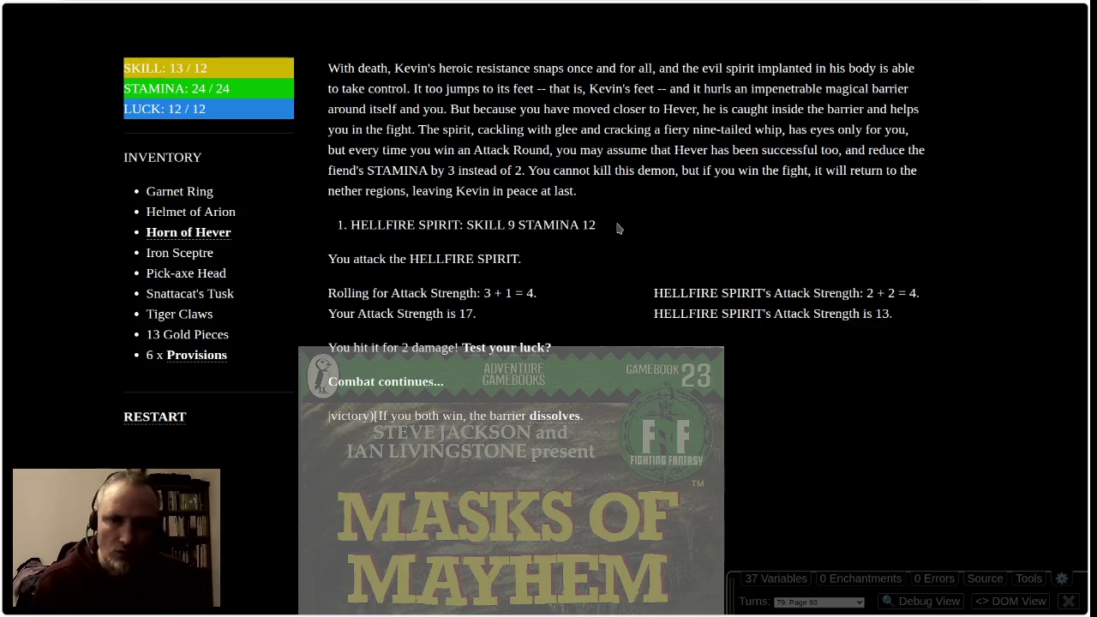
{"action": "left_click", "coordinate": [394, 388]}
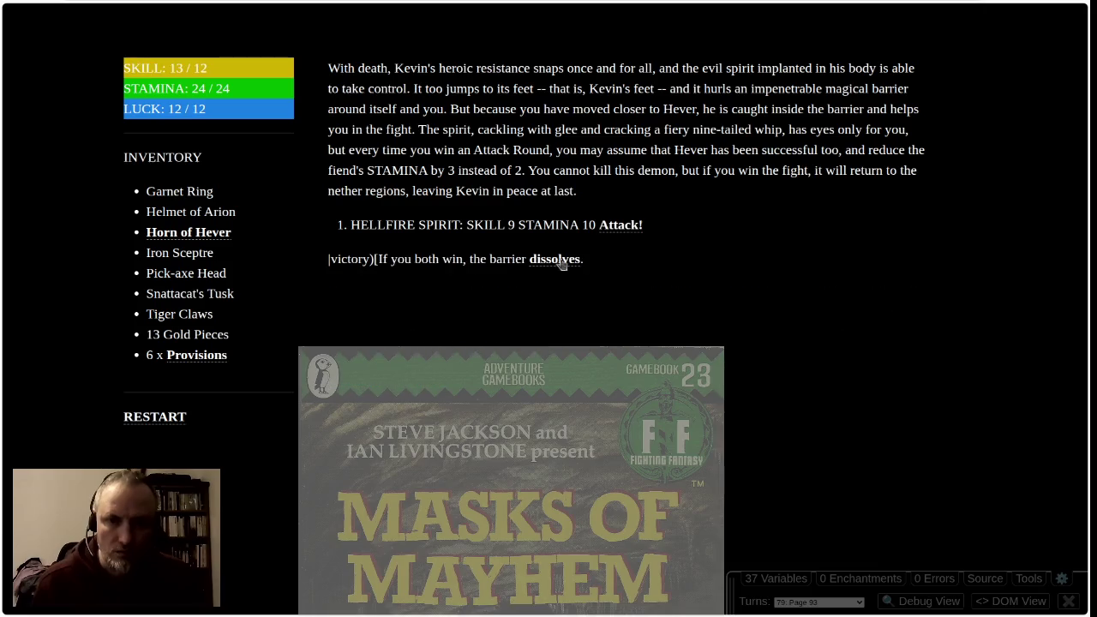
{"action": "left_click", "coordinate": [609, 228]}
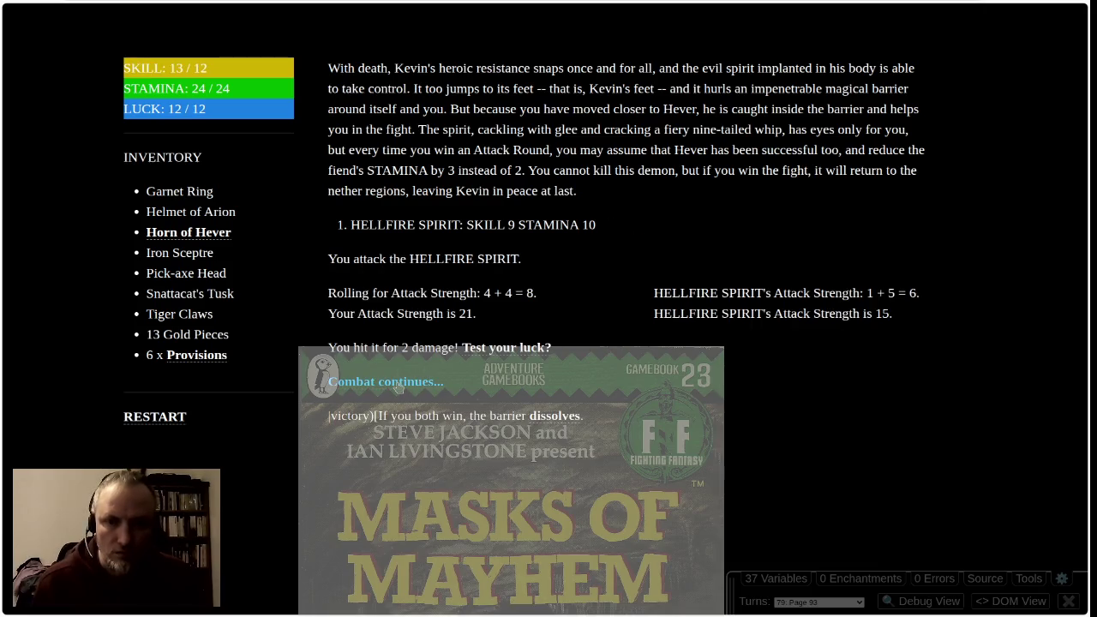
{"action": "left_click", "coordinate": [397, 387]}
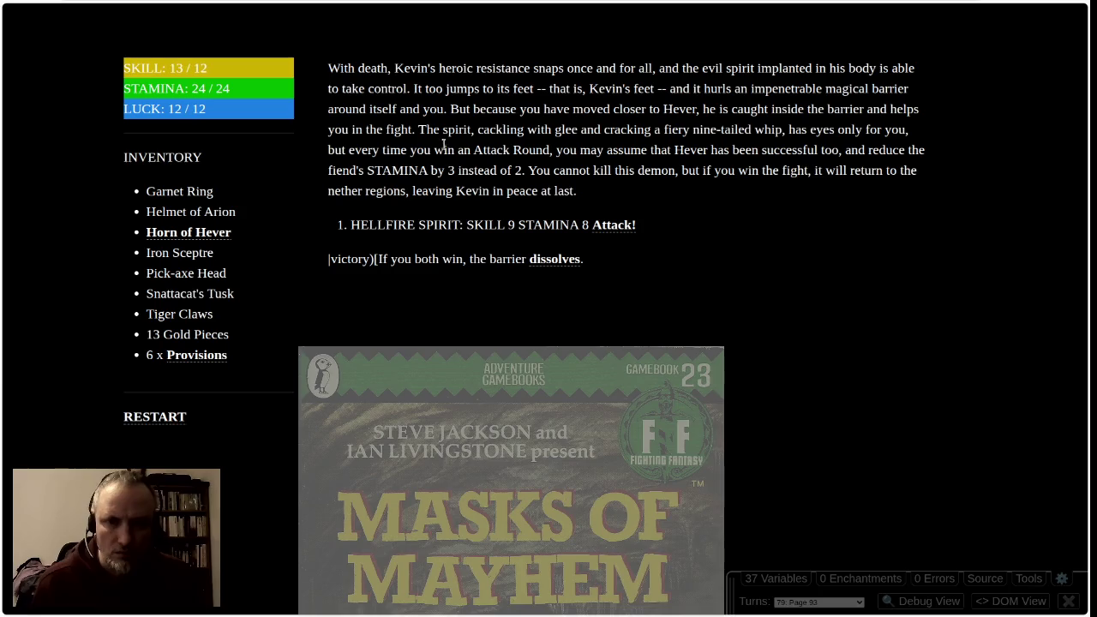
{"action": "left_click", "coordinate": [621, 227]}
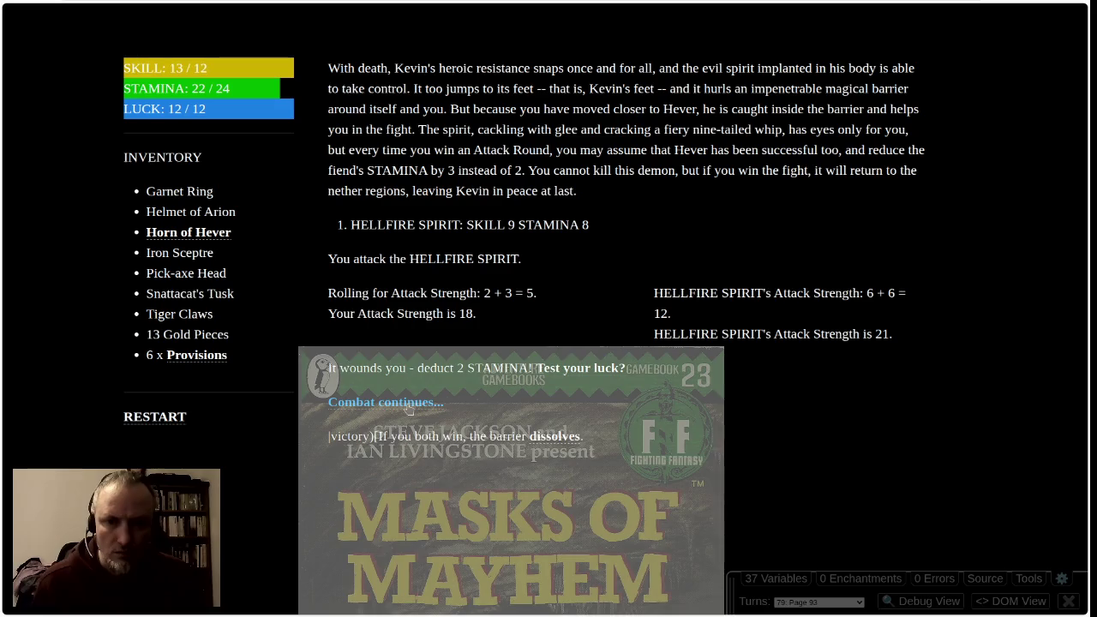
{"action": "left_click", "coordinate": [409, 403]}
{"action": "left_click", "coordinate": [596, 227]}
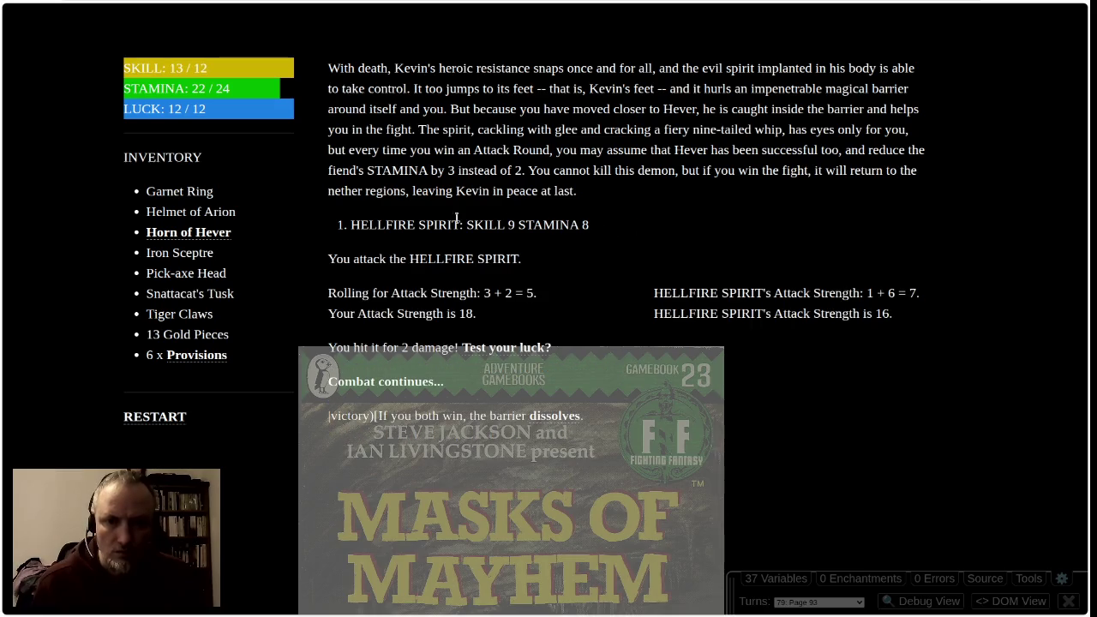
{"action": "left_click", "coordinate": [403, 385]}
{"action": "left_click", "coordinate": [600, 226]}
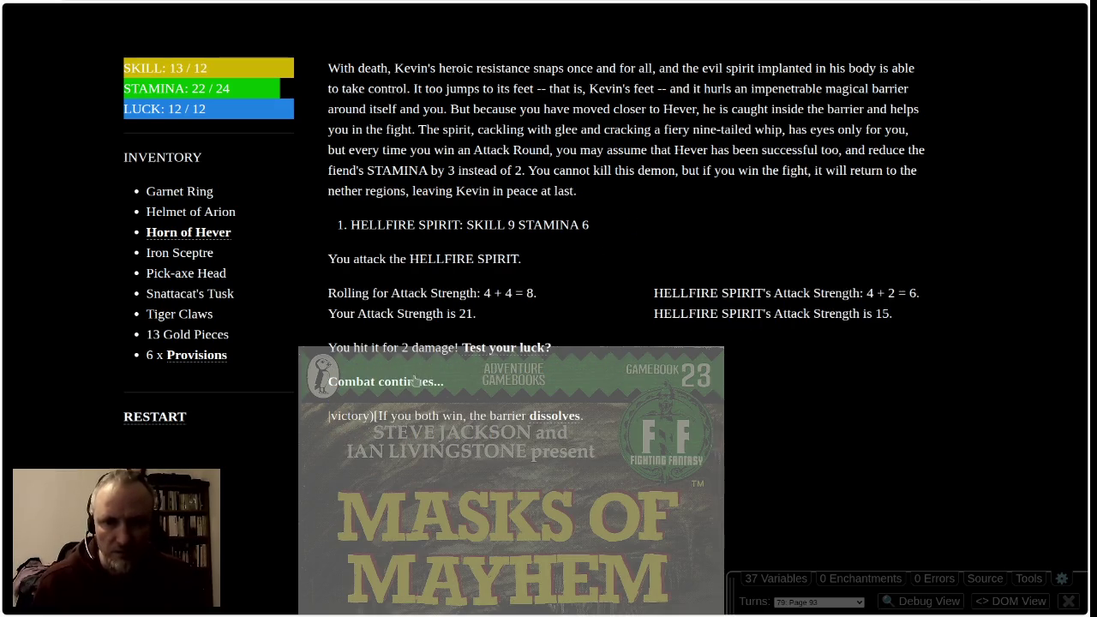
{"action": "left_click", "coordinate": [412, 382]}
{"action": "left_click", "coordinate": [614, 226]}
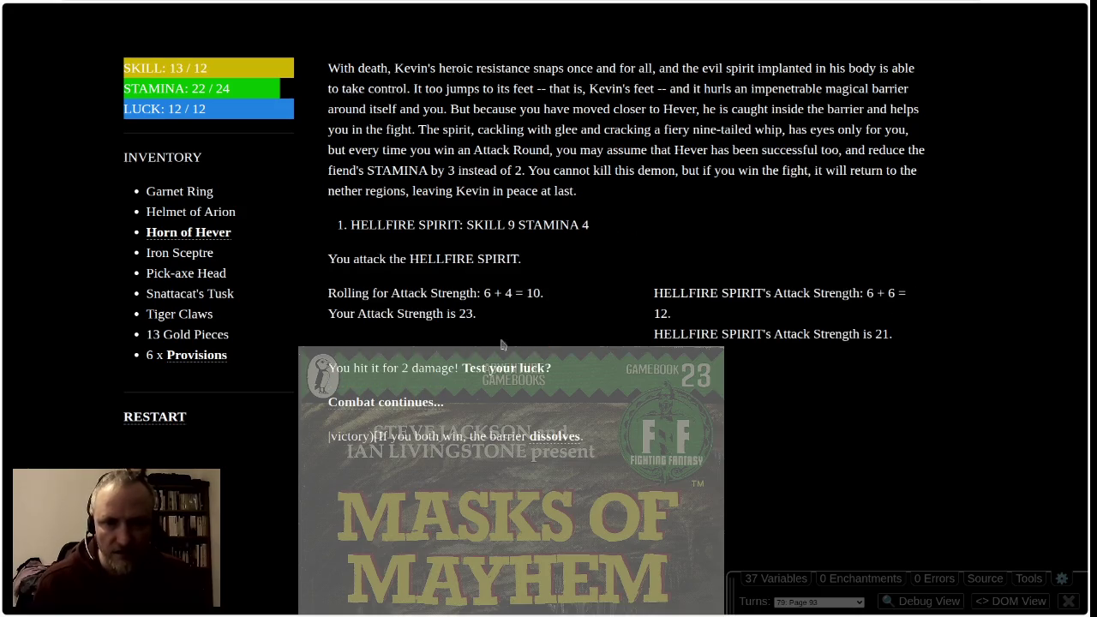
{"action": "left_click", "coordinate": [411, 396]}
{"action": "left_click", "coordinate": [608, 227]}
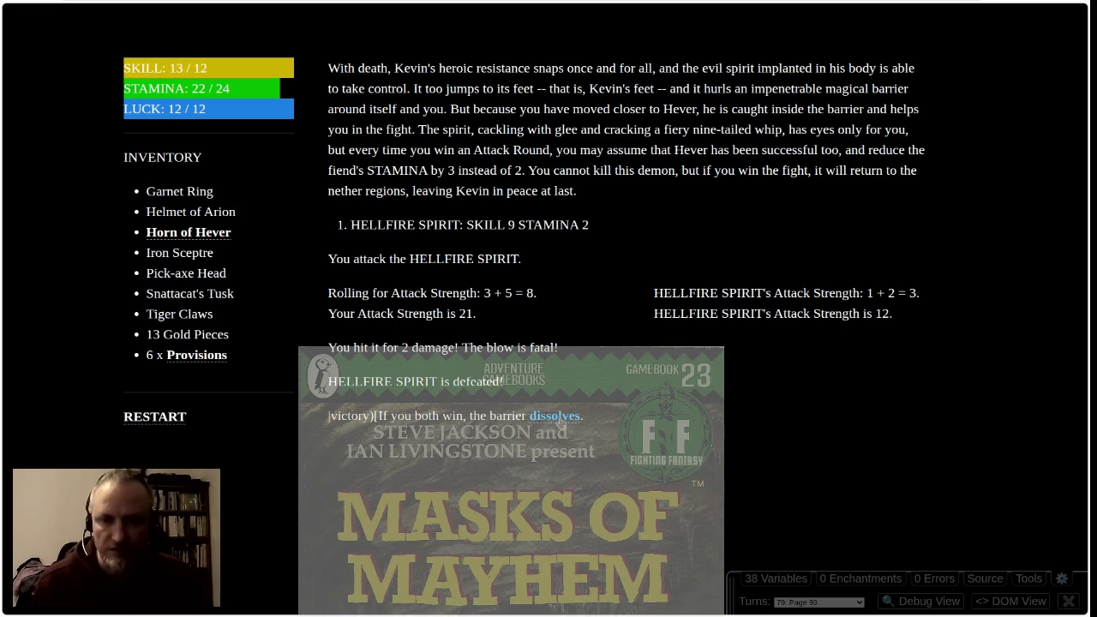
{"action": "left_click", "coordinate": [555, 416]}
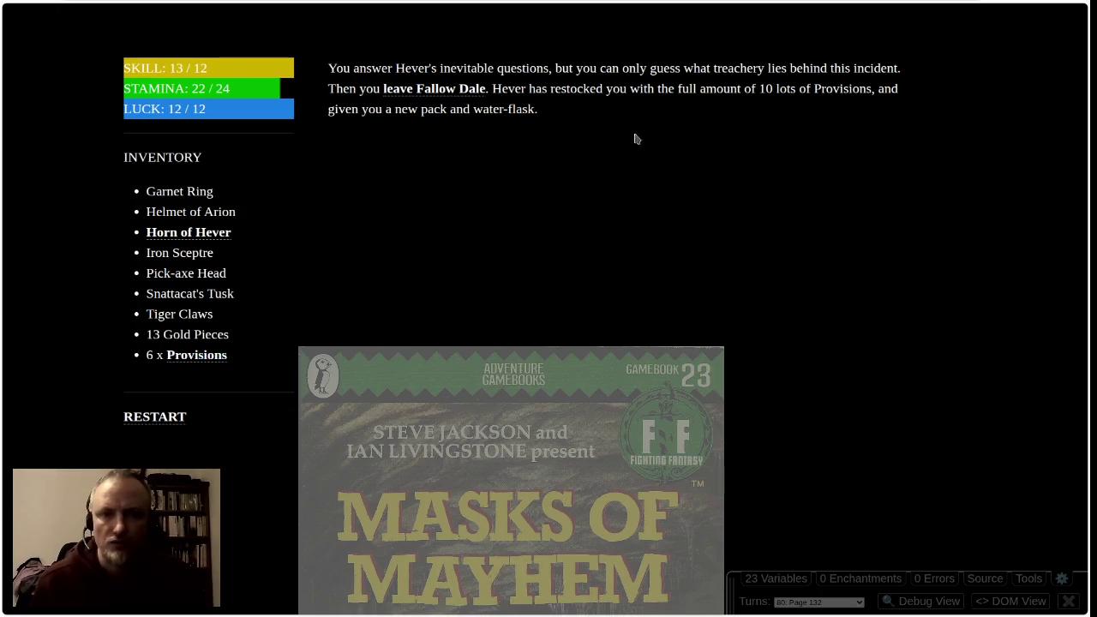
Review the Provisions restocking text and reload the story page to recover the playtest state
{"action": "left_click_drag", "start_coordinate": [871, 90], "coordinate": [715, 91]}
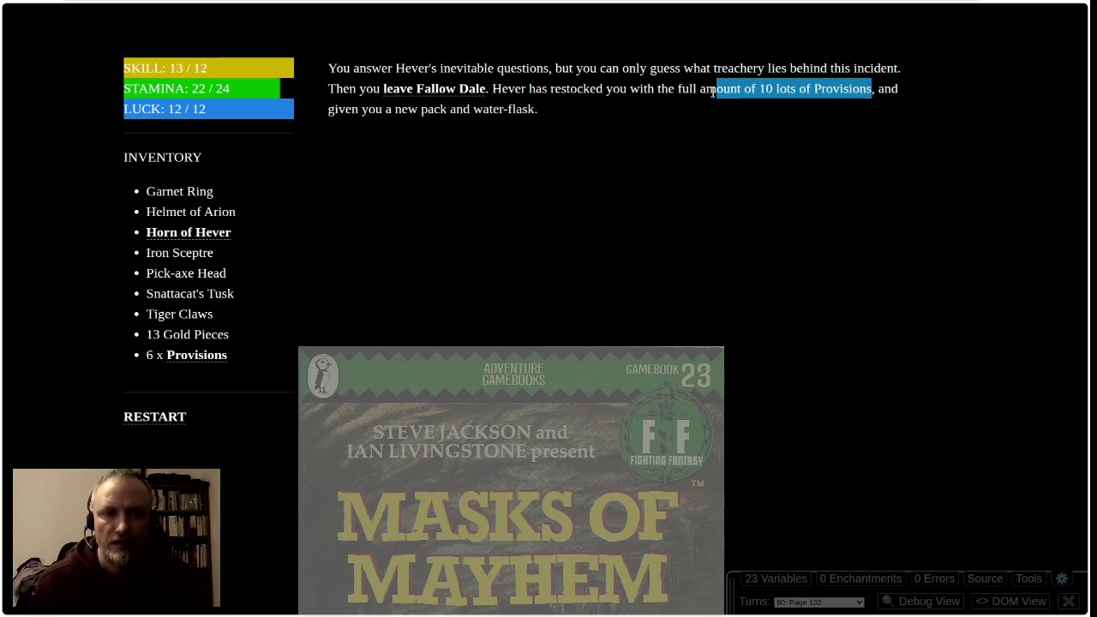
{"action": "left_click", "coordinate": [492, 121]}
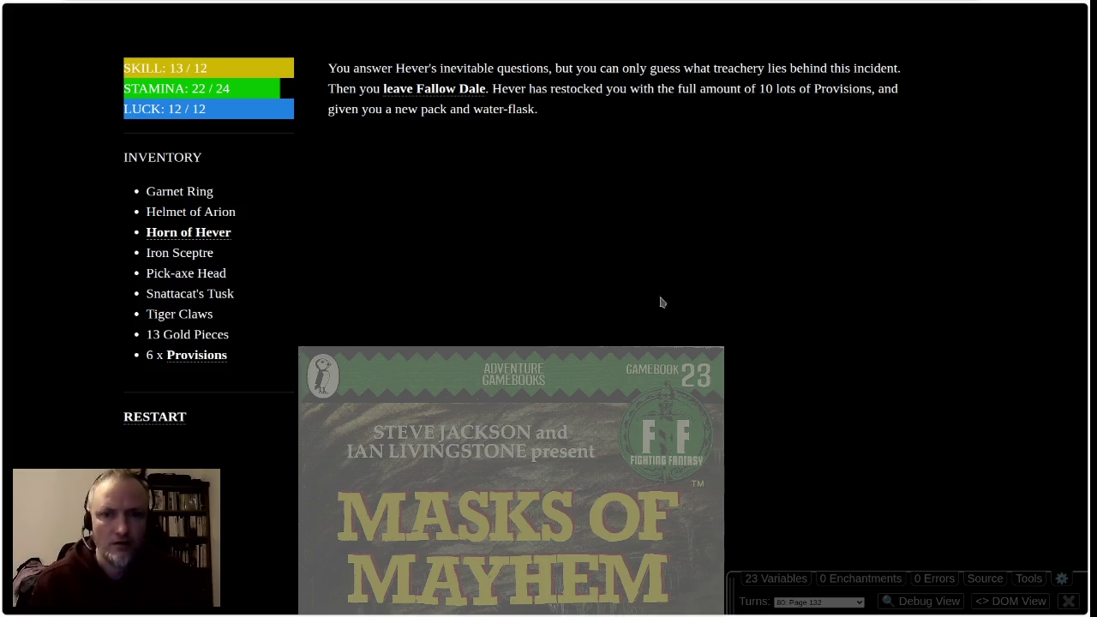
{"action": "left_click", "coordinate": [237, 28]}
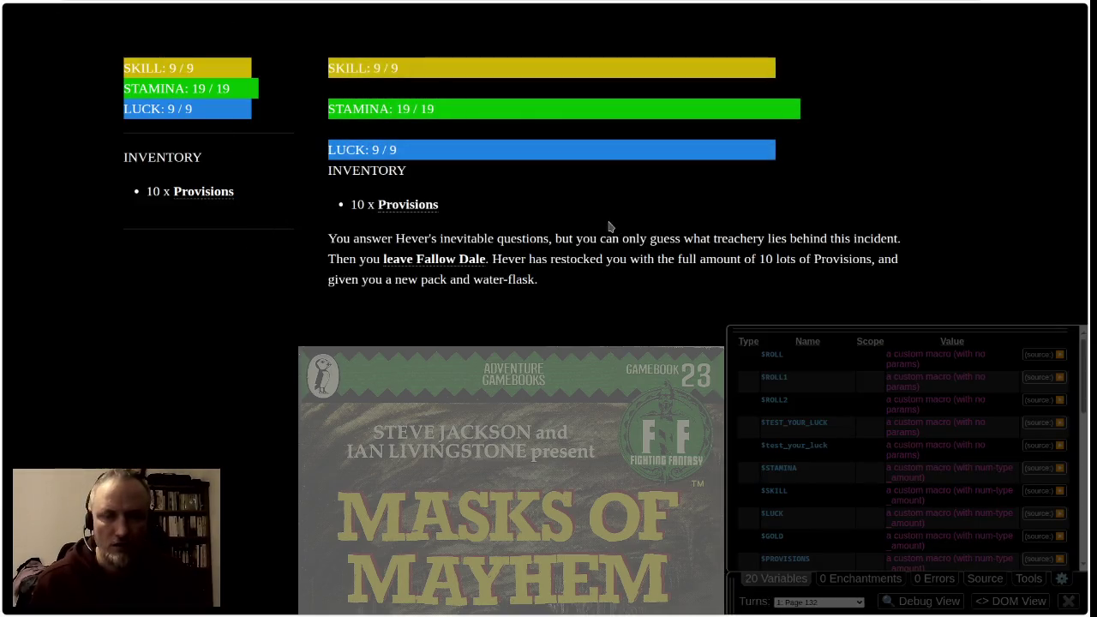
{"action": "left_click_drag", "start_coordinate": [570, 277], "coordinate": [416, 240]}
{"action": "left_click", "coordinate": [628, 282]}
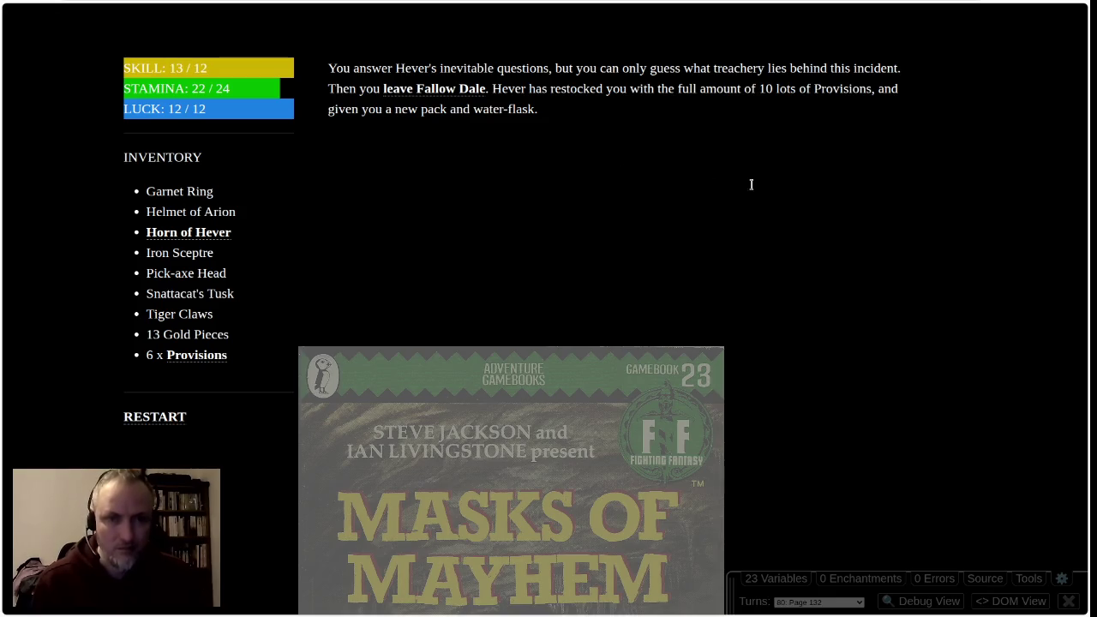
{"action": "key", "text": "F5"}
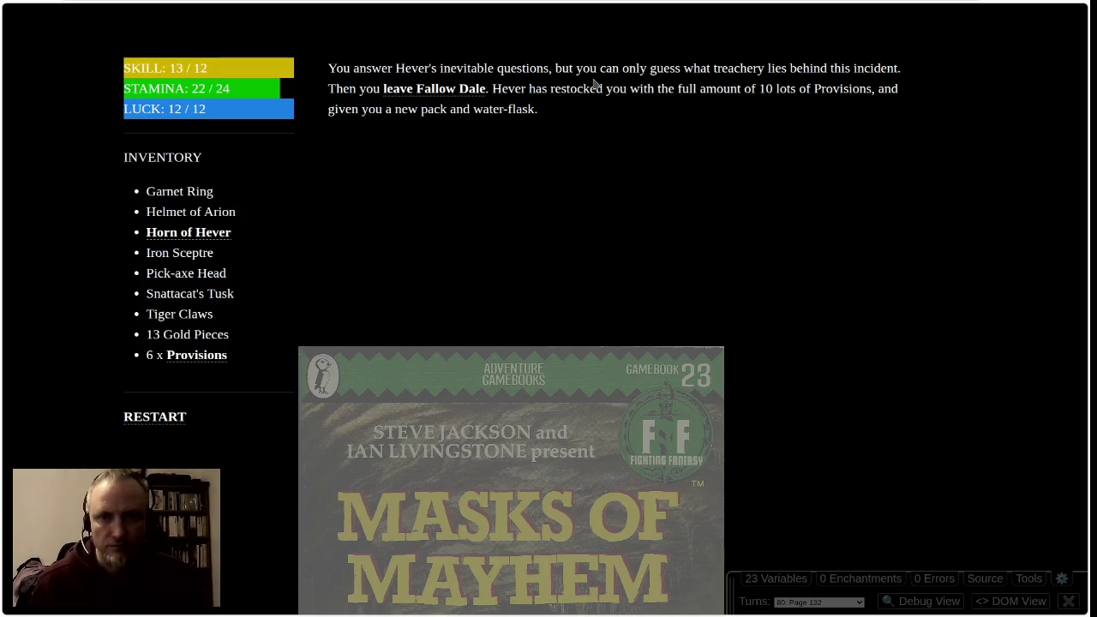
Check Provisions are restocked to 10, then leave Fallow Dale for Pikestaff Plain
{"action": "left_click_drag", "start_coordinate": [594, 86], "coordinate": [623, 147]}
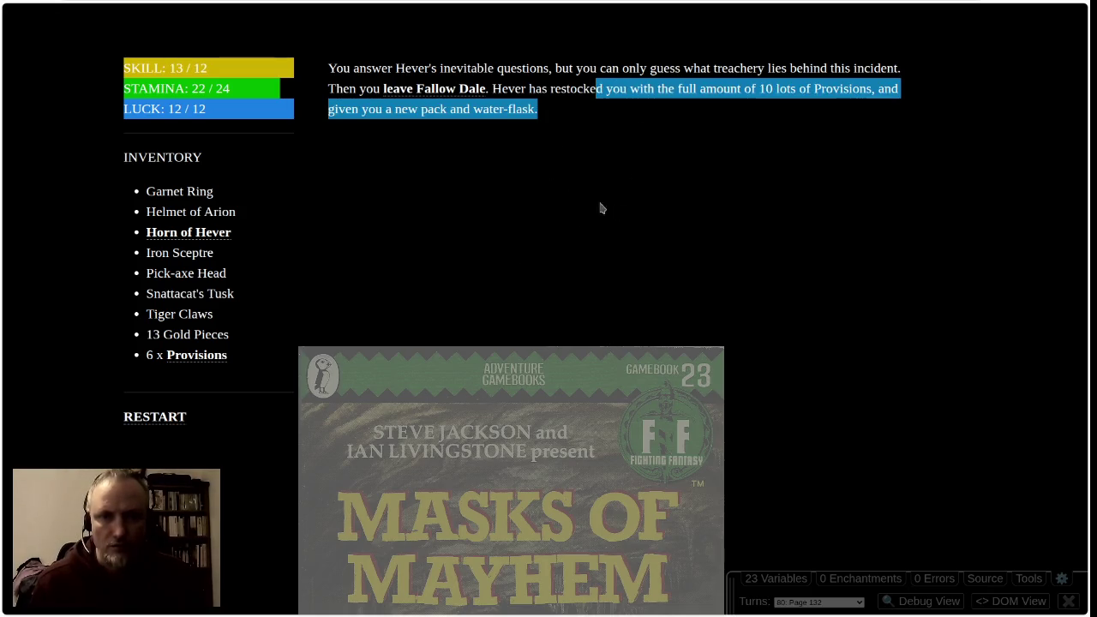
{"action": "left_click", "coordinate": [583, 86]}
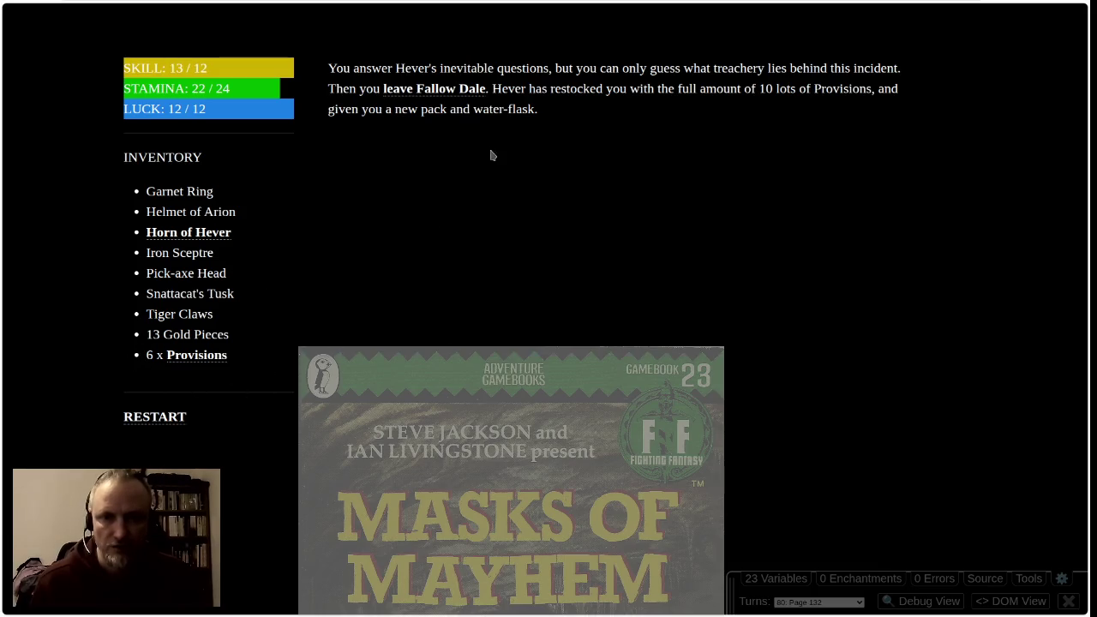
{"action": "left_click", "coordinate": [446, 88]}
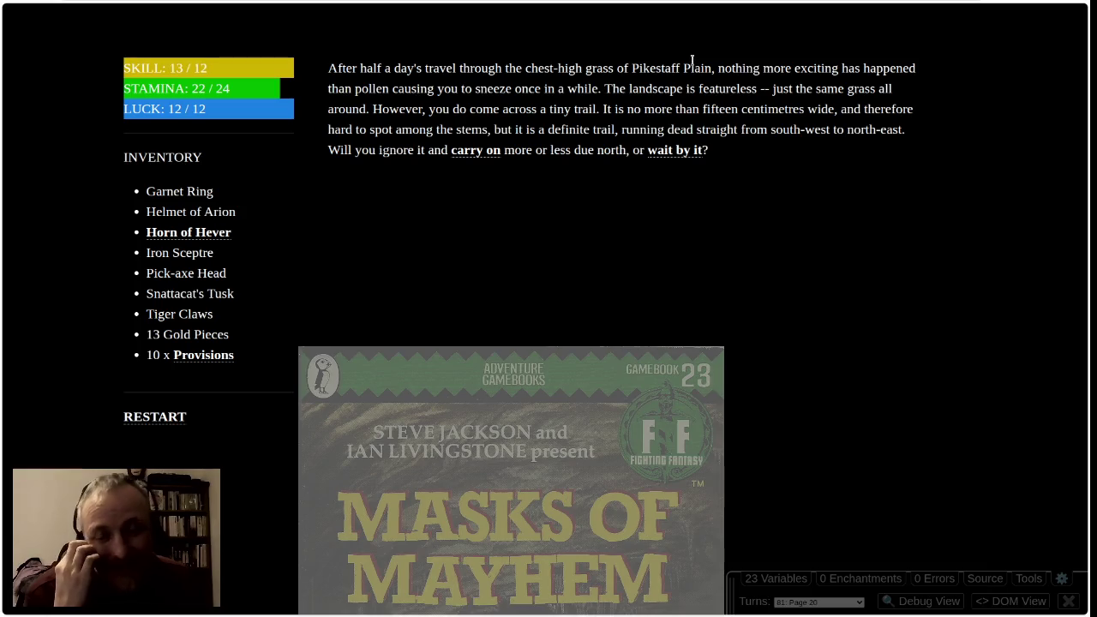
Wait by the tiny trail, follow the Treasure Ants south-west and carry on to their nest
{"action": "left_click", "coordinate": [679, 152]}
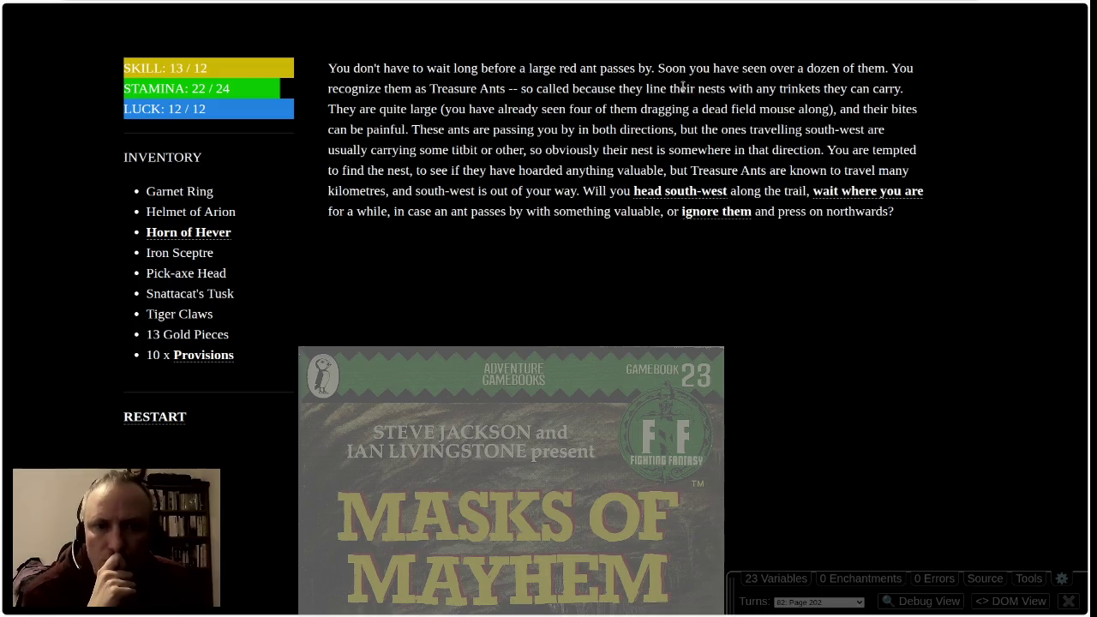
{"action": "left_click", "coordinate": [679, 194]}
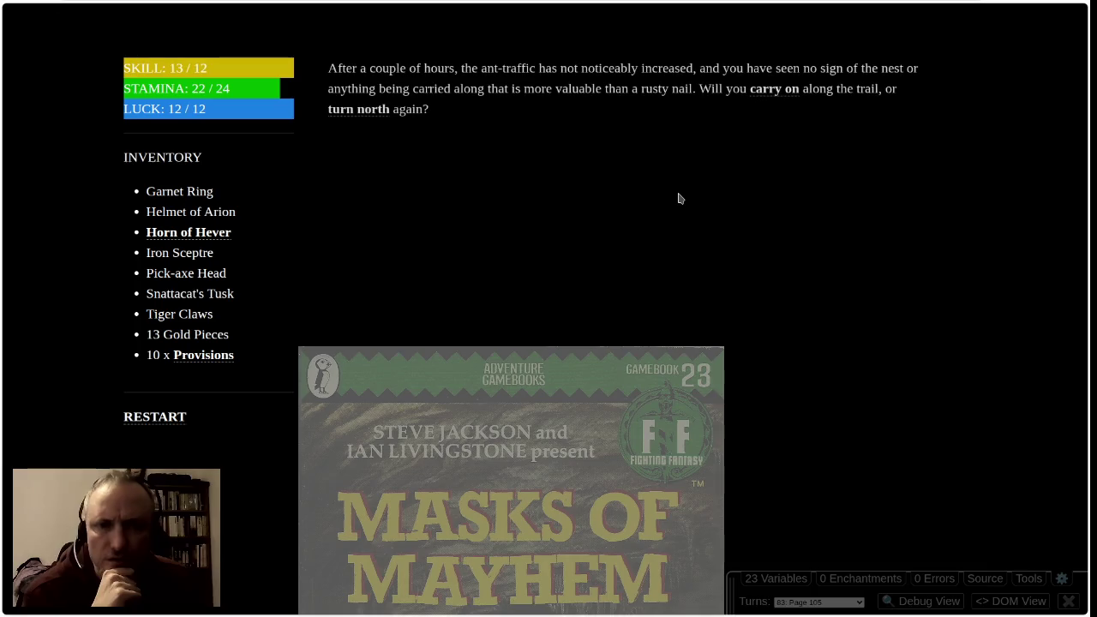
{"action": "left_click", "coordinate": [774, 89]}
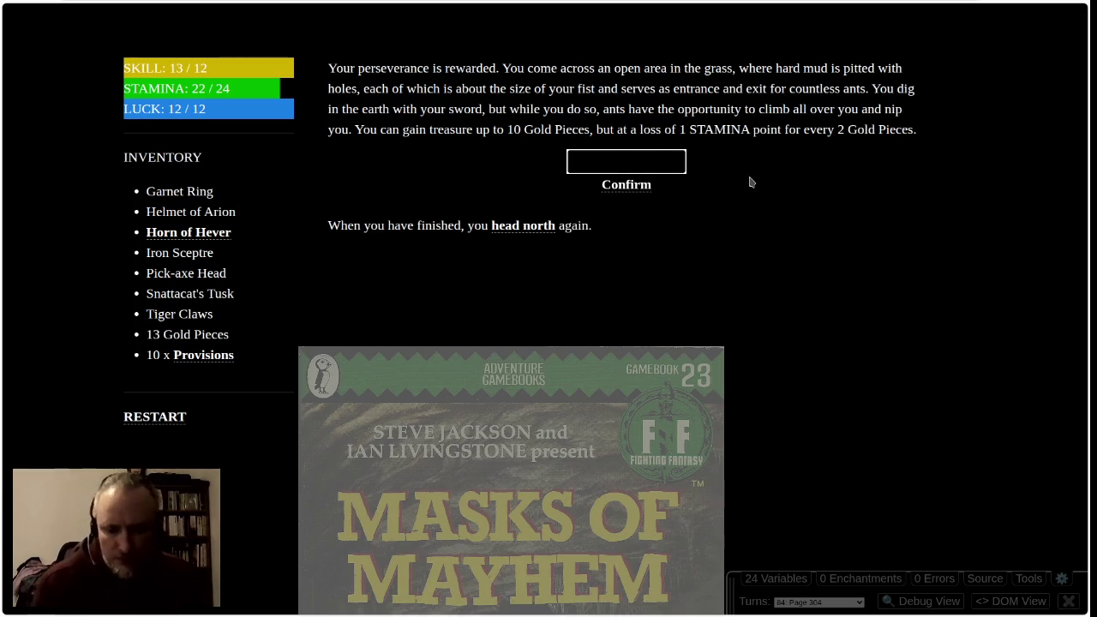
Dig for 10 Gold Pieces, eat a Provision from the inventory, then head north
{"action": "type", "text": "10"}
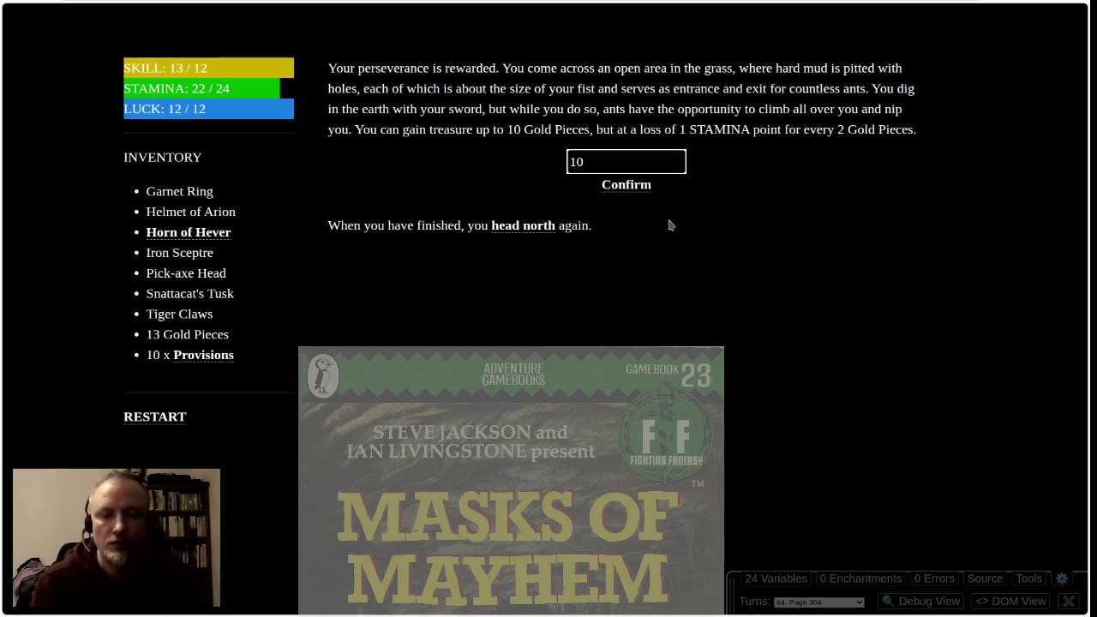
{"action": "left_click", "coordinate": [632, 186]}
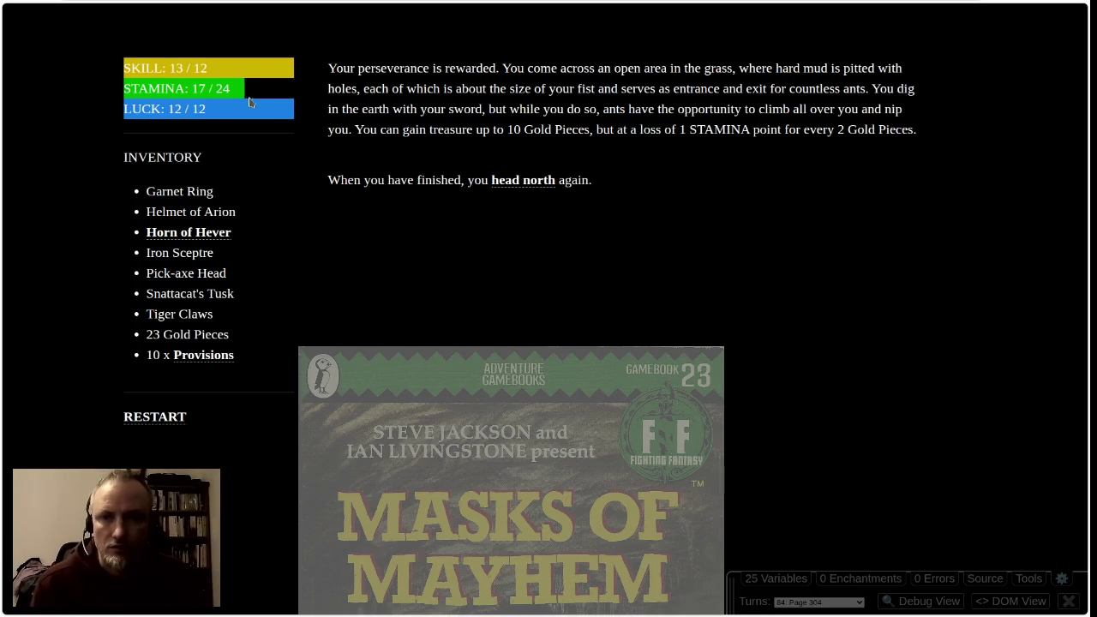
{"action": "left_click", "coordinate": [206, 357]}
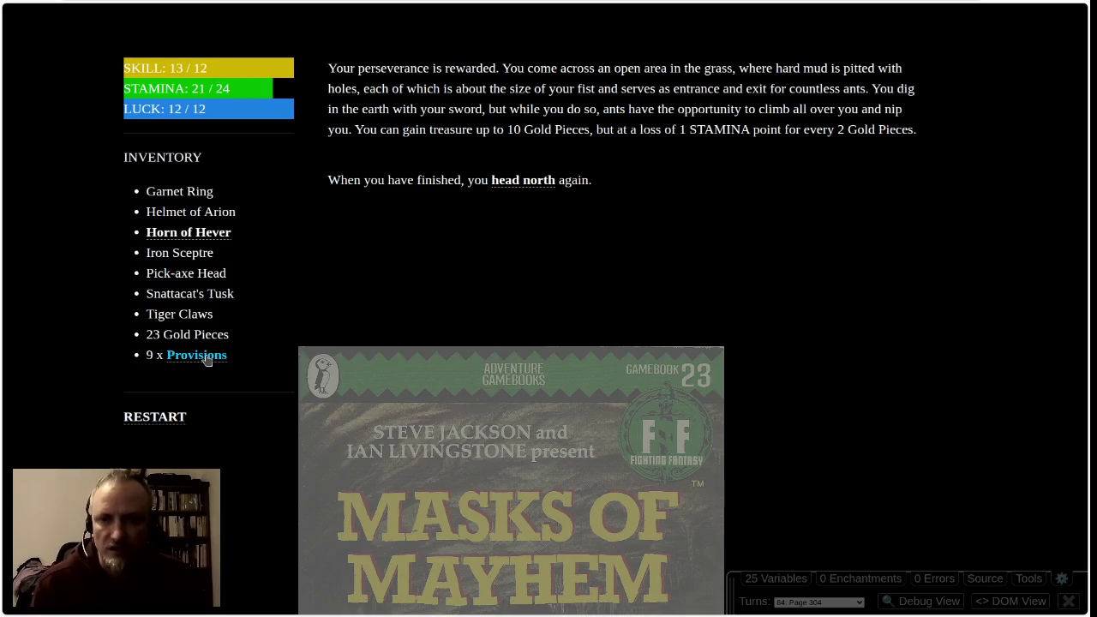
{"action": "left_click", "coordinate": [538, 181]}
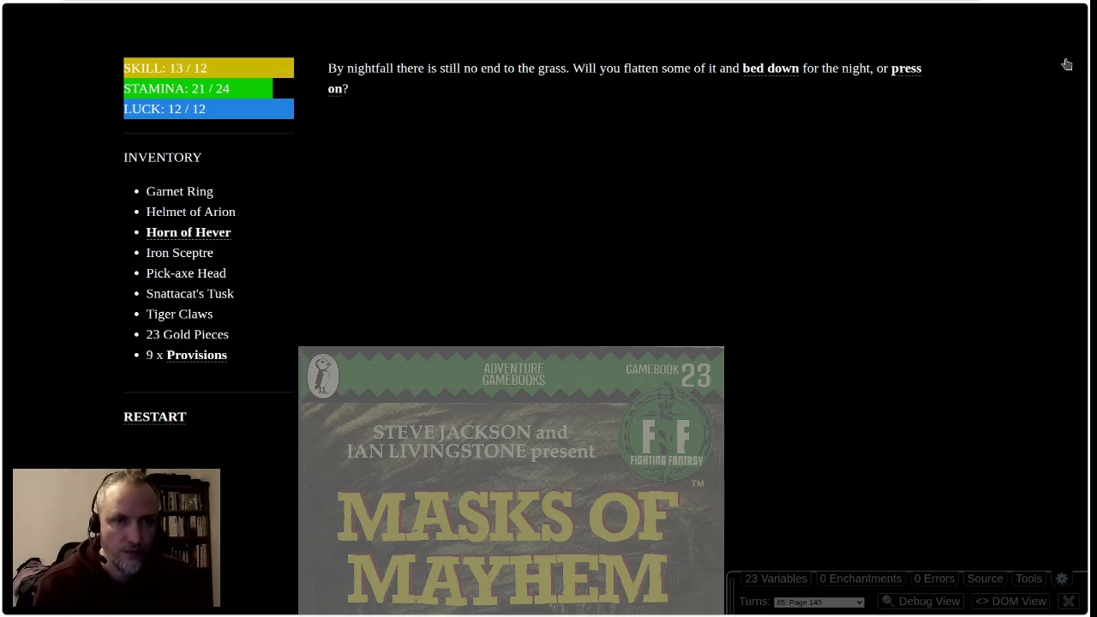
Press on through the night, confirm following the ant-trail, go north and walk through the ruined village
{"action": "left_click", "coordinate": [905, 71]}
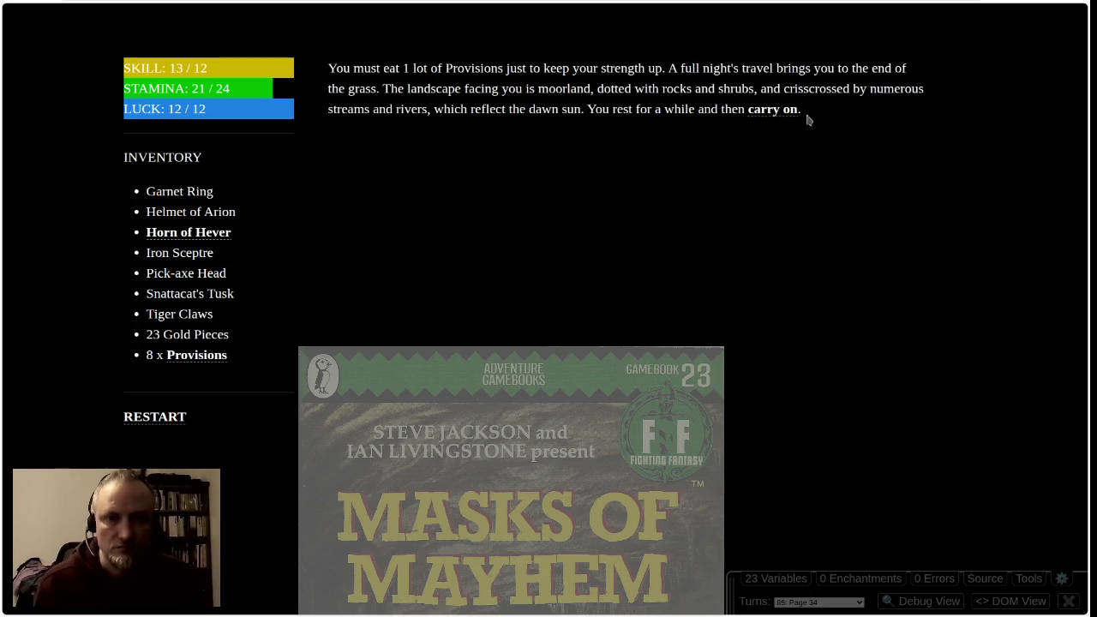
{"action": "left_click", "coordinate": [775, 111]}
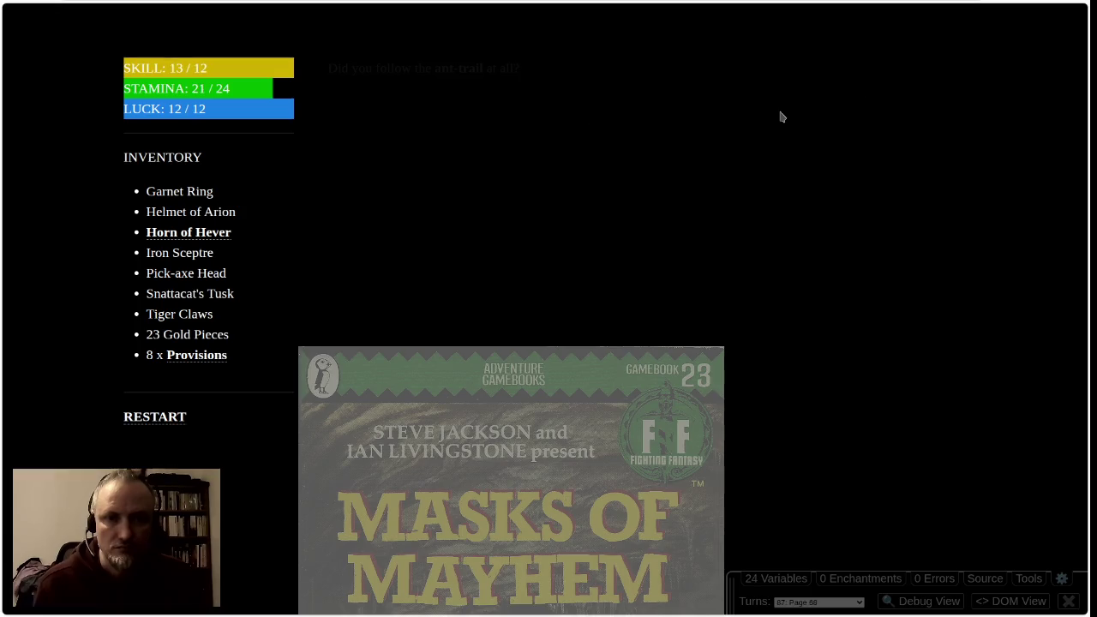
{"action": "left_click", "coordinate": [463, 69]}
{"action": "left_click", "coordinate": [614, 330]}
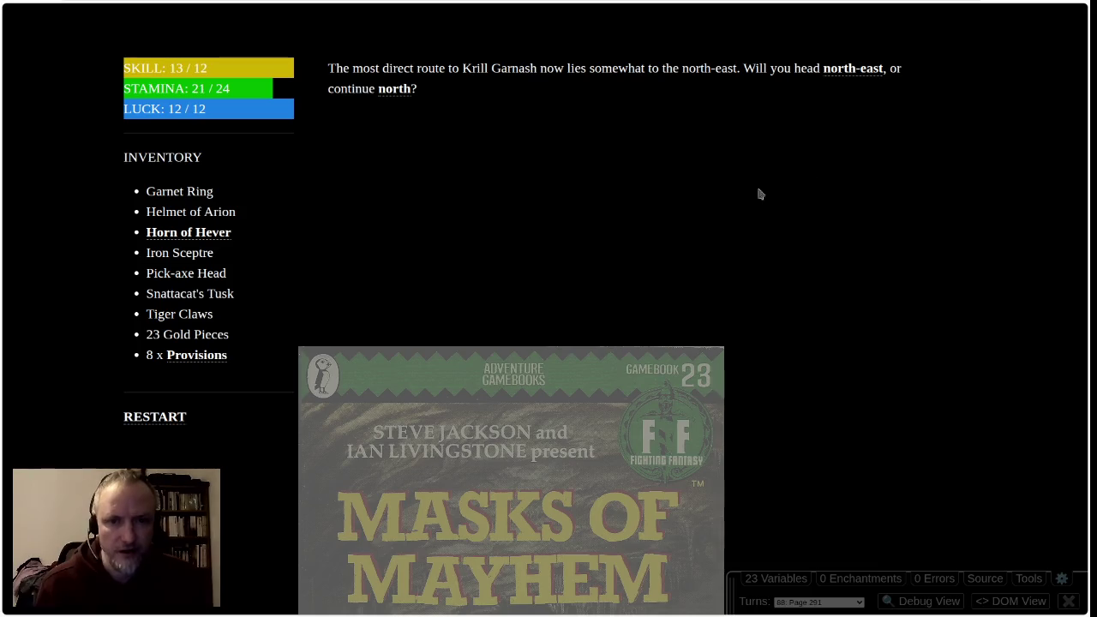
{"action": "left_click", "coordinate": [392, 88]}
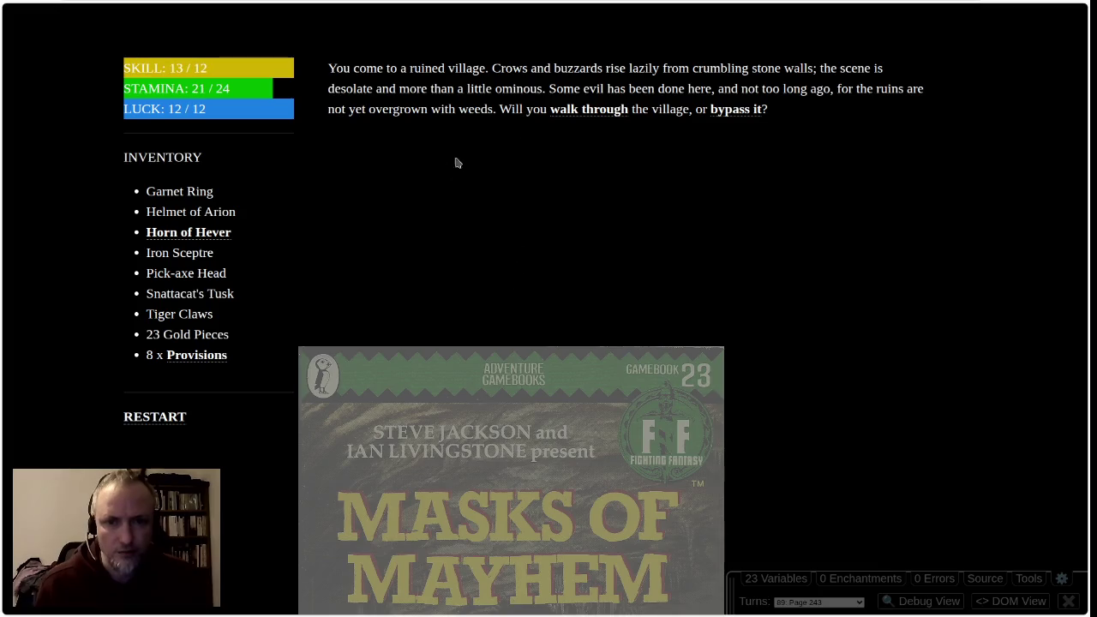
{"action": "left_click", "coordinate": [597, 111]}
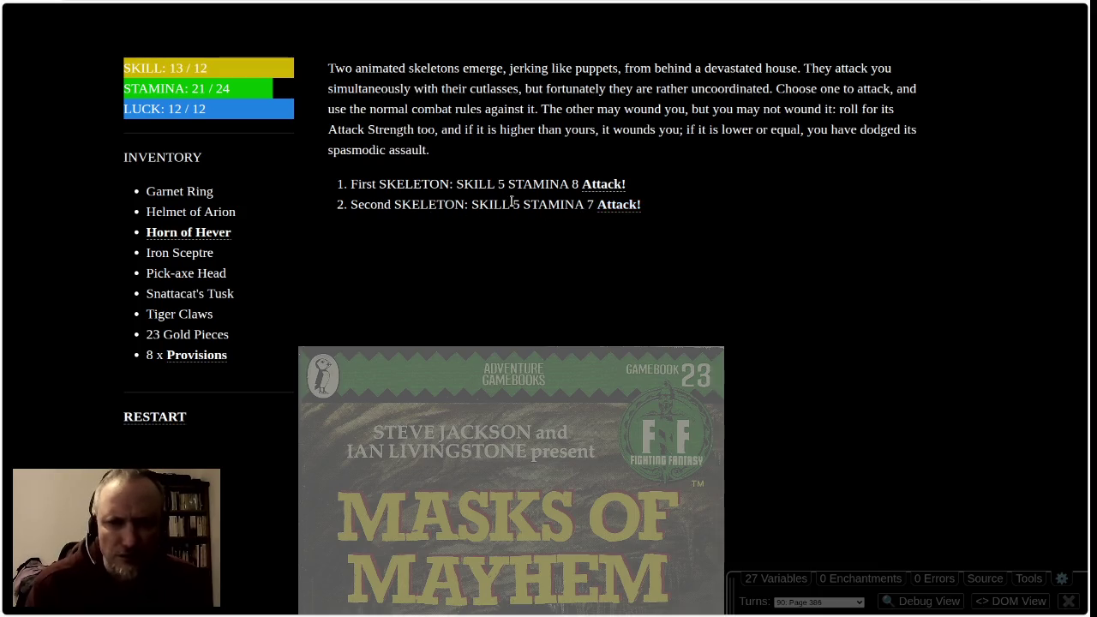
Kill the Second SKELETON over four attack rounds
{"action": "left_click", "coordinate": [618, 207]}
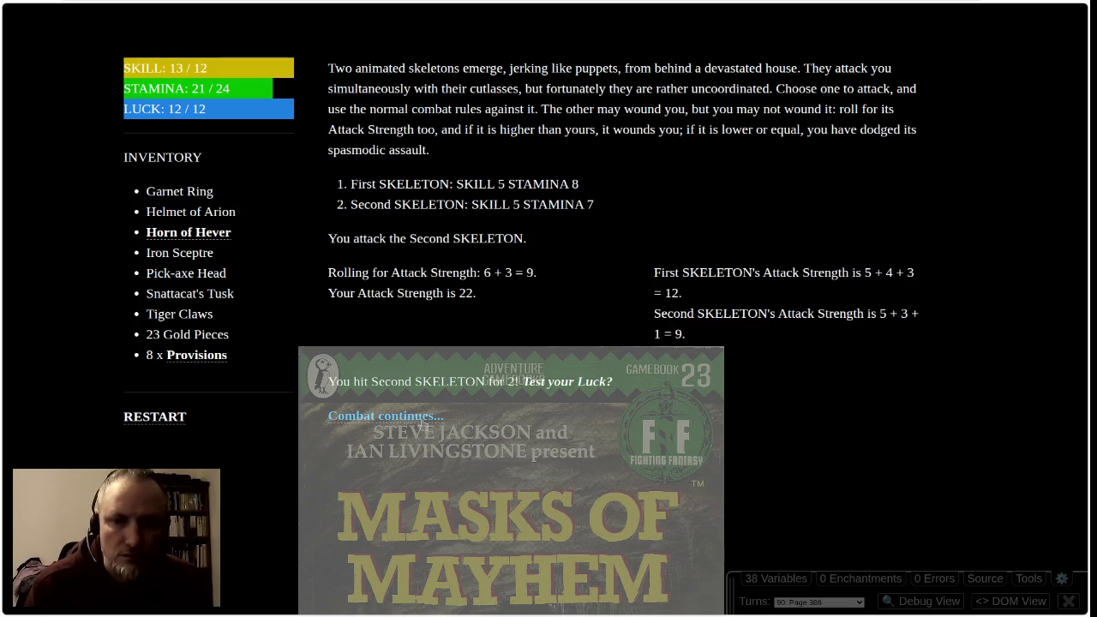
{"action": "left_click", "coordinate": [422, 417]}
{"action": "left_click", "coordinate": [624, 209]}
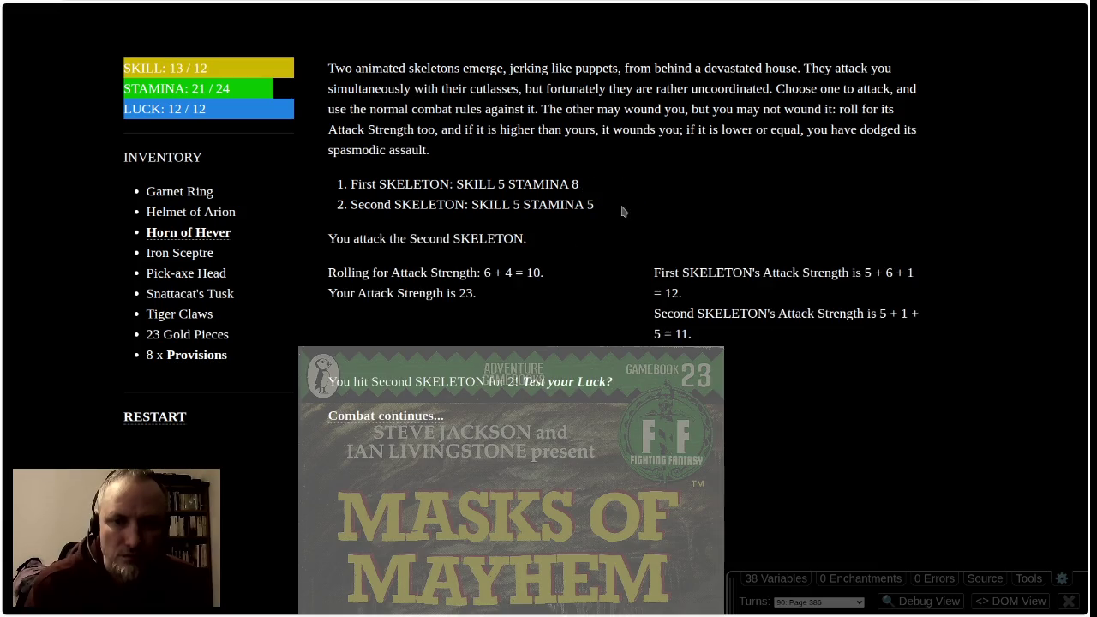
{"action": "left_click", "coordinate": [433, 415]}
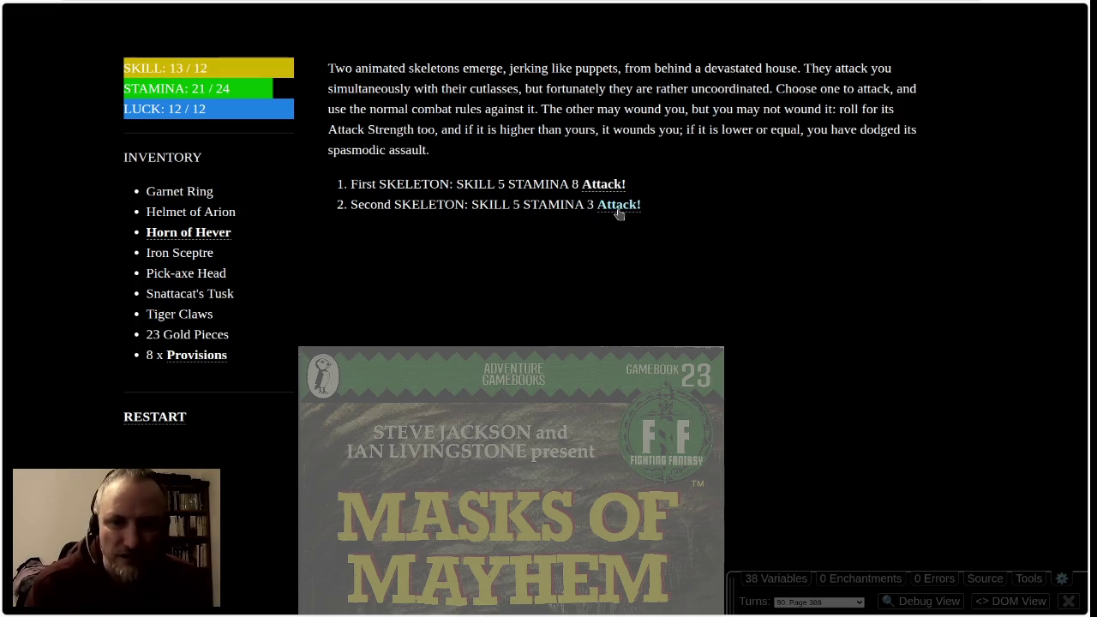
{"action": "left_click", "coordinate": [619, 207]}
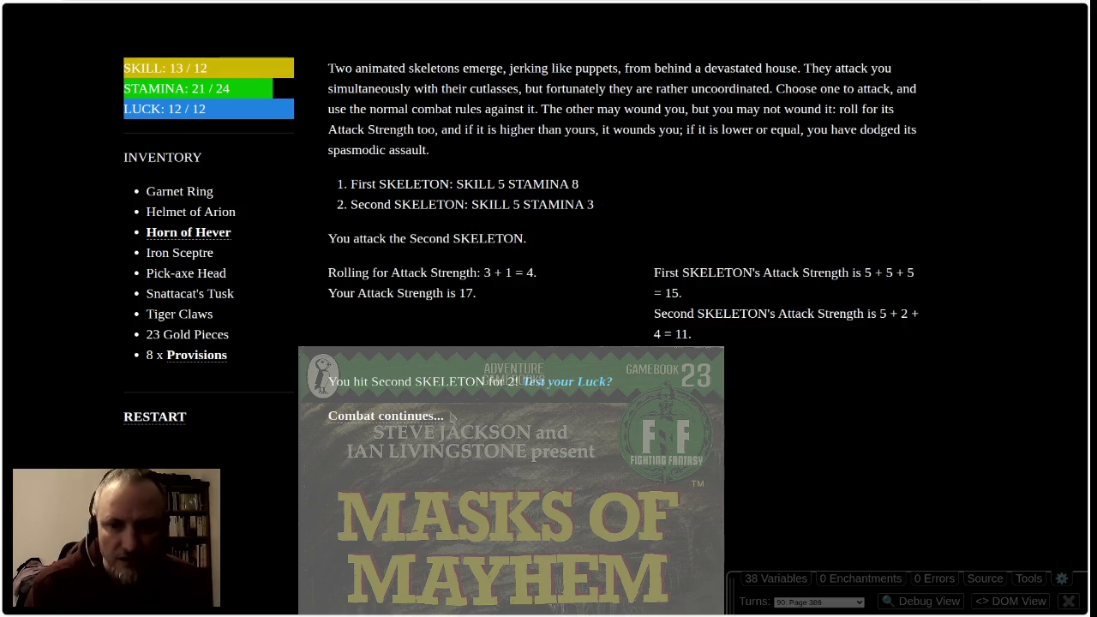
{"action": "left_click", "coordinate": [433, 416]}
{"action": "left_click", "coordinate": [637, 207]}
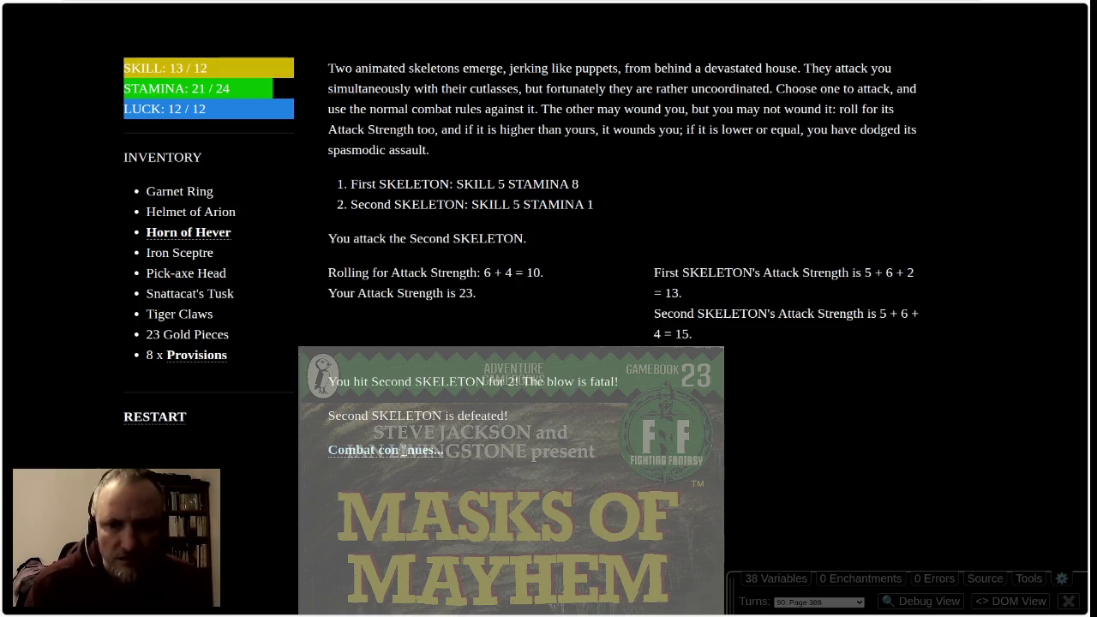
{"action": "left_click", "coordinate": [403, 449]}
Defeat the First SKELETON, take the Bejewelled Choker, and continue north
{"action": "left_click", "coordinate": [610, 184]}
{"action": "left_click", "coordinate": [402, 357]}
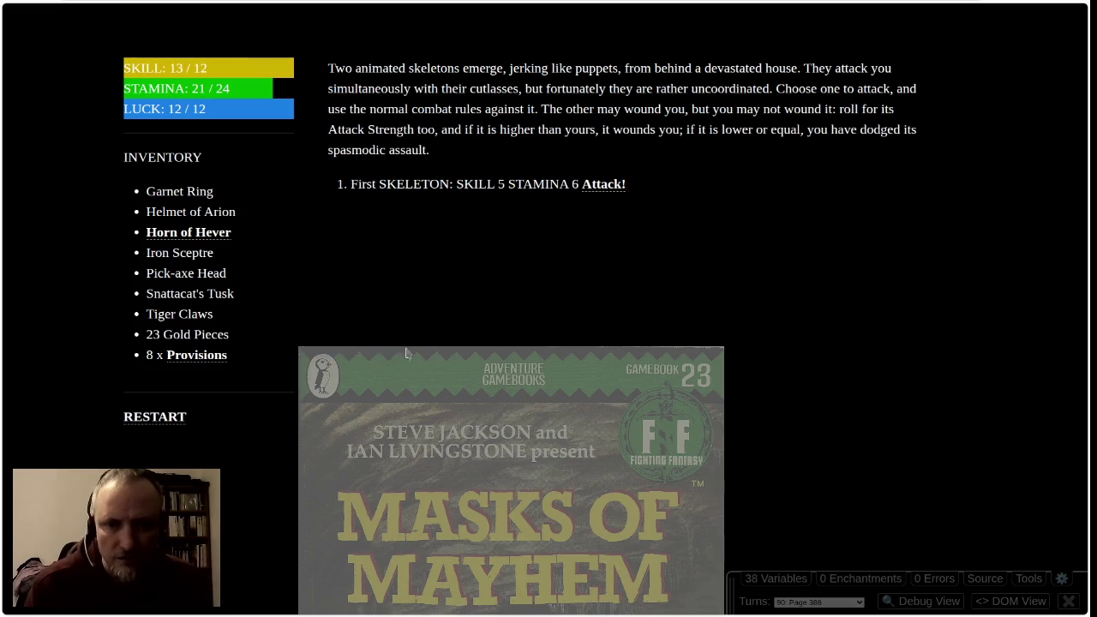
{"action": "left_click", "coordinate": [605, 185]}
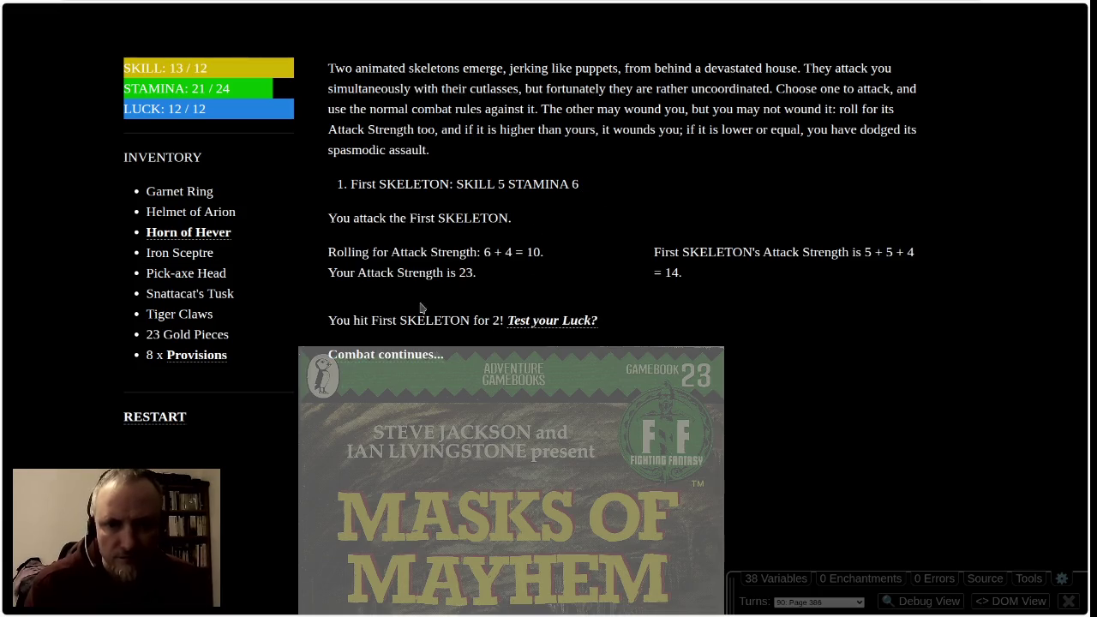
{"action": "left_click", "coordinate": [413, 354]}
{"action": "left_click", "coordinate": [607, 185]}
{"action": "left_click", "coordinate": [413, 355]}
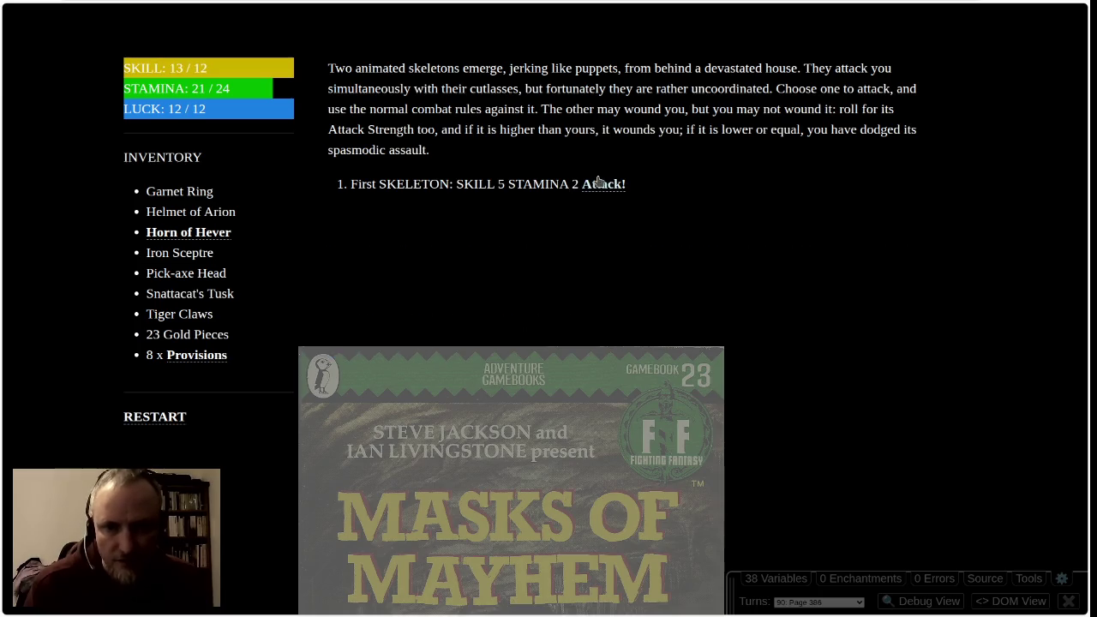
{"action": "left_click", "coordinate": [600, 185]}
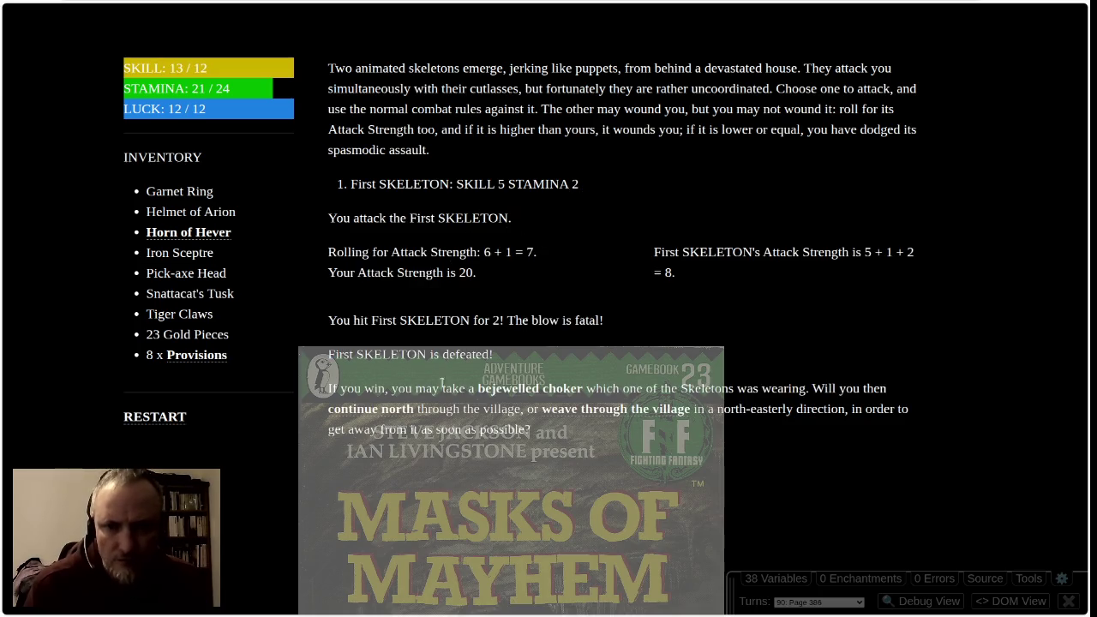
{"action": "left_click", "coordinate": [527, 390]}
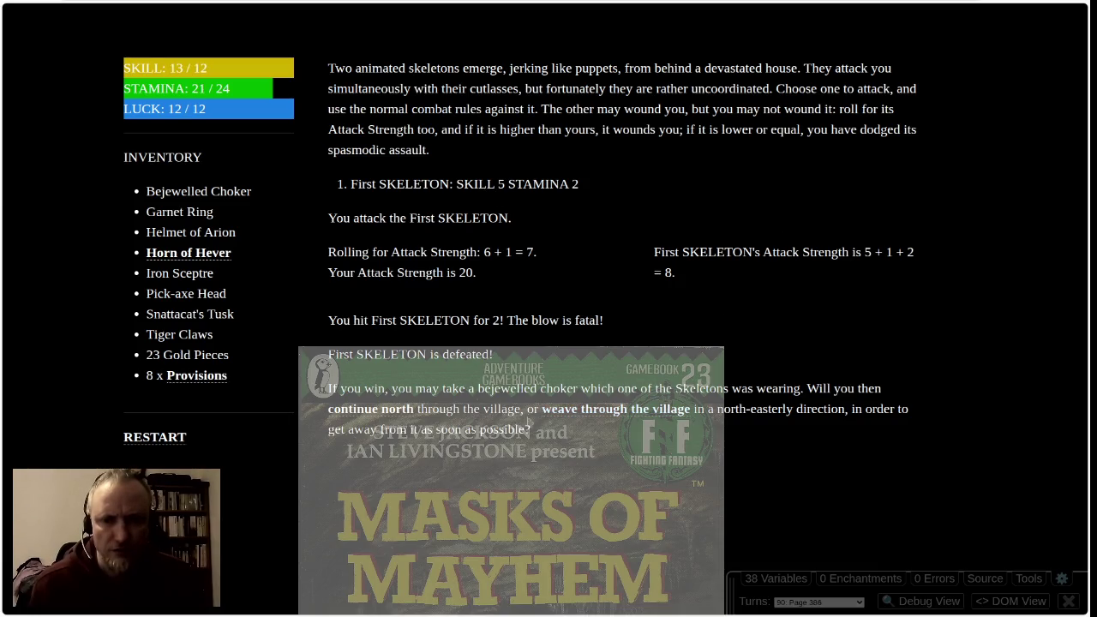
{"action": "left_click", "coordinate": [360, 412]}
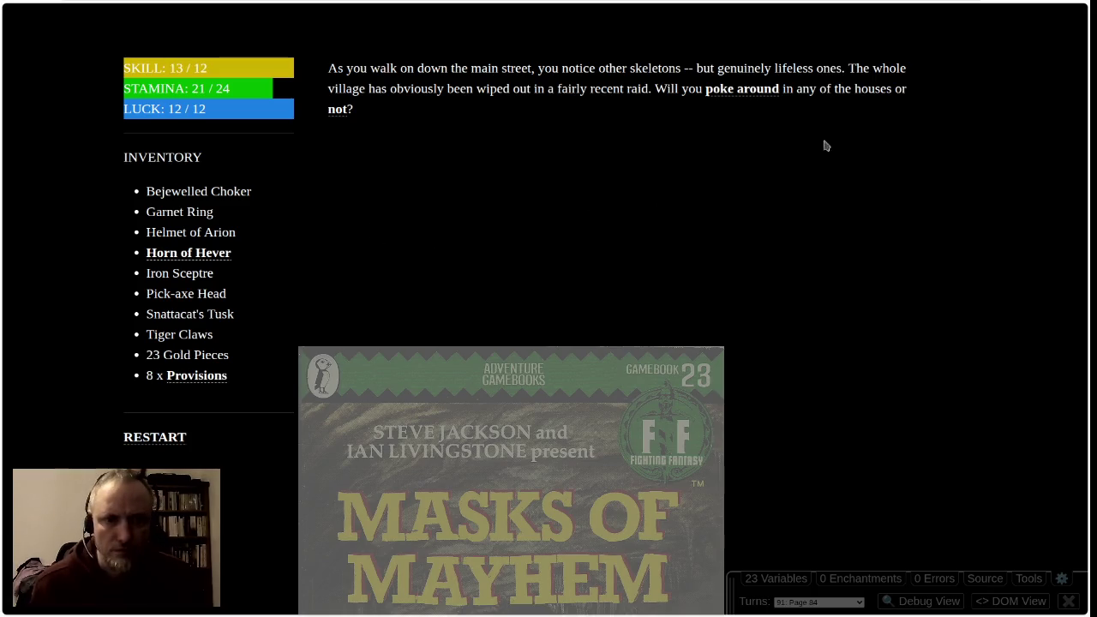
Skip the houses, approach the old woman at the farmhouse, and slap her face
{"action": "left_click", "coordinate": [337, 111]}
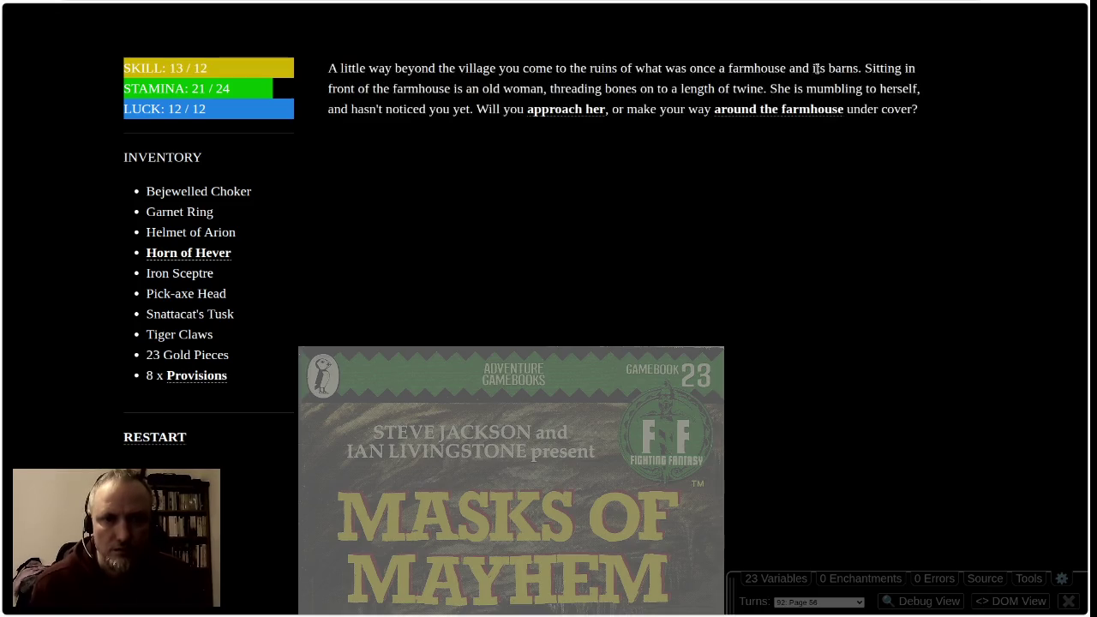
{"action": "left_click", "coordinate": [571, 110]}
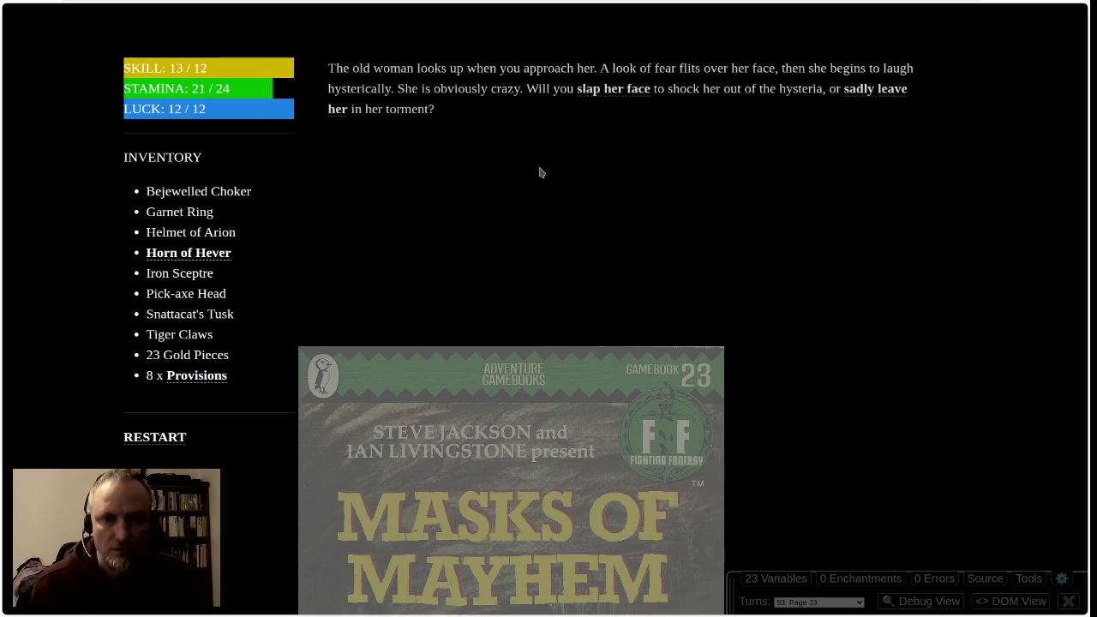
{"action": "left_click", "coordinate": [611, 90]}
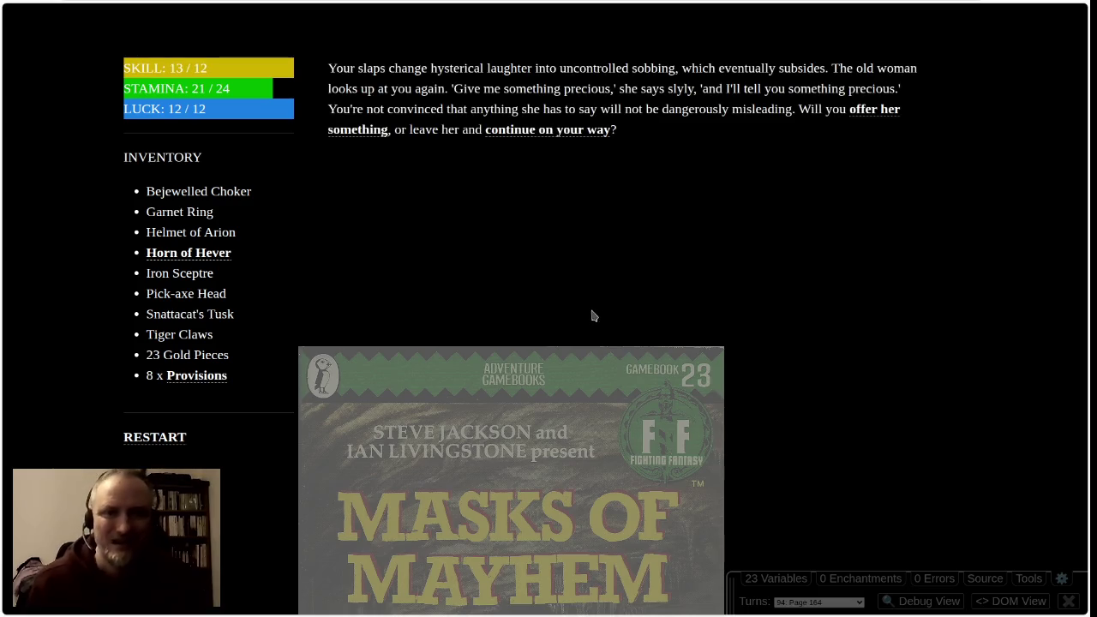